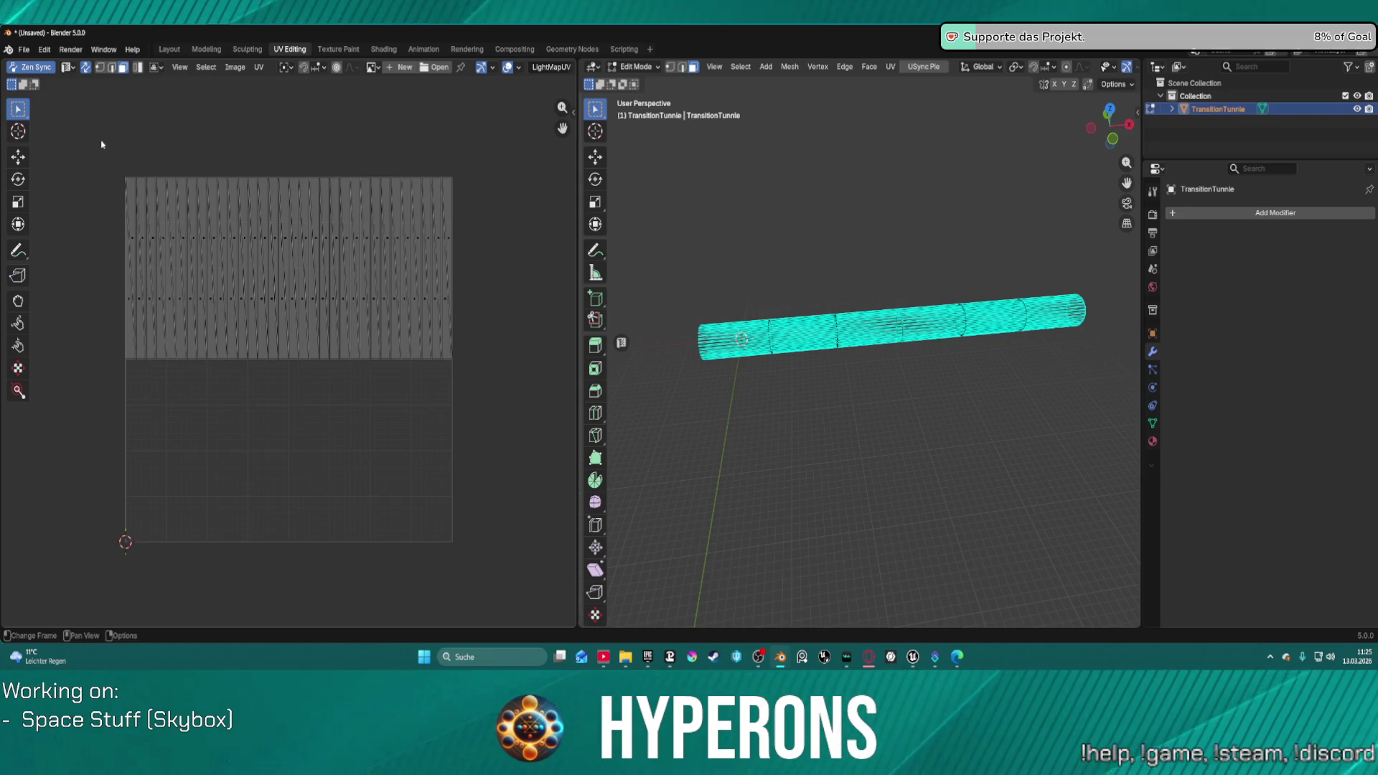
# Step: Glance at the File import options, open the viewport sidebar, and hide the tunnel mesh
pyautogui.click(25, 49)
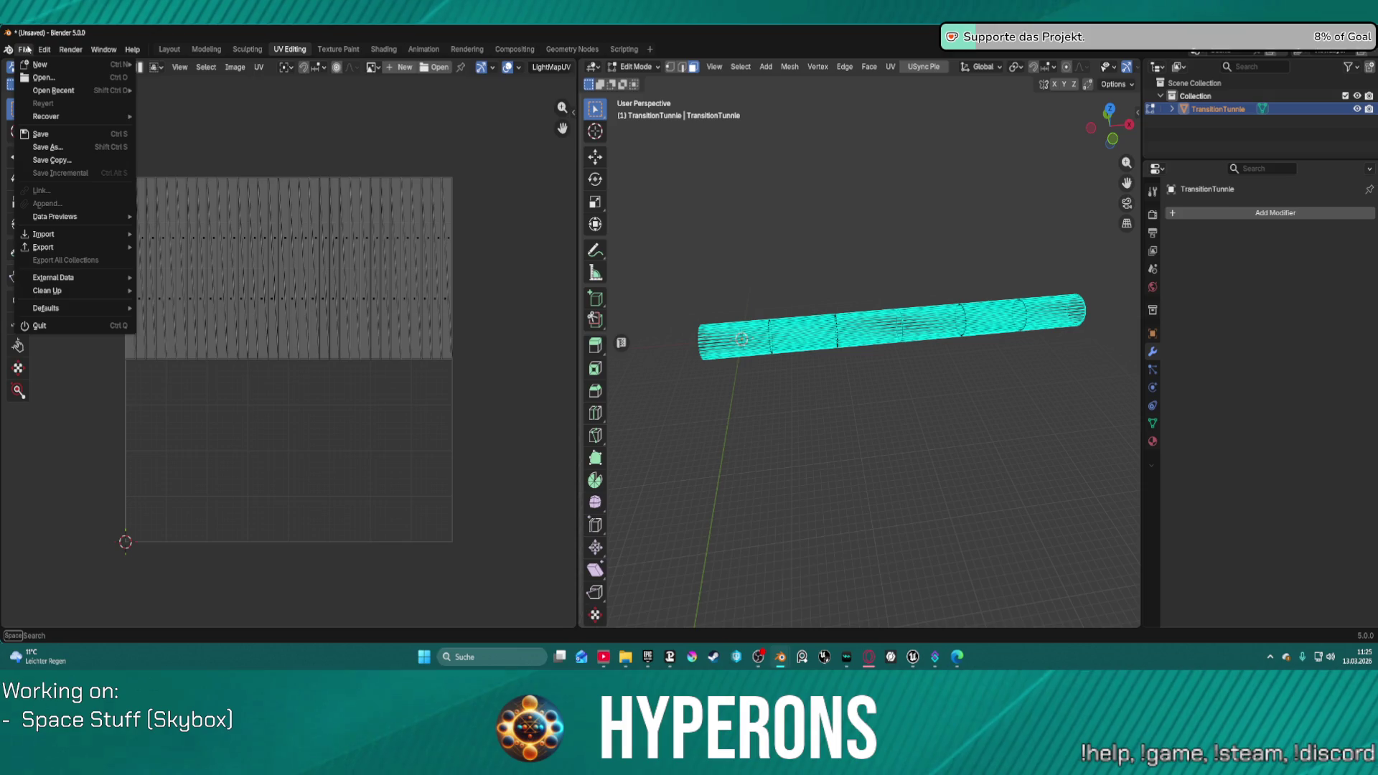
pyautogui.moveTo(87, 236)
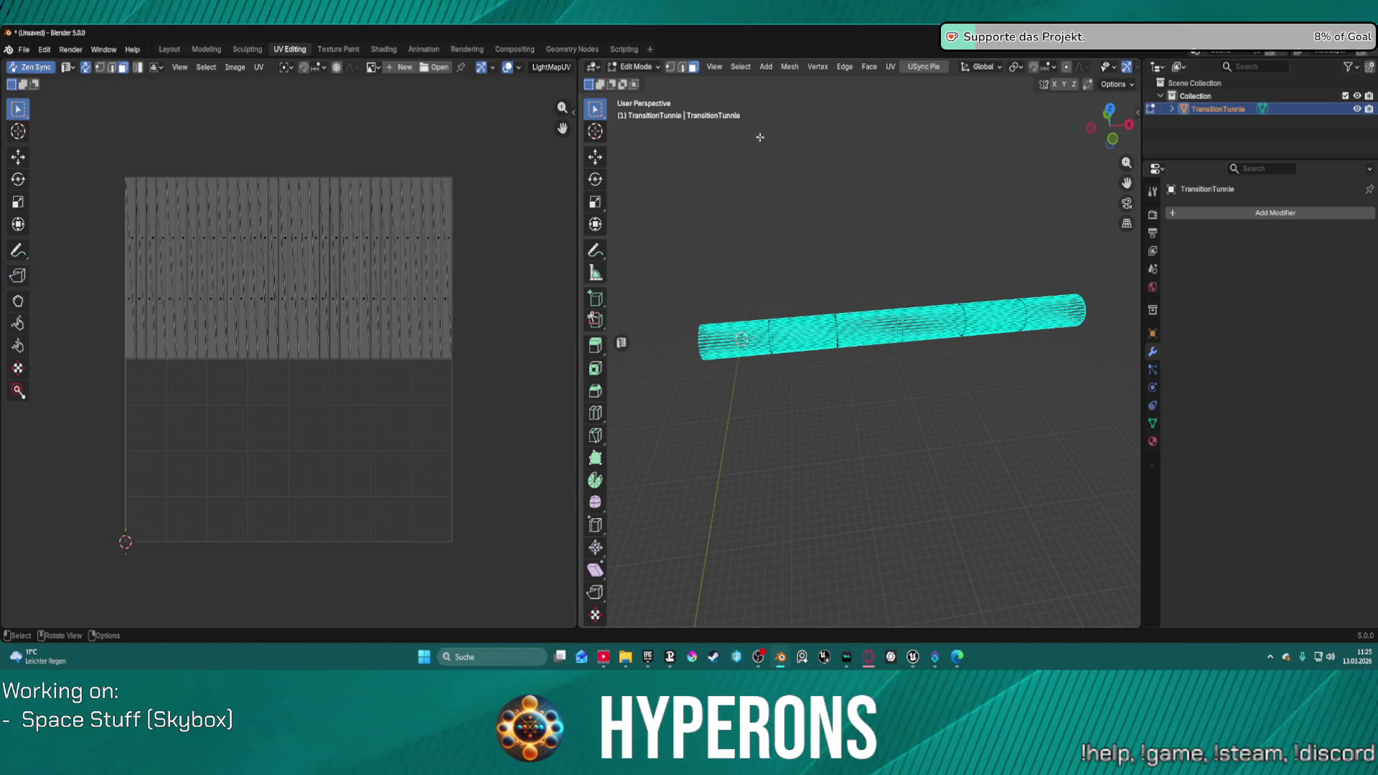
pyautogui.click(1139, 113)
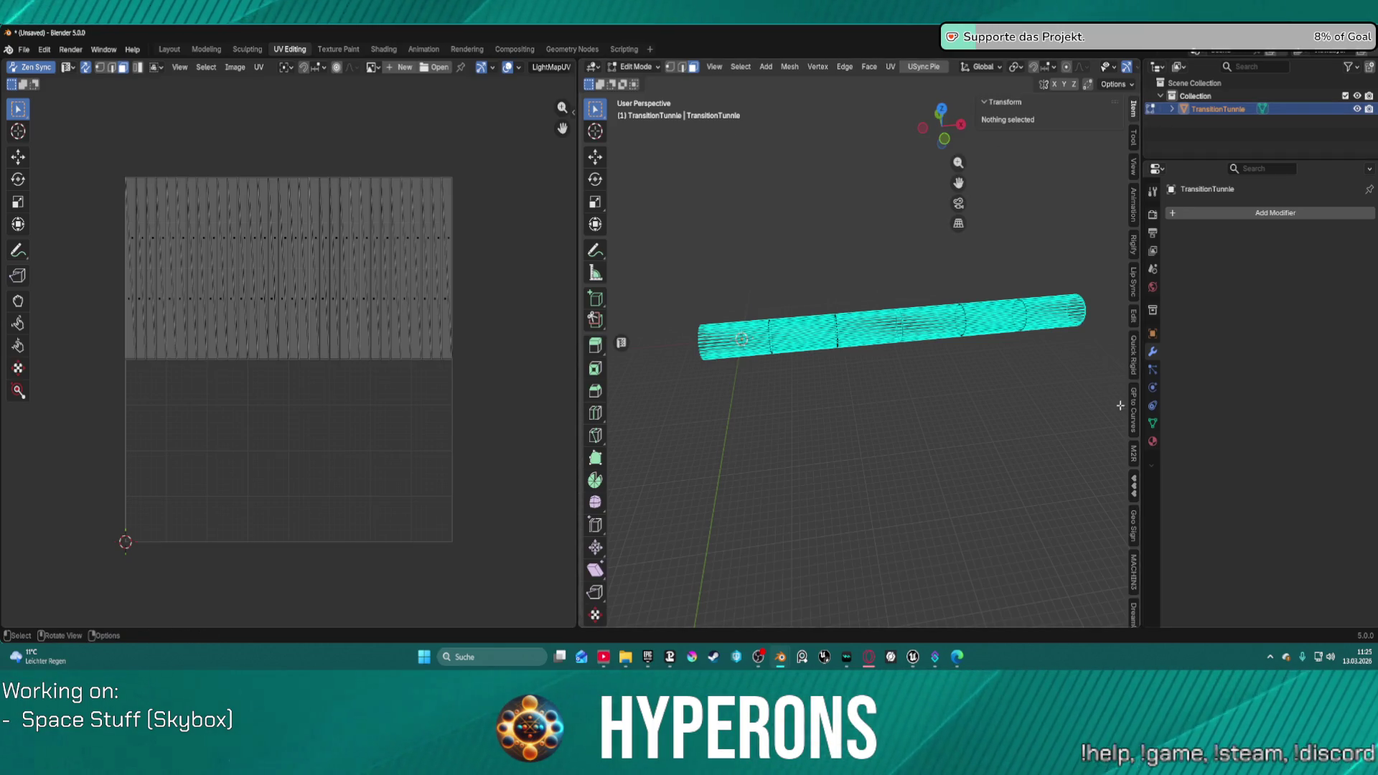
pyautogui.press('h')
# Step: Show the USync add-on panels and scroll through its export and object-info sections
pyautogui.scroll(-5, 1134, 435)
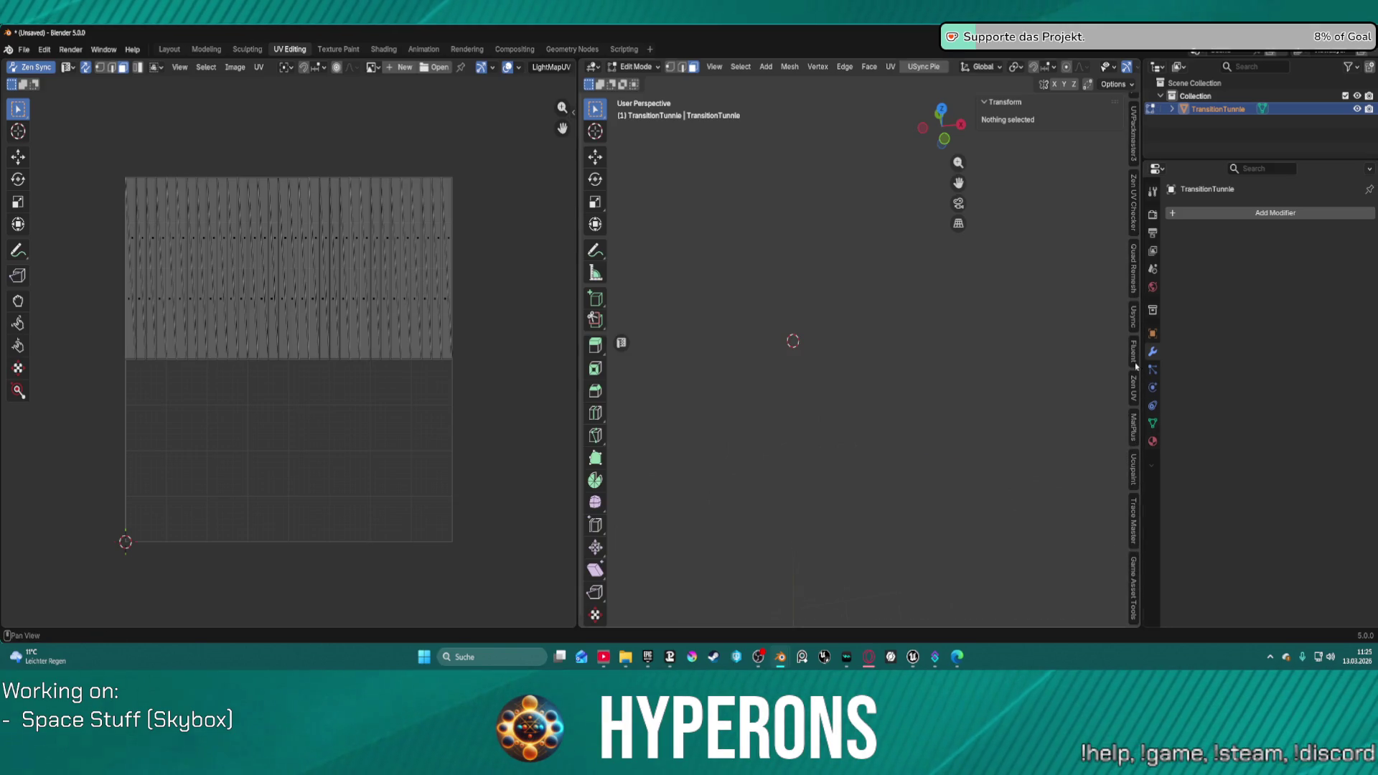
pyautogui.click(1133, 319)
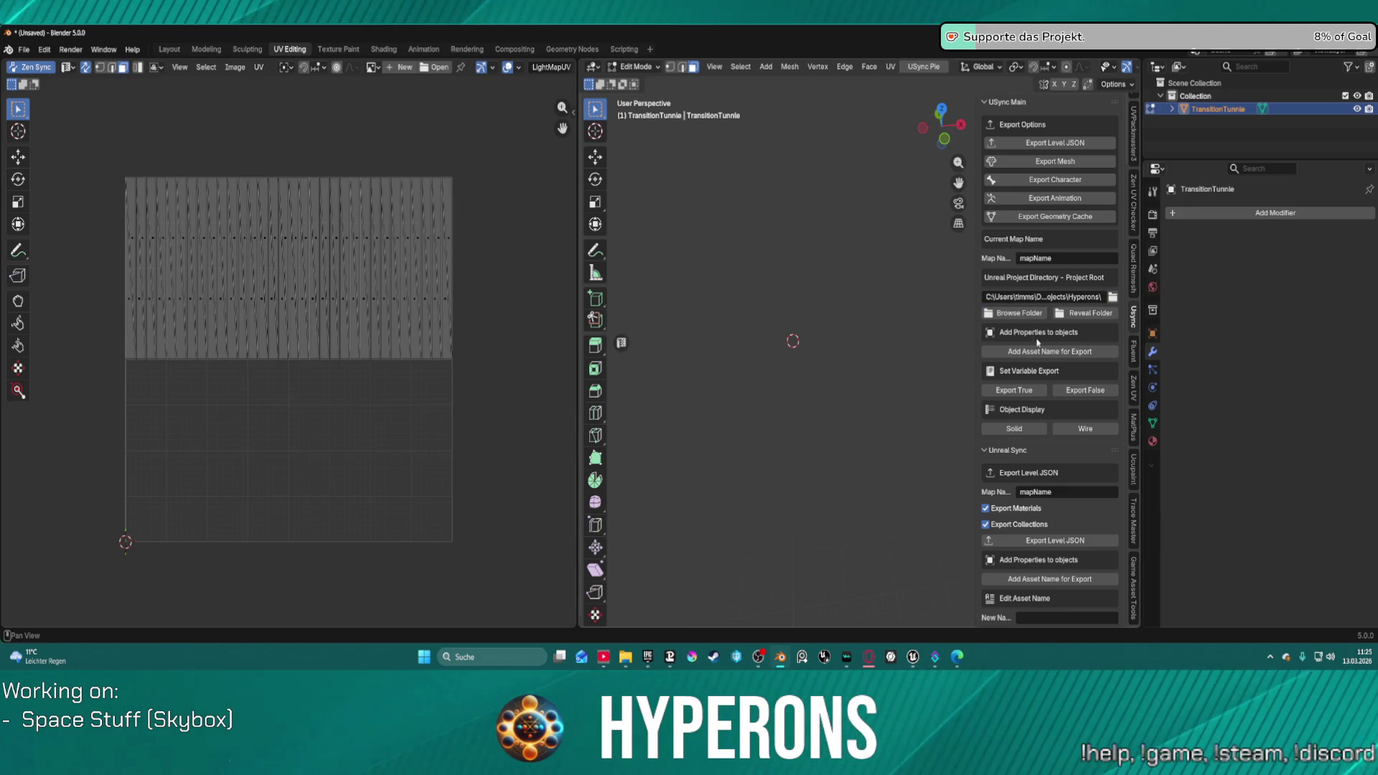
pyautogui.scroll(-10, 1034, 397)
pyautogui.scroll(-10, 1039, 401)
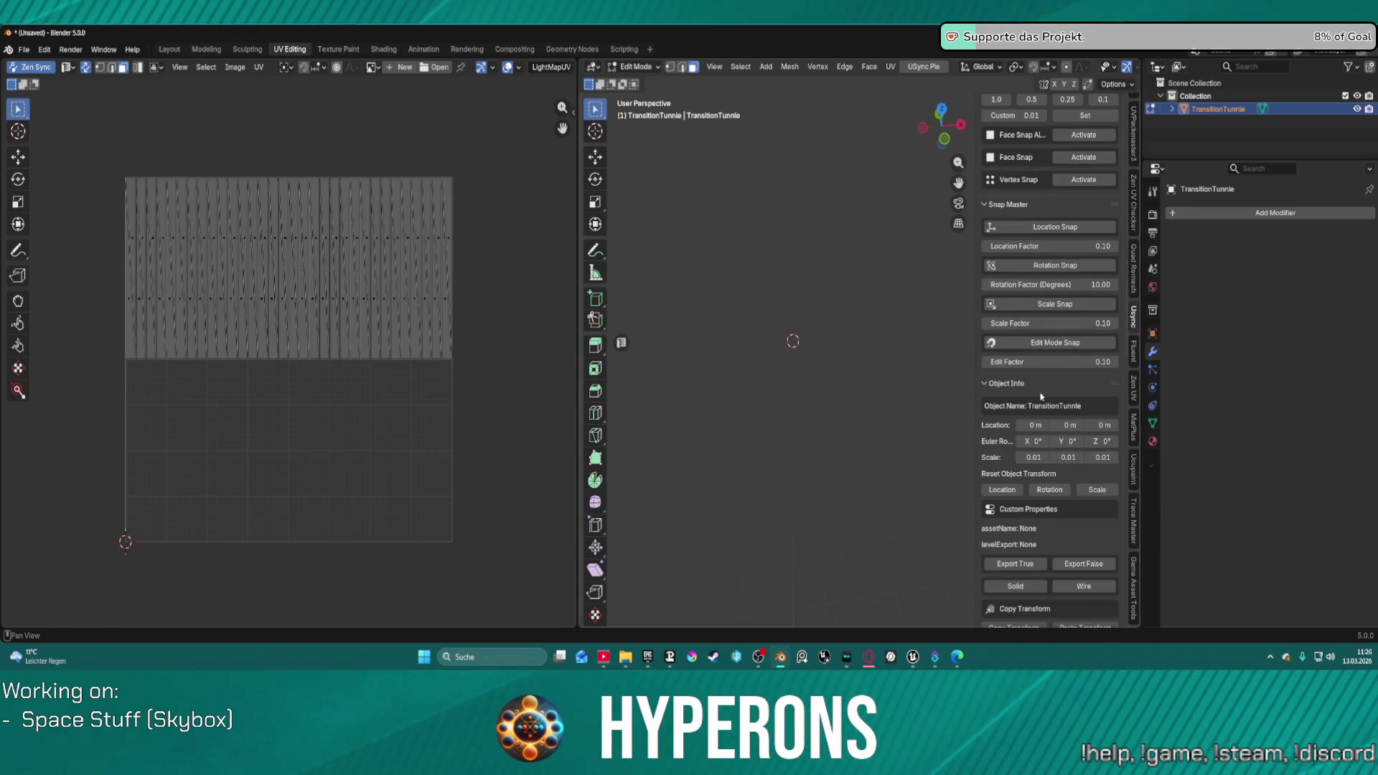
# Step: In Layout, add TransitionTunnle to Unreal Mesh Export as FBX under Meshes/
pyautogui.click(170, 49)
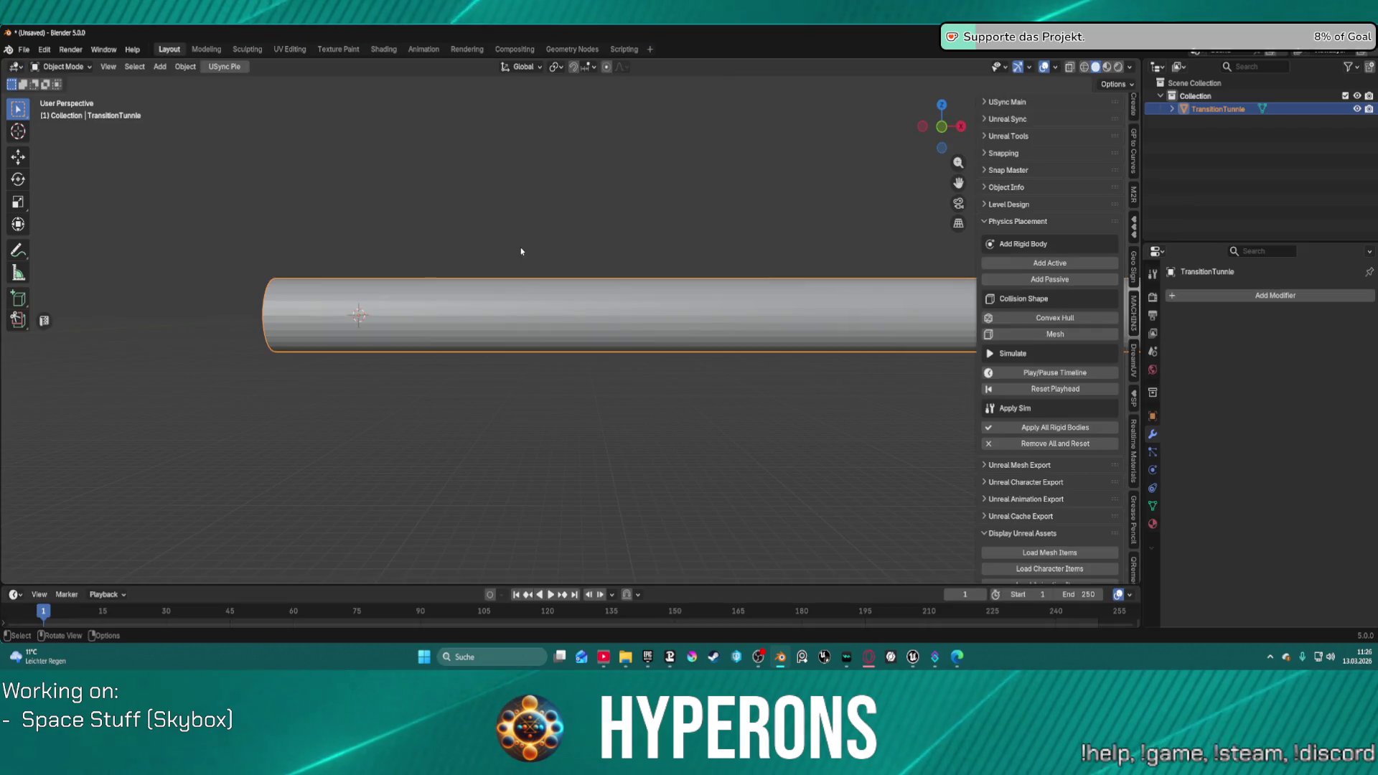
pyautogui.scroll(-8, 1037, 302)
pyautogui.scroll(8, 1037, 287)
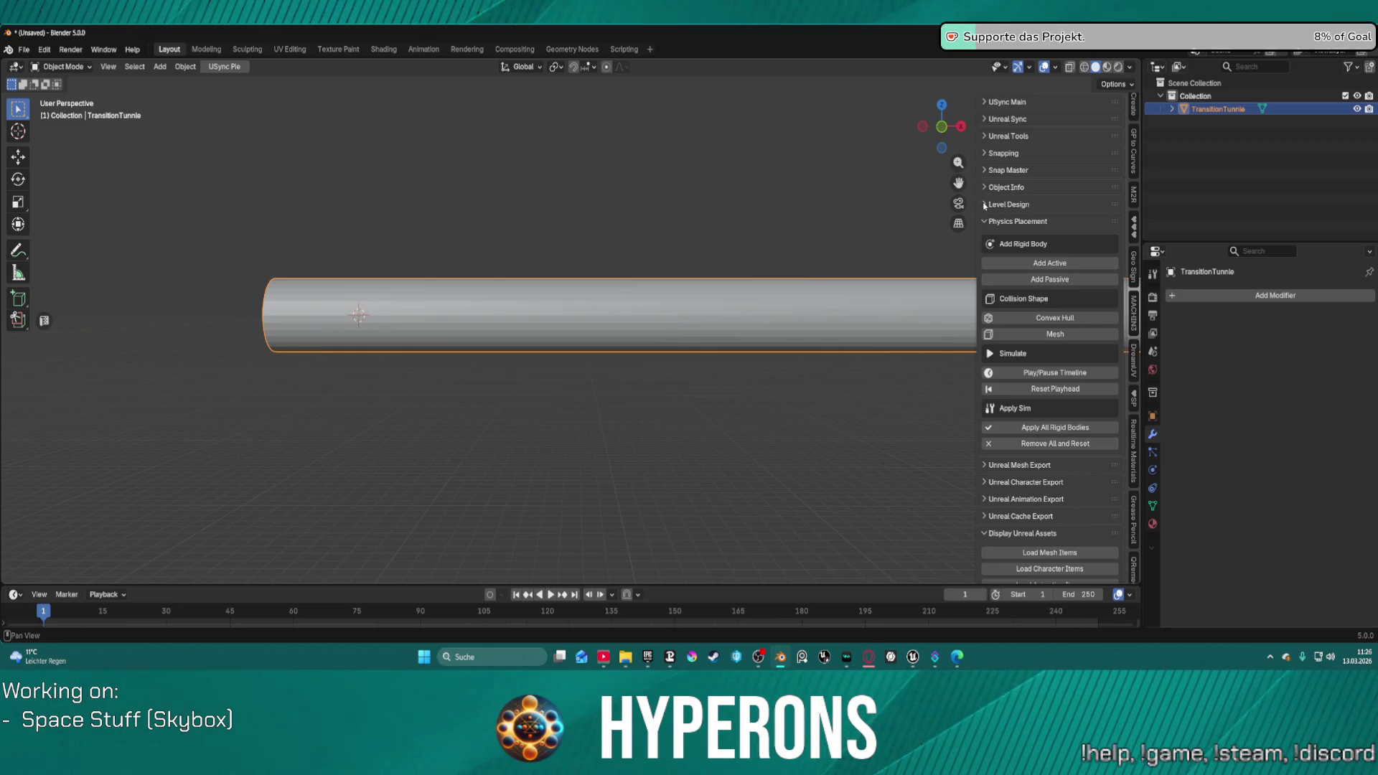
pyautogui.scroll(-8, 1063, 277)
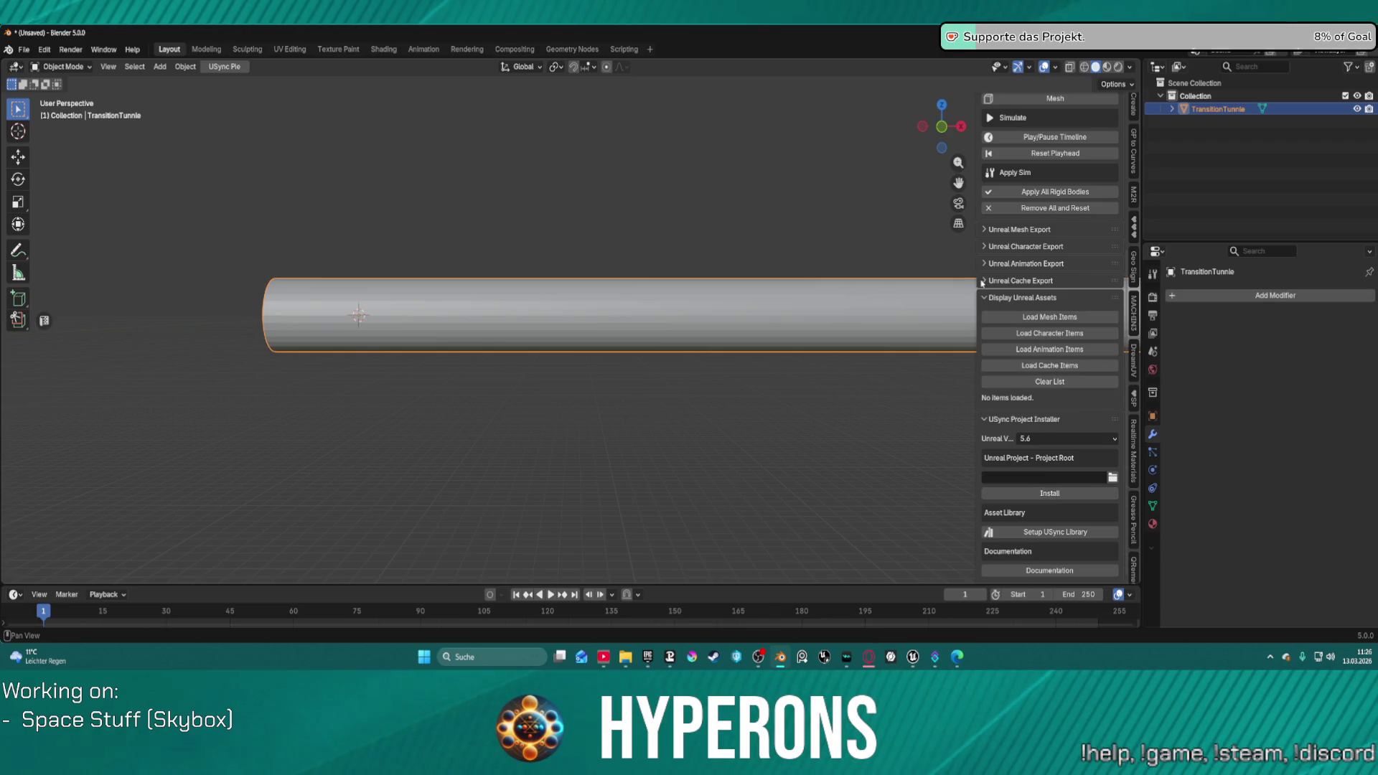
pyautogui.click(985, 230)
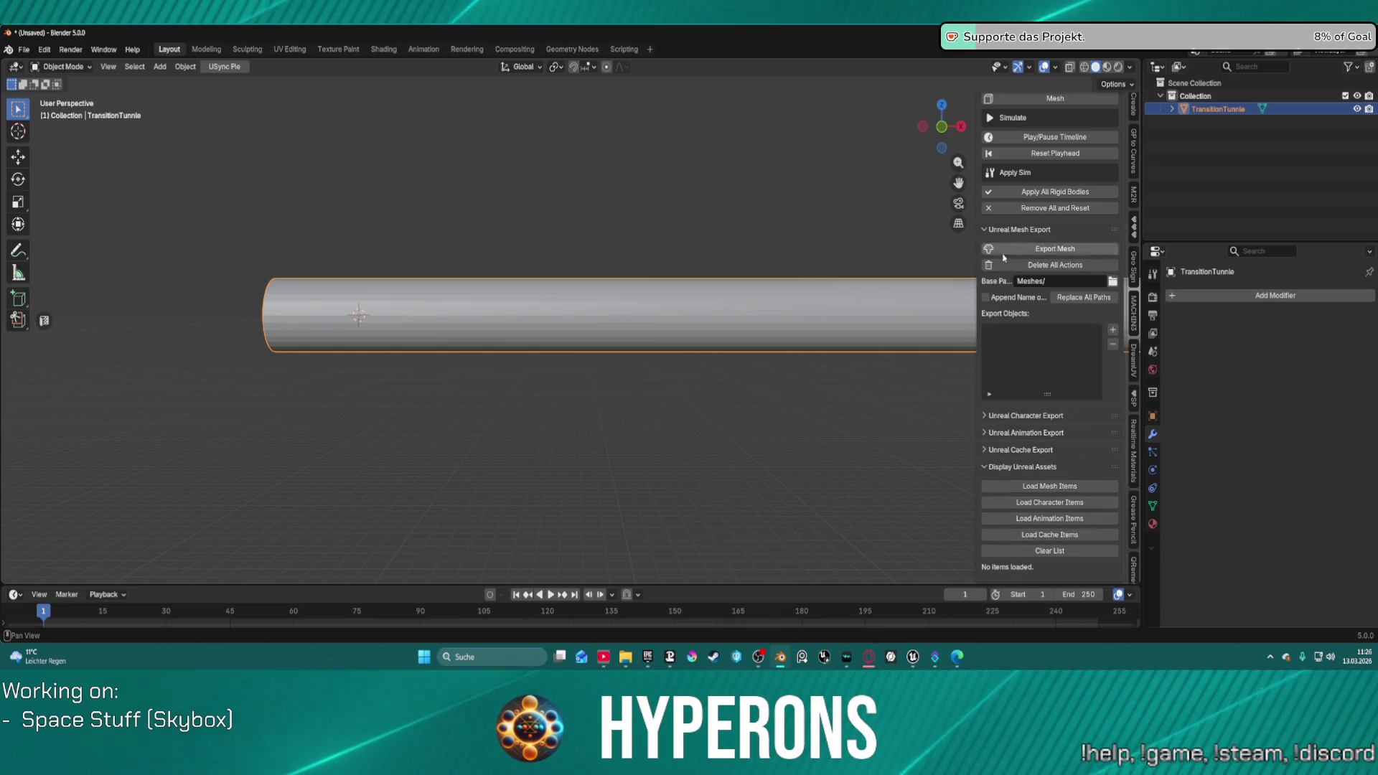
pyautogui.click(1113, 331)
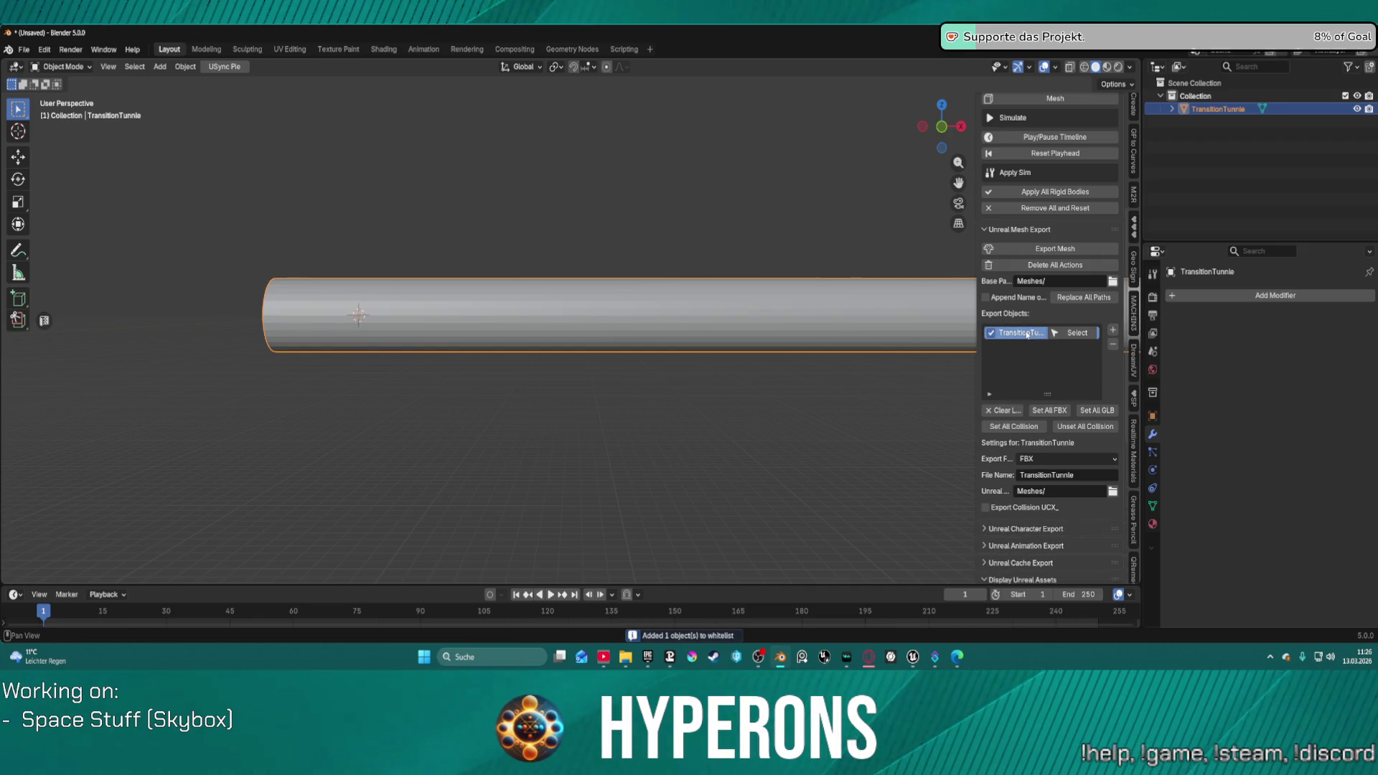
# Step: Rename the tunnel object to SM_TransitionTunnel02 in the Outliner
pyautogui.doubleClick(1241, 111)
pyautogui.write('2')
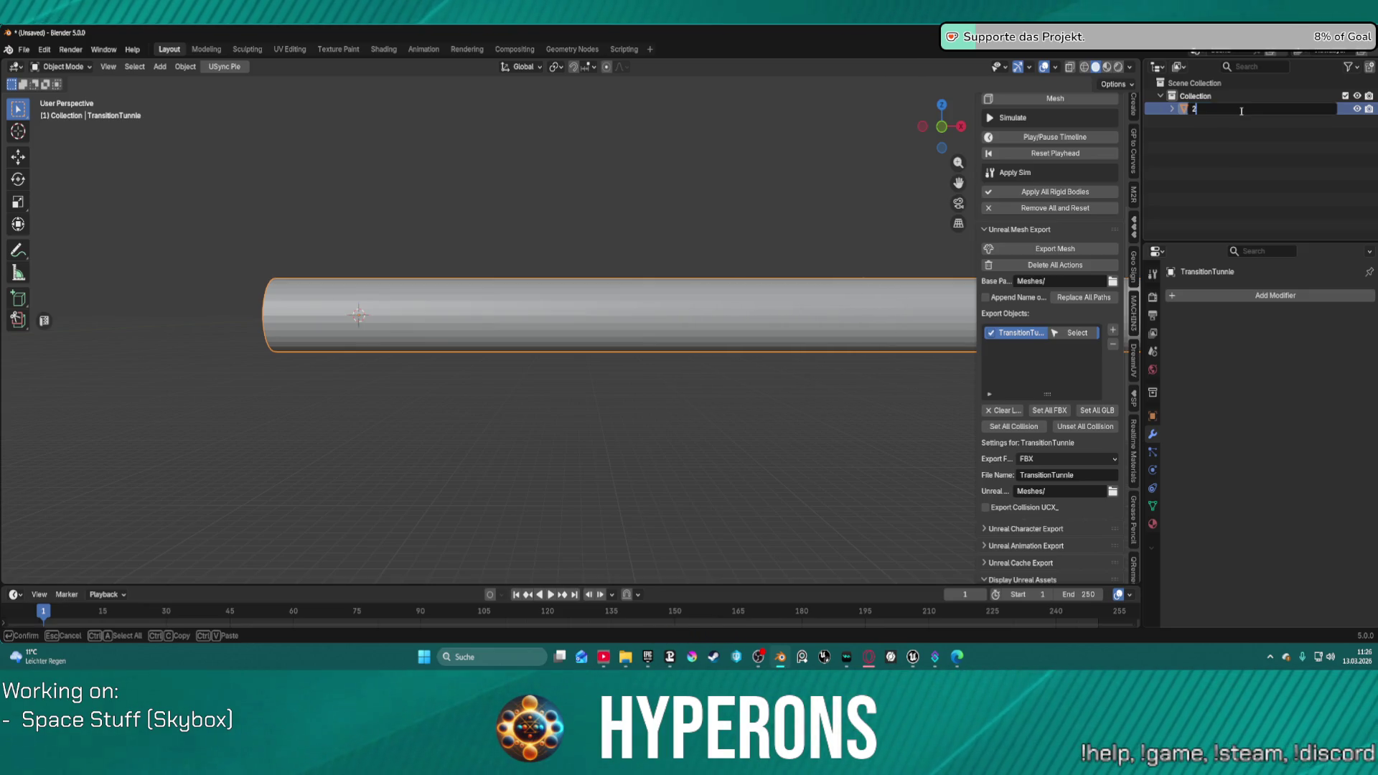
pyautogui.press('BackSpace')
pyautogui.write('Object')
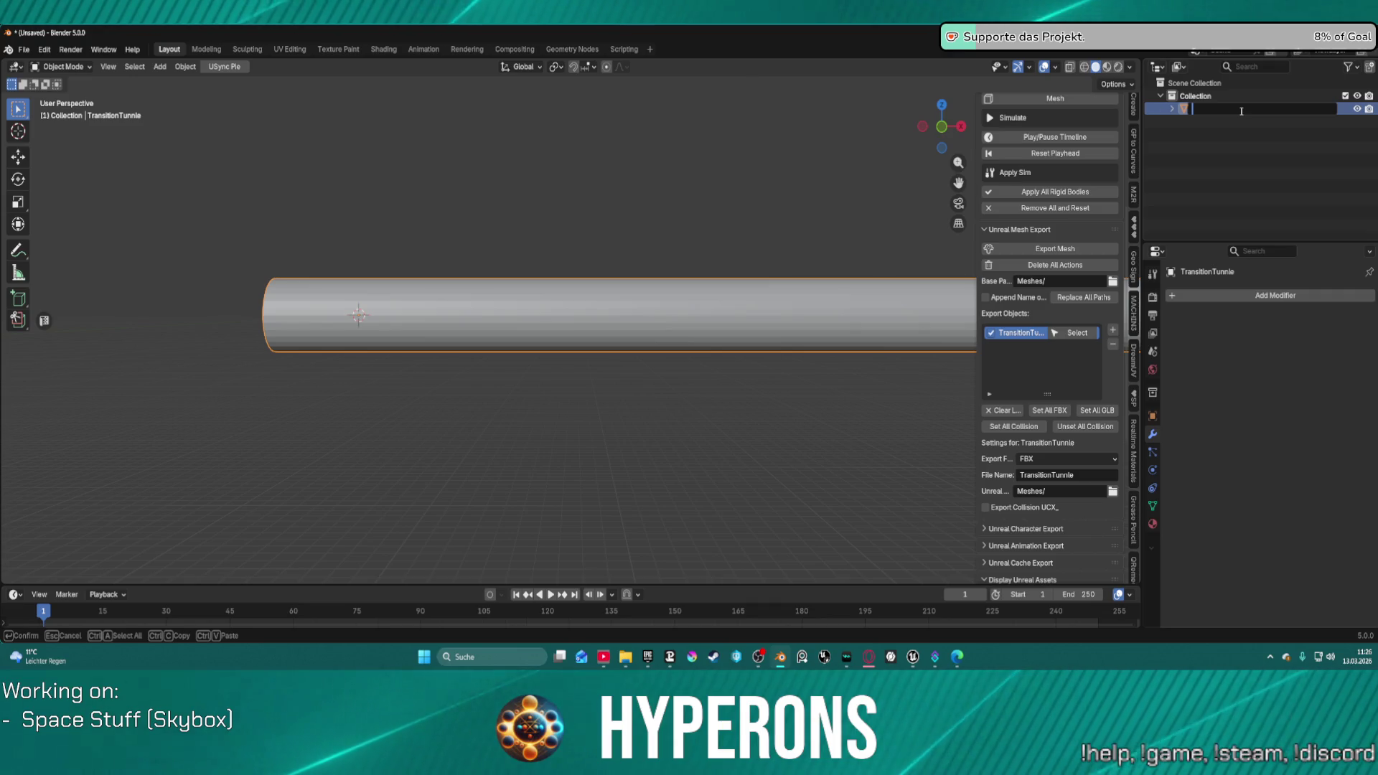
pyautogui.press('Return')
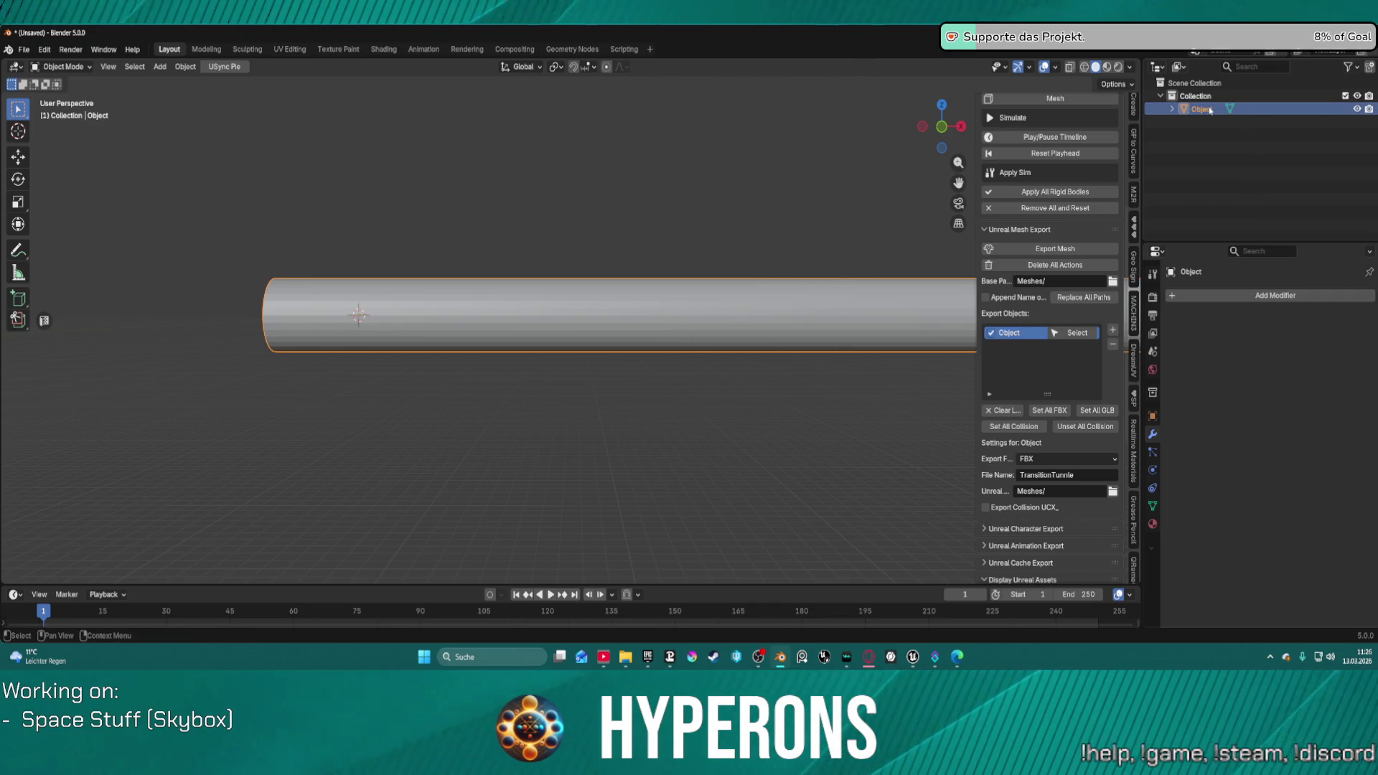
pyautogui.doubleClick(1210, 109)
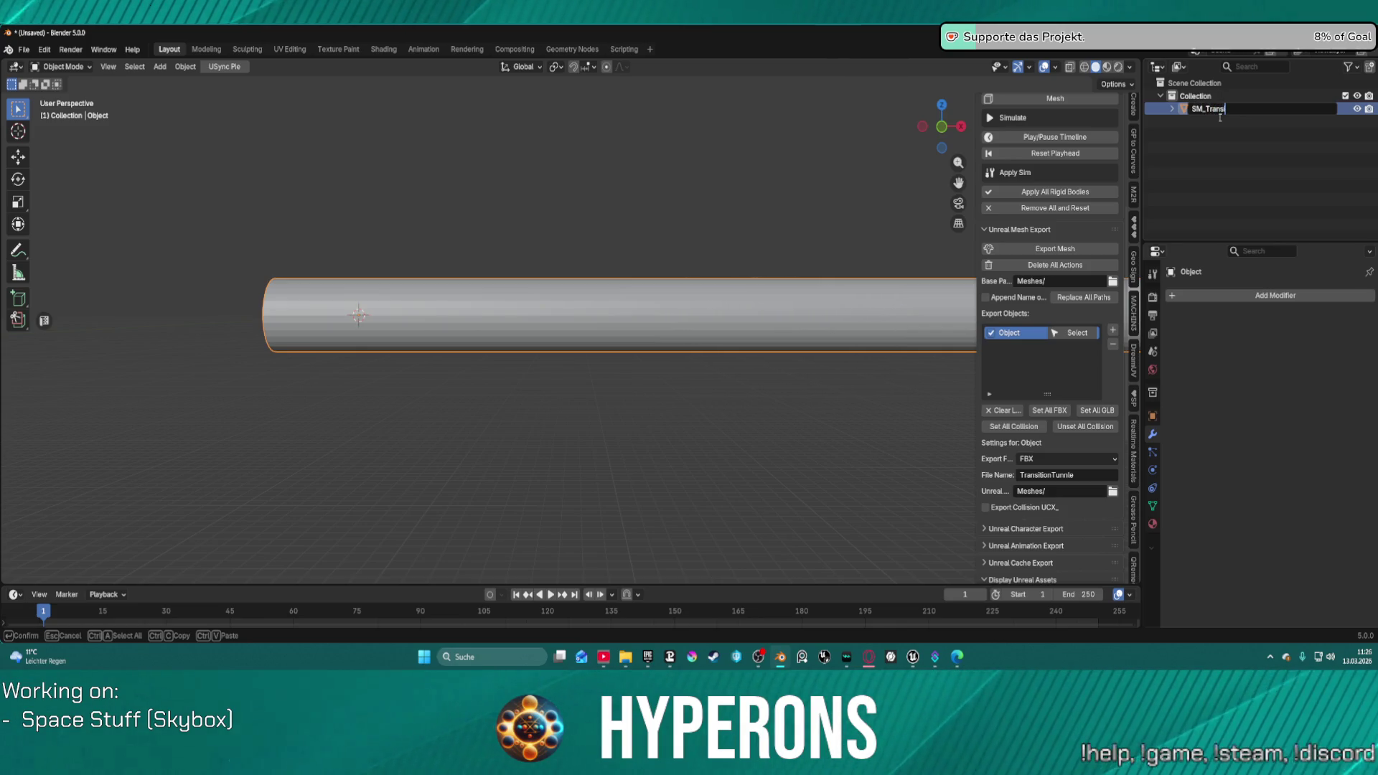
pyautogui.write('SM_Trans')
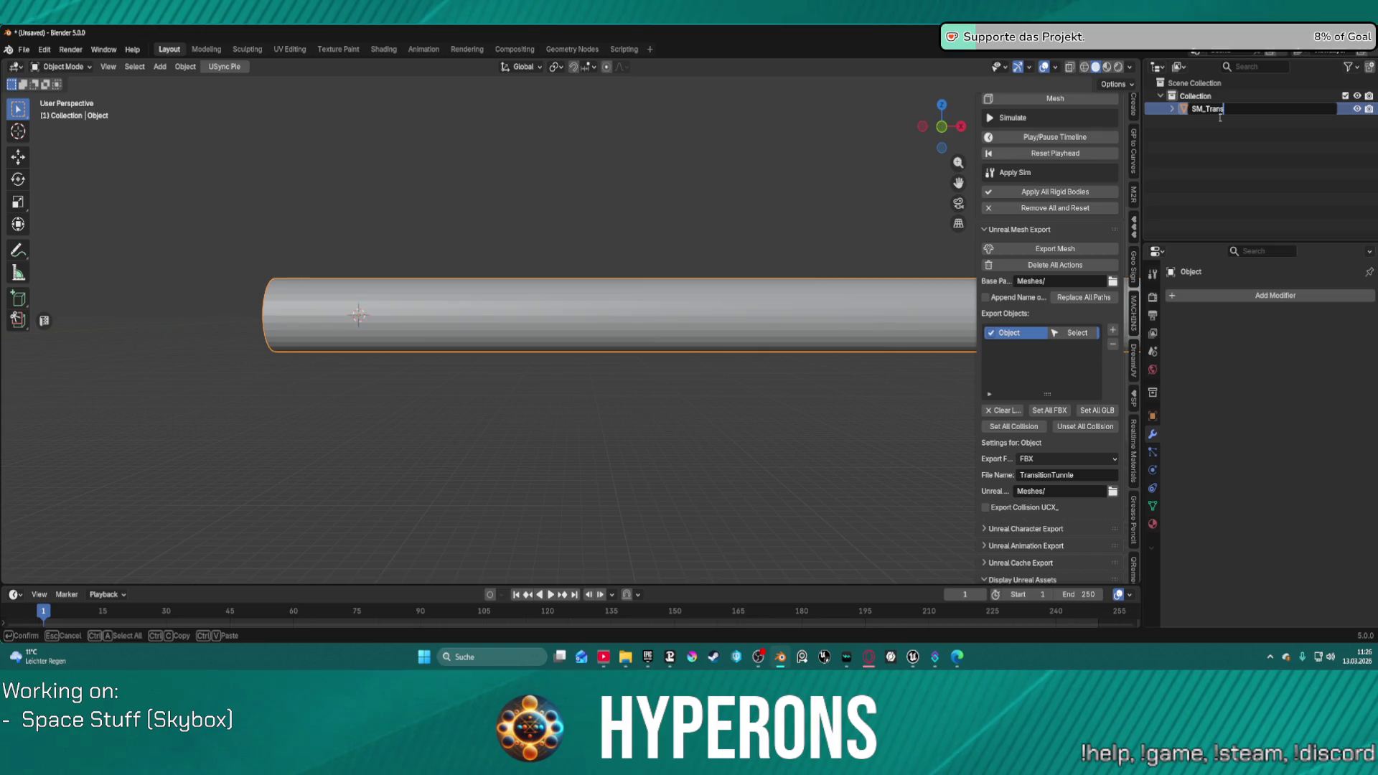
pyautogui.write('itionTunn')
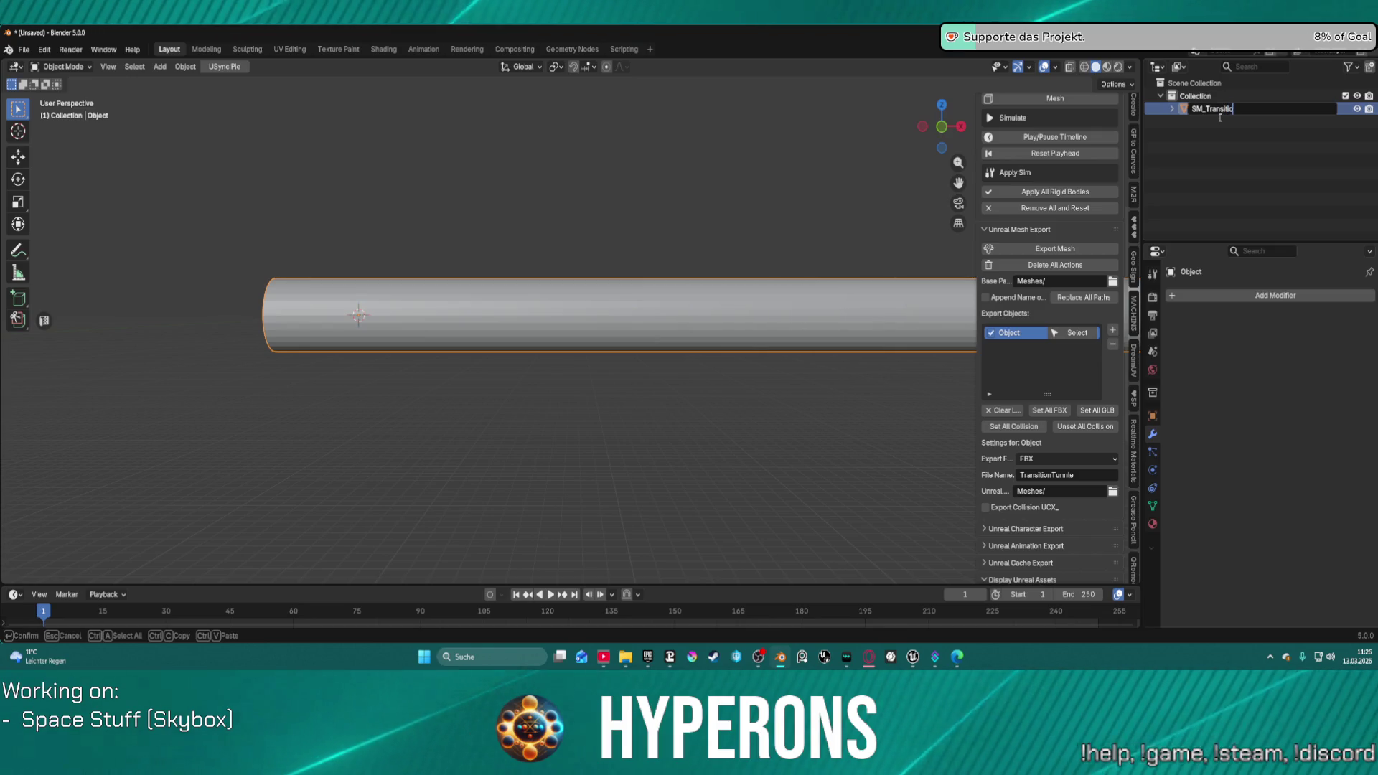
pyautogui.press('Left')
pyautogui.press('Left')
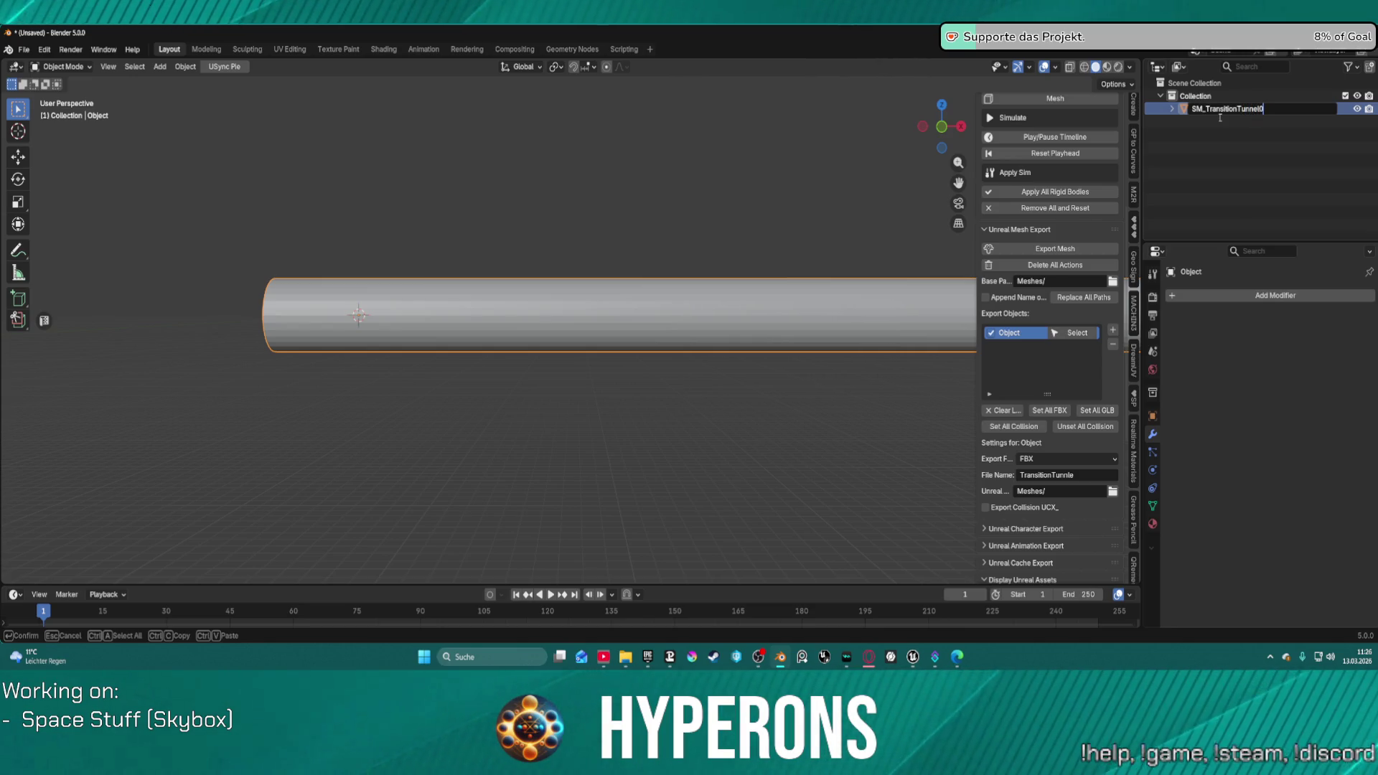
pyautogui.write('2')
pyautogui.press('Return')
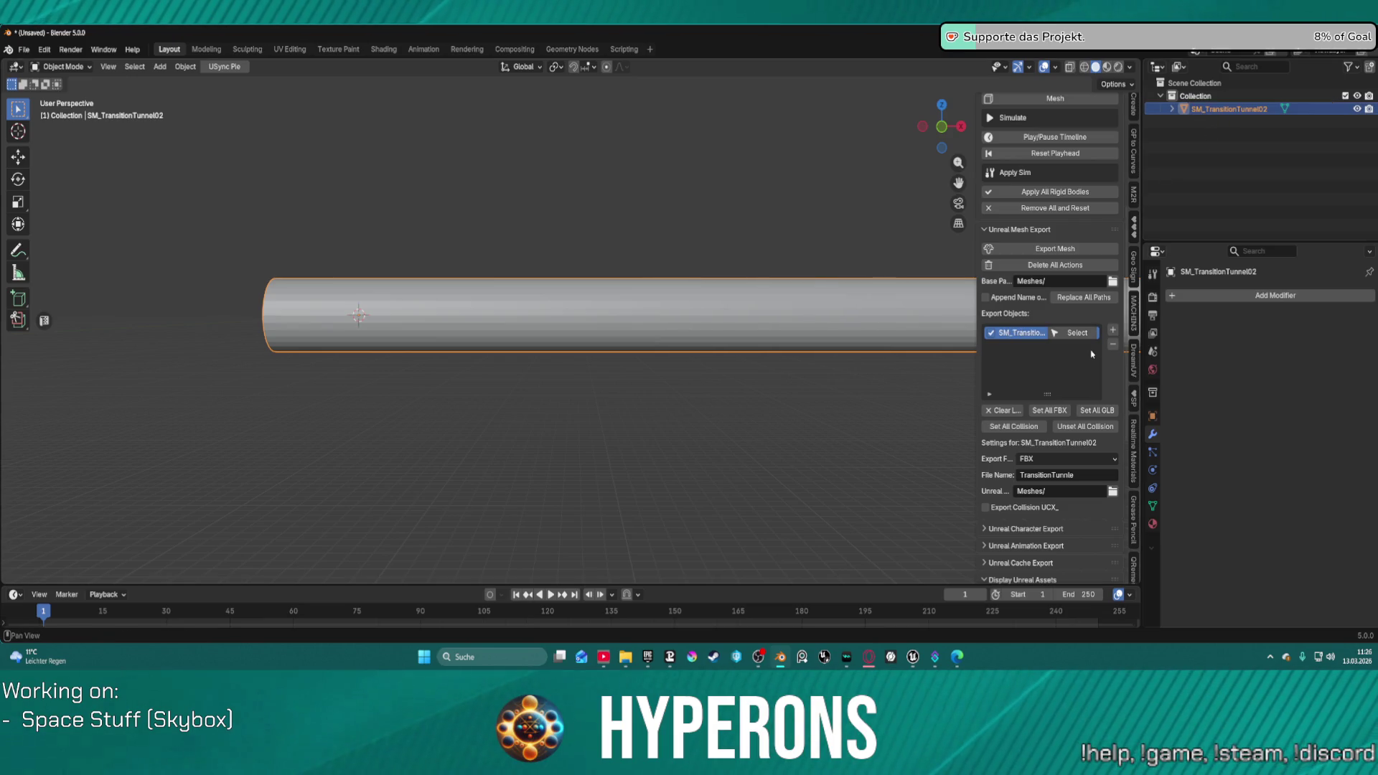
# Step: Replace the export-list entry with the renamed tunnel, export it, and switch to Unreal Editor
pyautogui.click(1113, 344)
pyautogui.click(1113, 329)
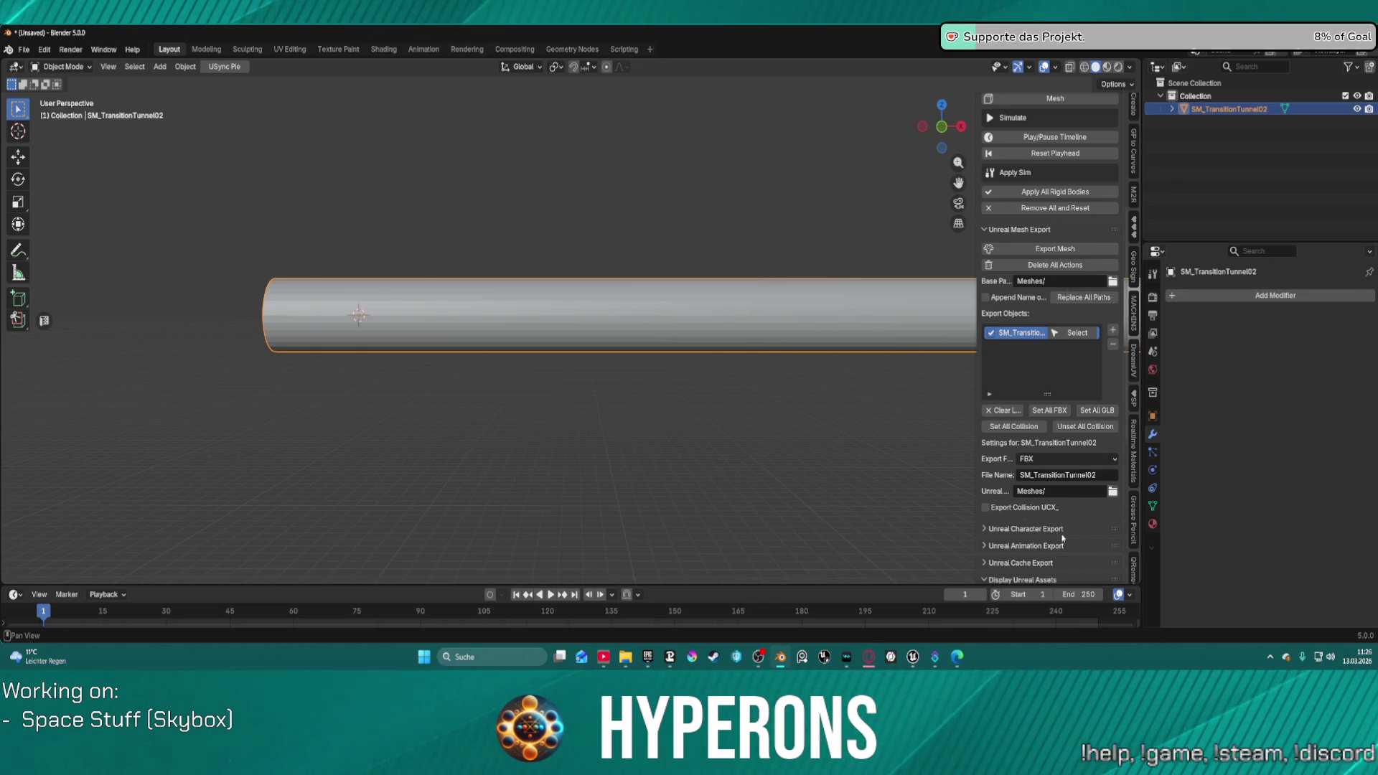
pyautogui.click(1050, 249)
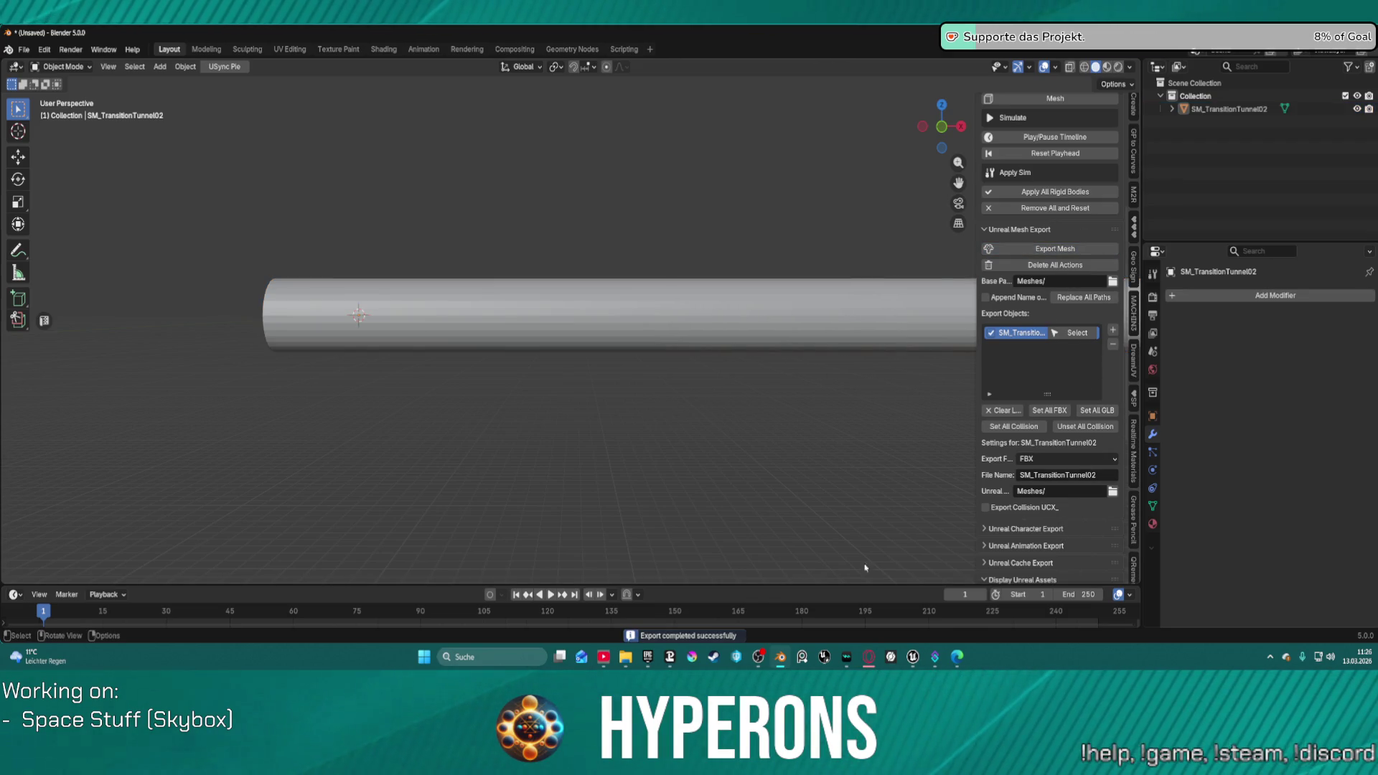
pyautogui.moveTo(913, 657)
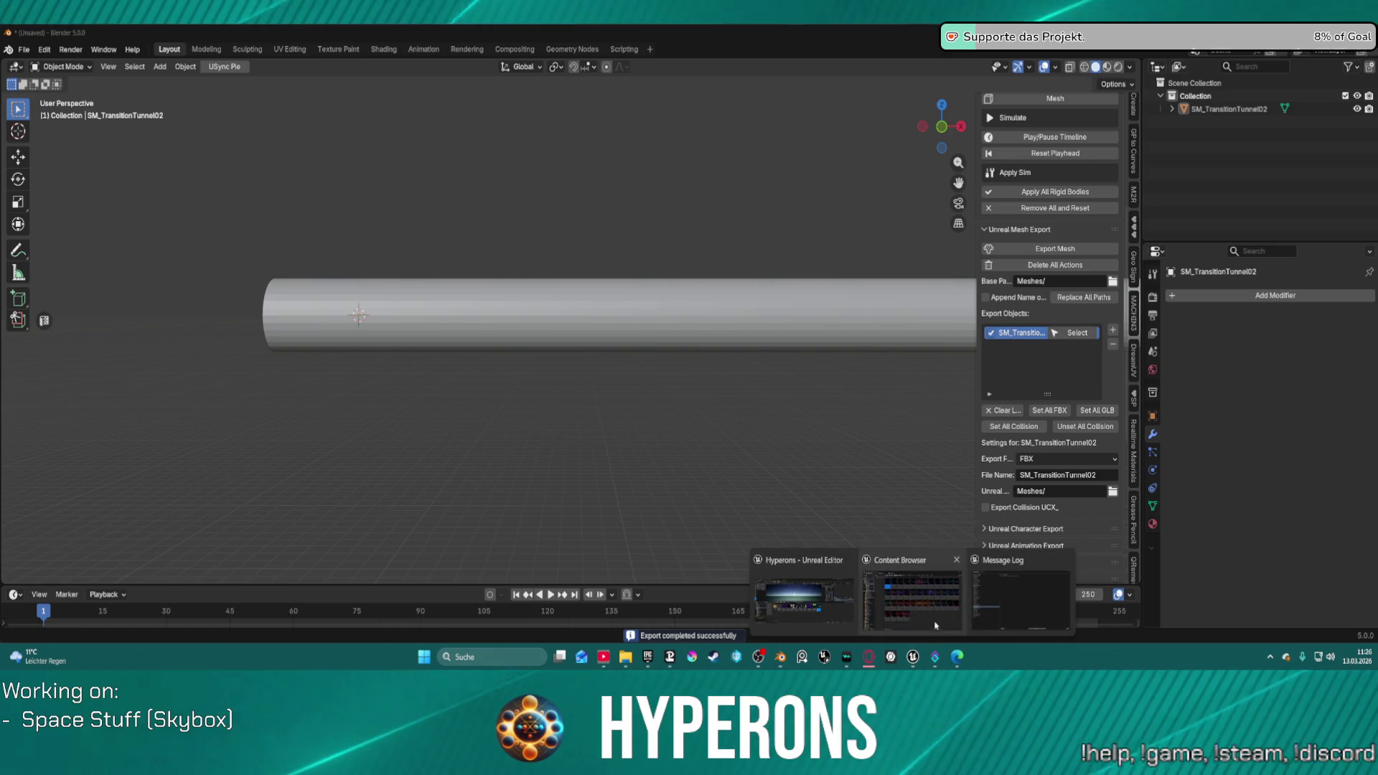
pyautogui.click(804, 596)
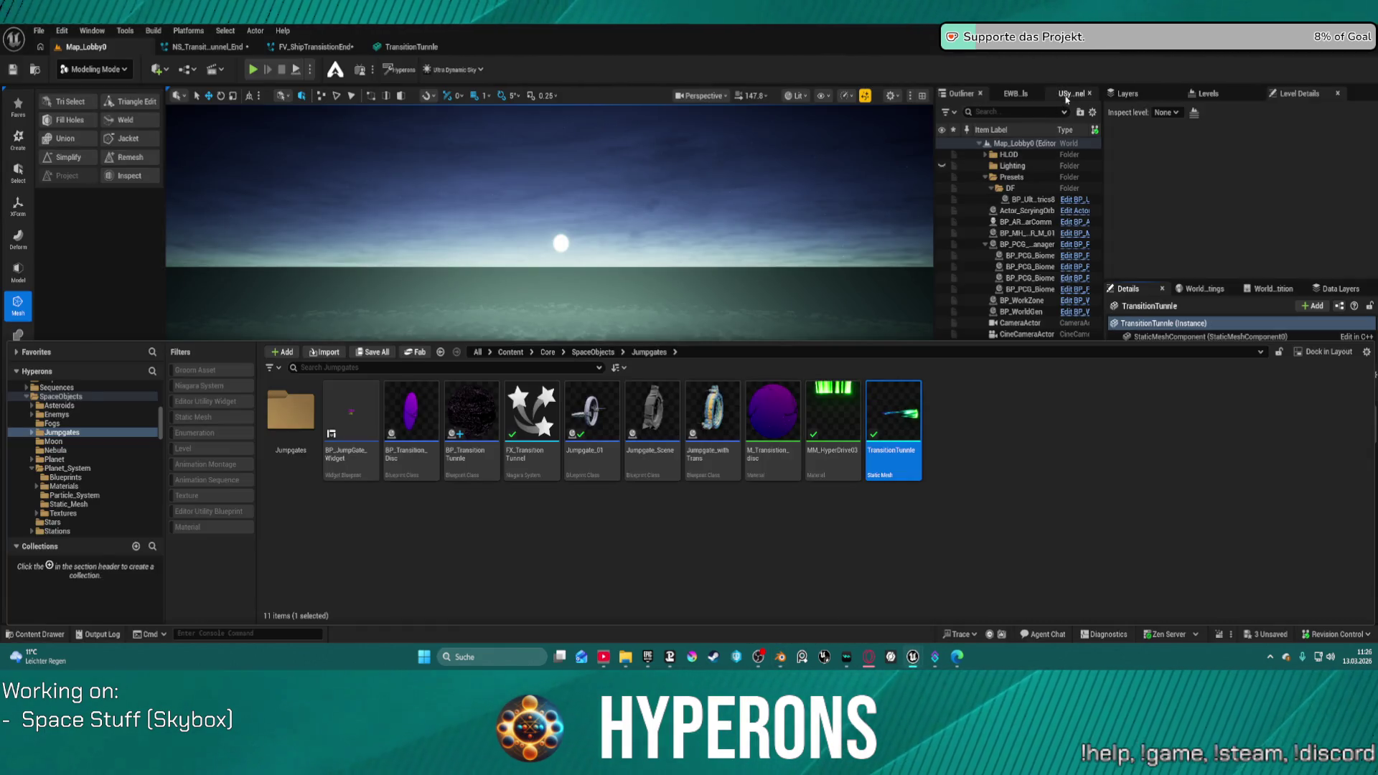
# Step: Run USync Import Meshes twice to bring the tunnel into Unreal, then return to Blender
pyautogui.click(1071, 93)
pyautogui.click(1010, 142)
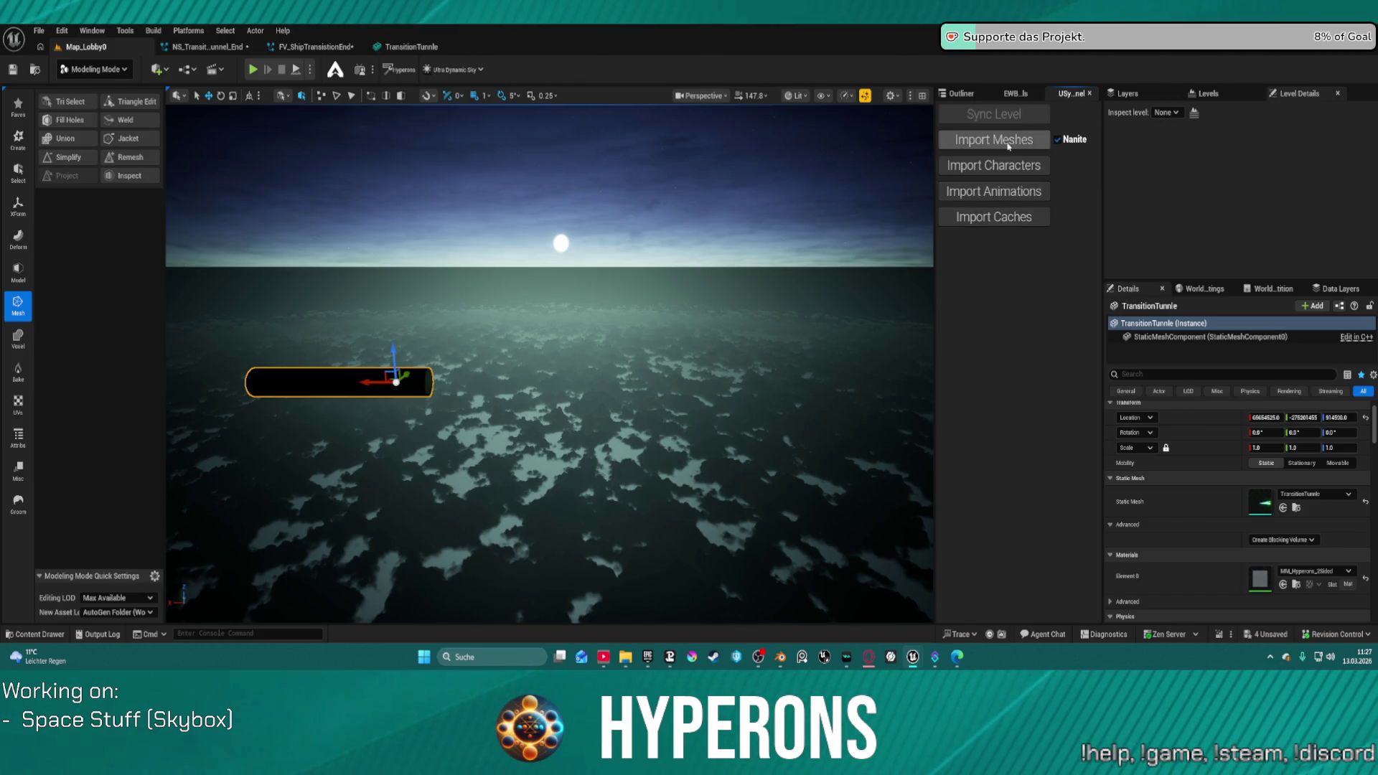
pyautogui.click(1009, 143)
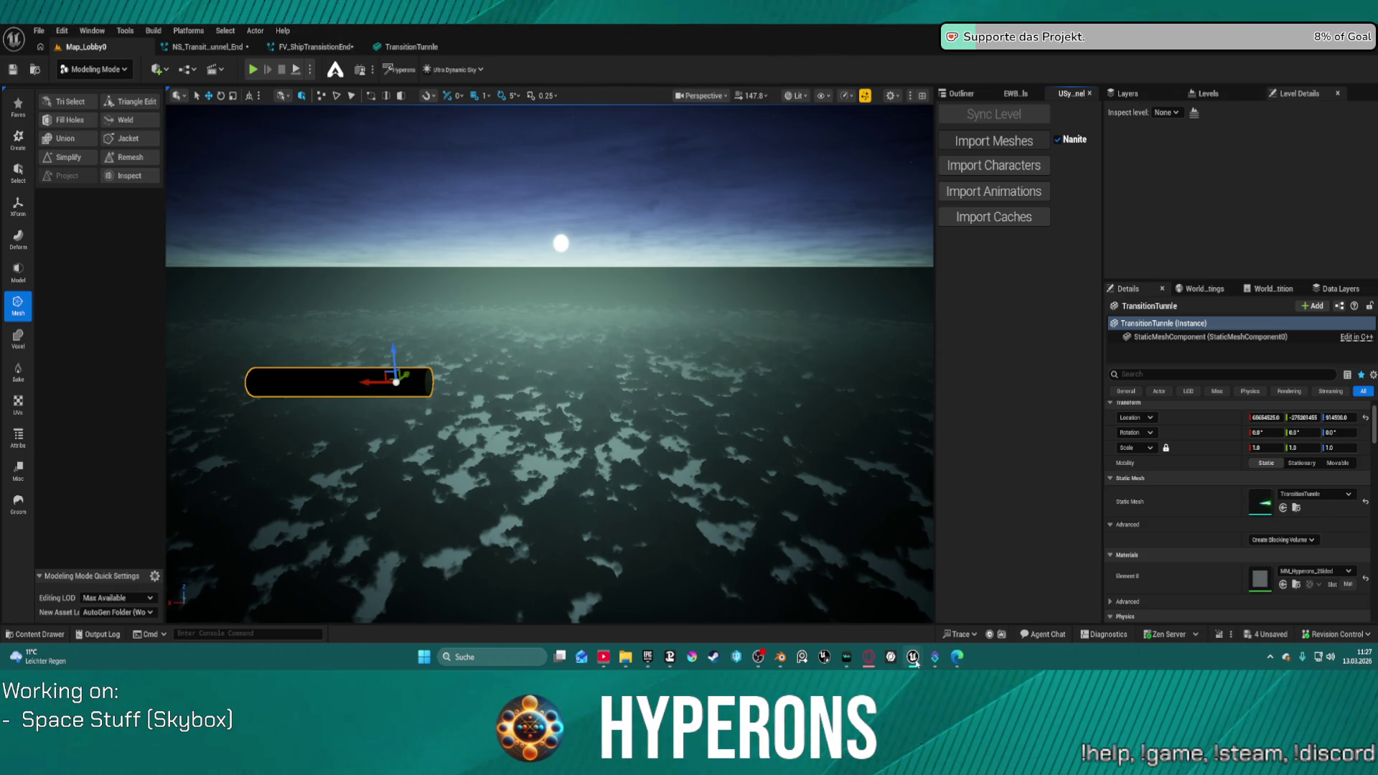
pyautogui.moveTo(914, 661)
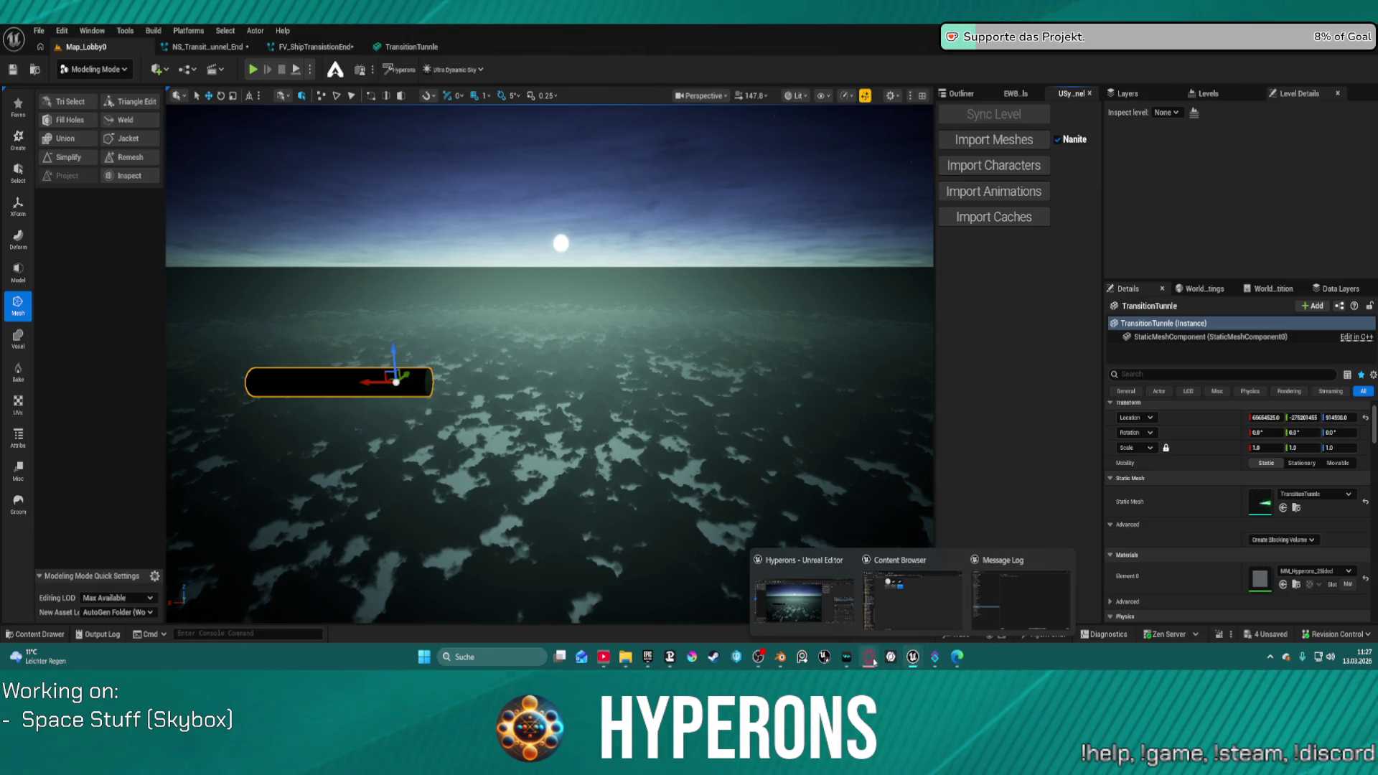
pyautogui.click(780, 657)
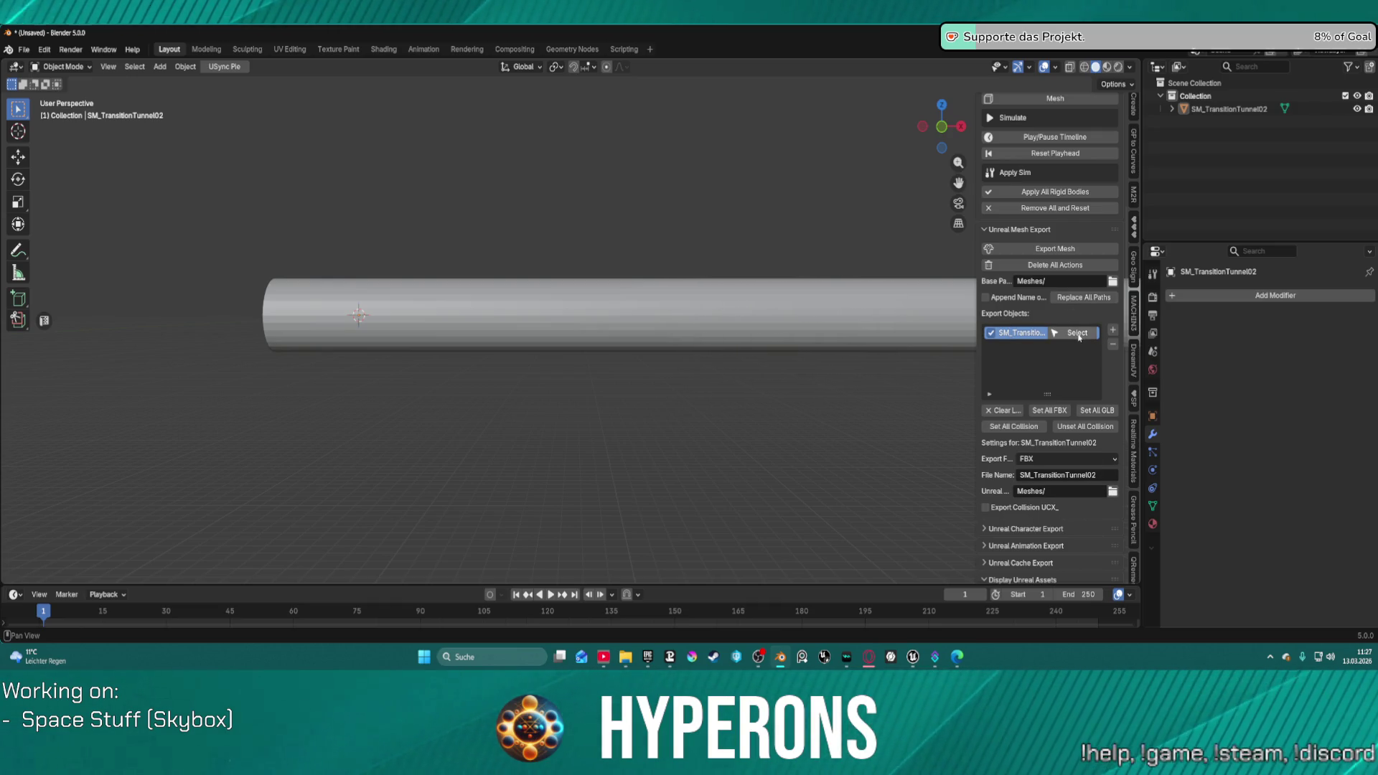
# Step: Clear the export list and re-add the selected tunnel mesh to it
pyautogui.click(1113, 345)
pyautogui.click(1114, 331)
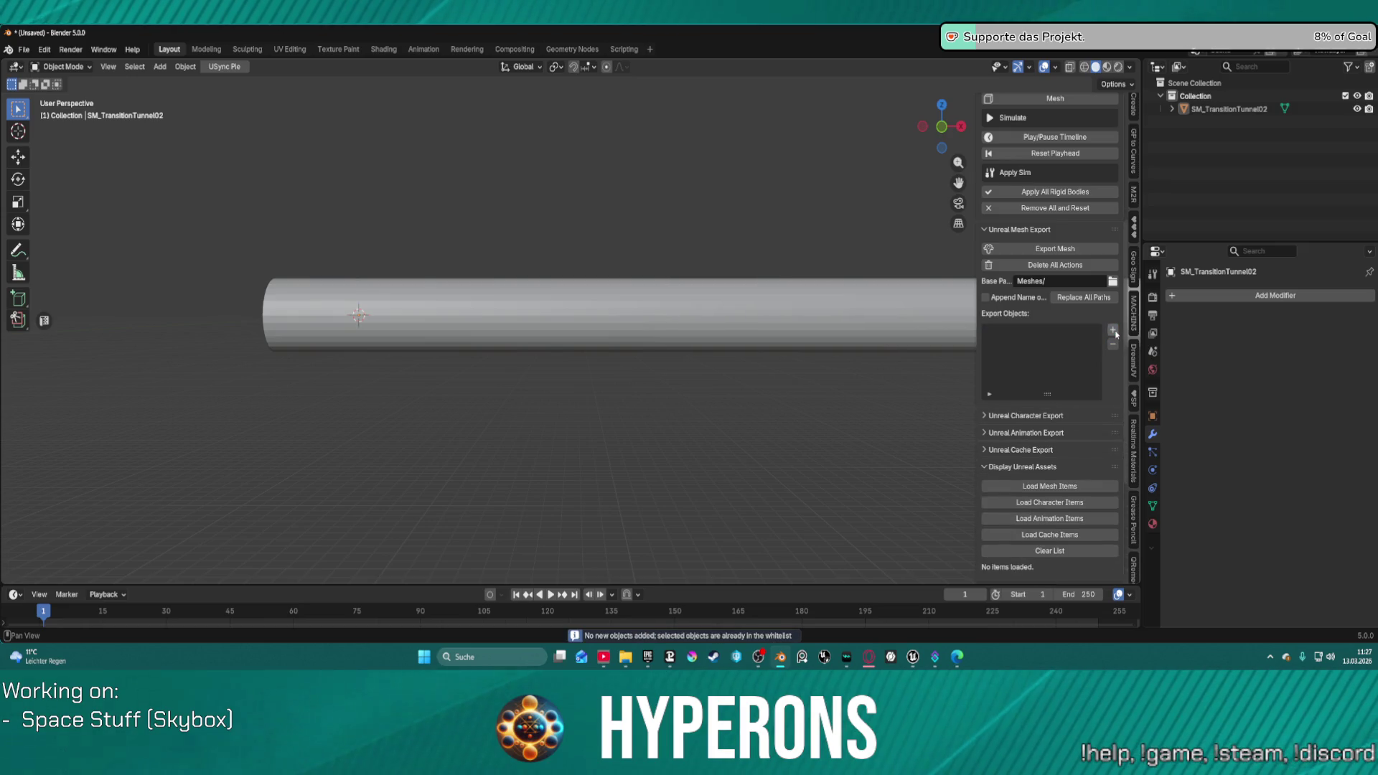
pyautogui.press('a')
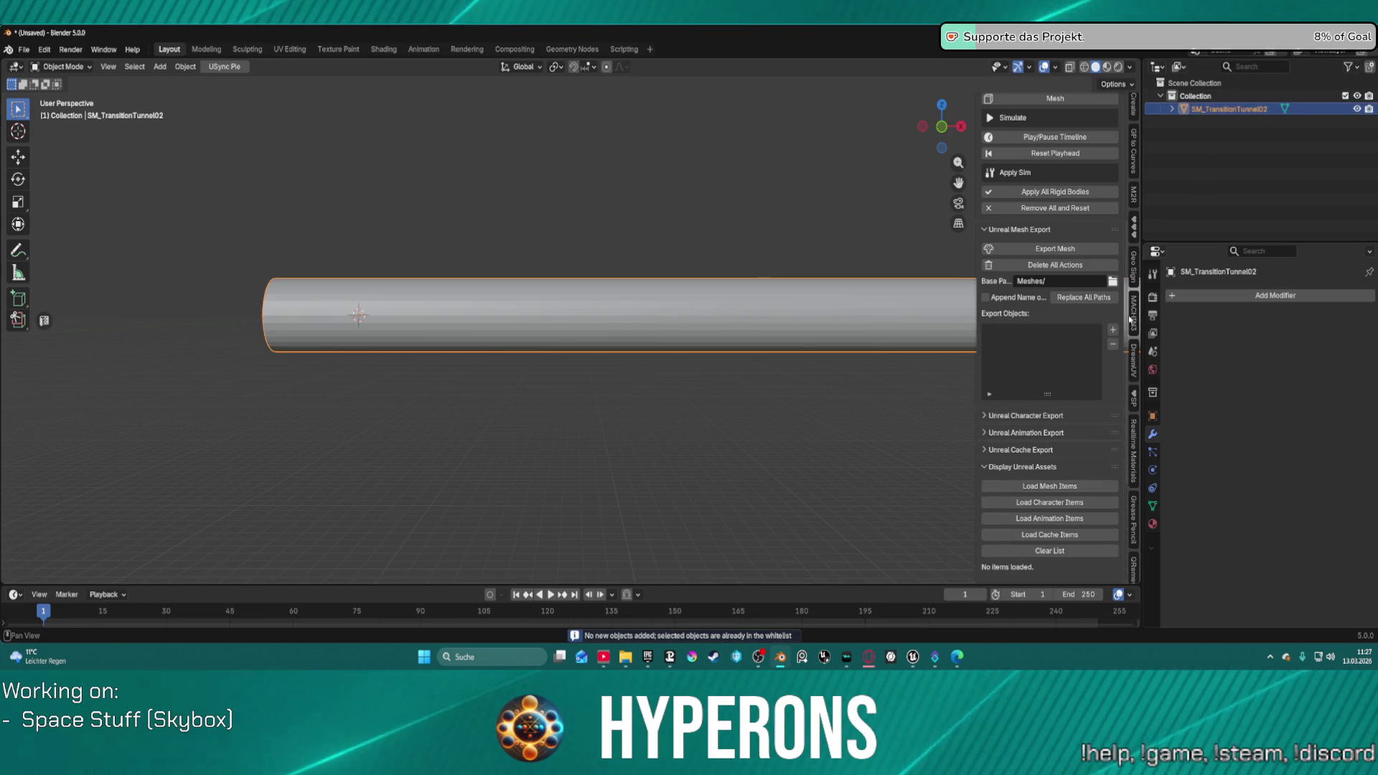
pyautogui.click(1113, 330)
pyautogui.scroll(-8, 1083, 420)
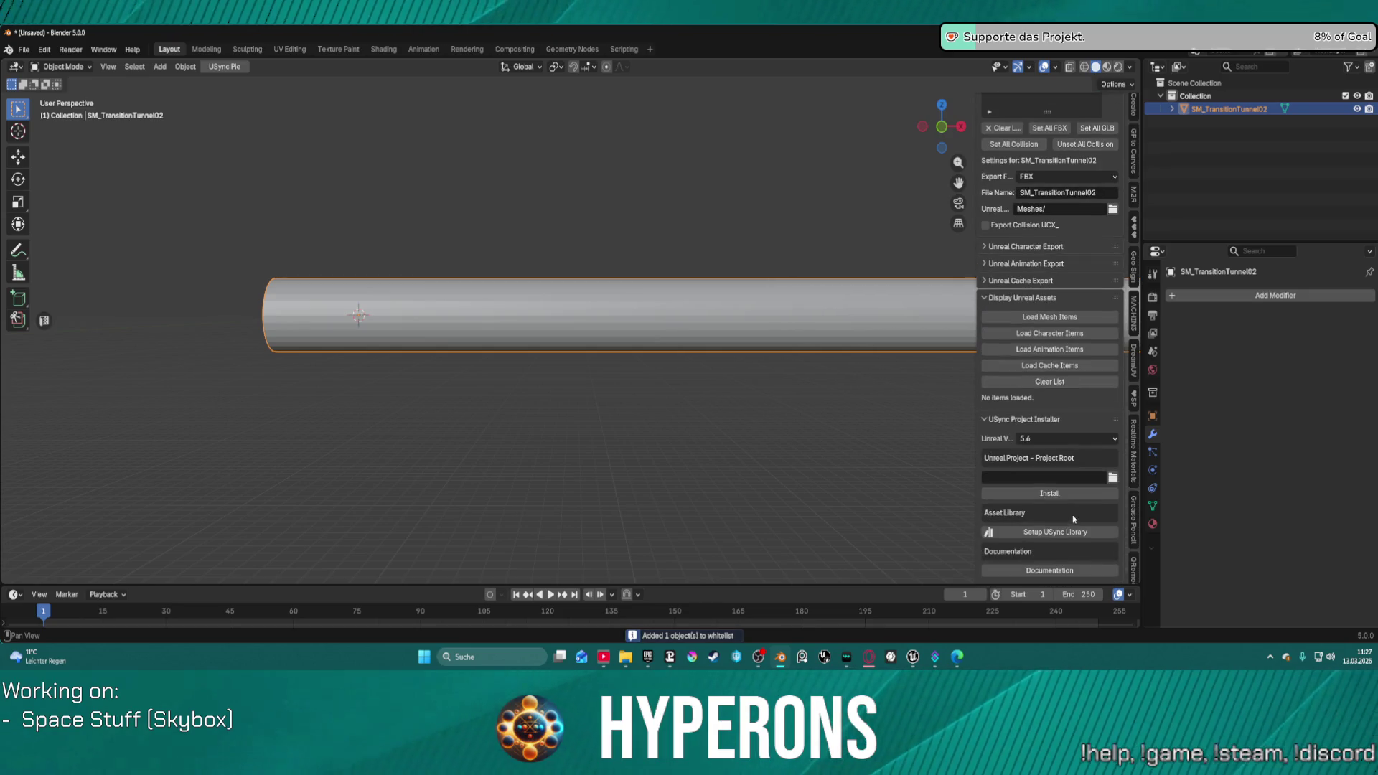
# Step: Clear and reload the Unreal cache item list, and toggle the Cache Export settings
pyautogui.click(1067, 382)
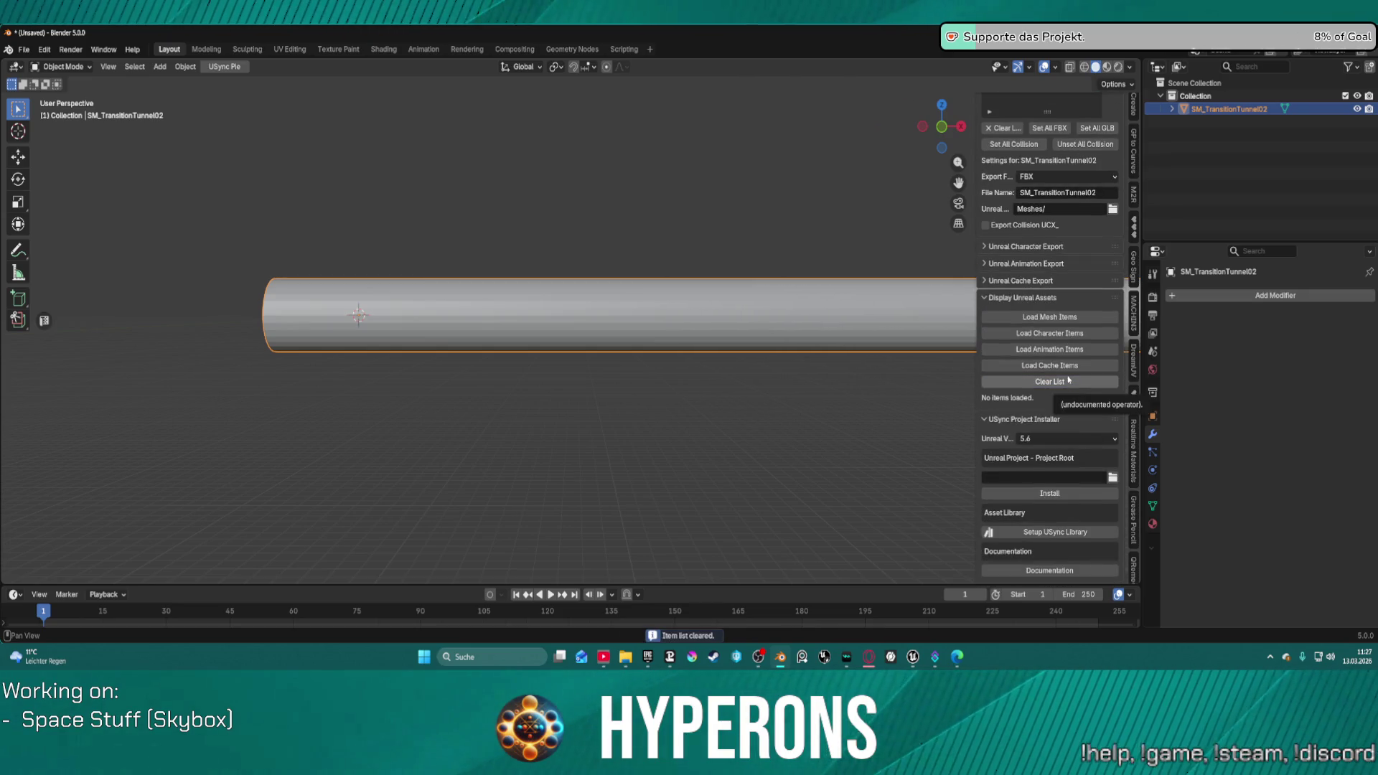
pyautogui.click(1069, 367)
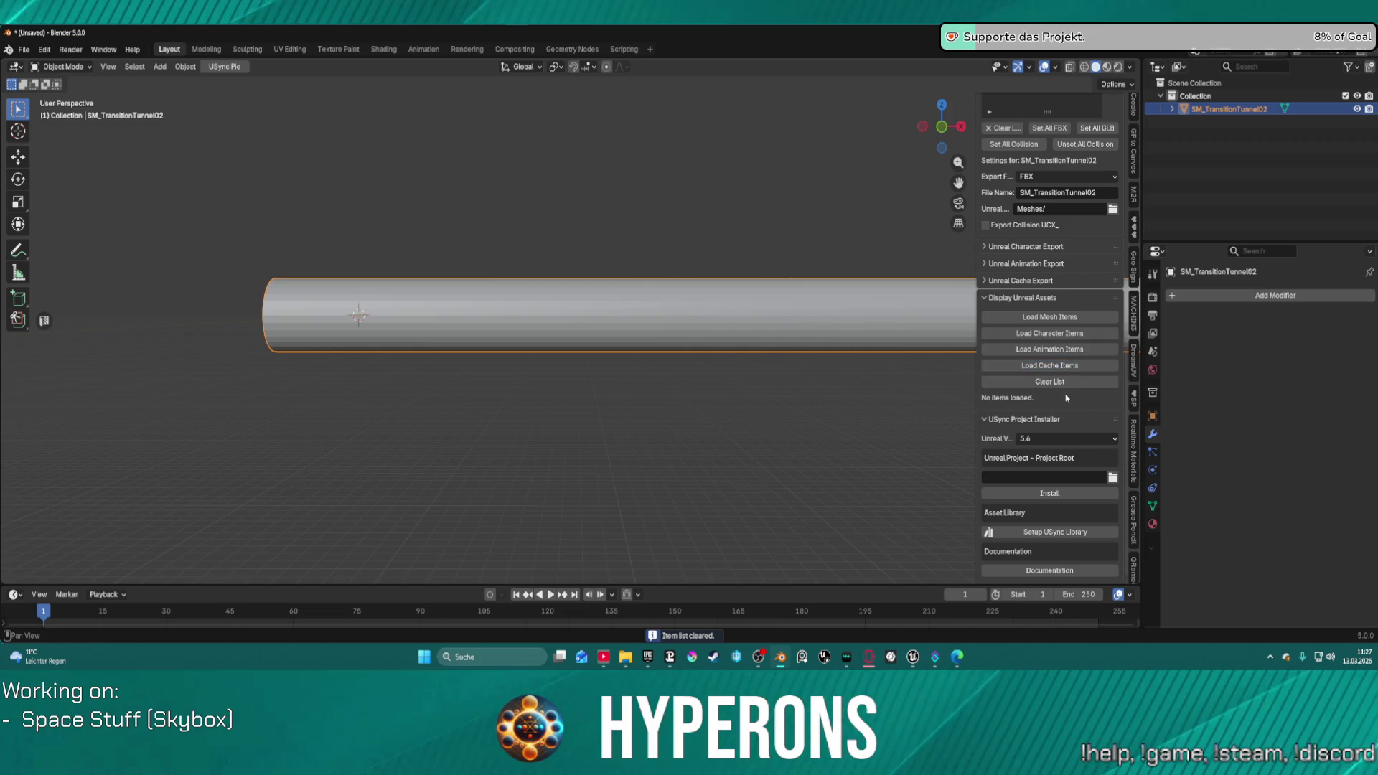
pyautogui.click(985, 281)
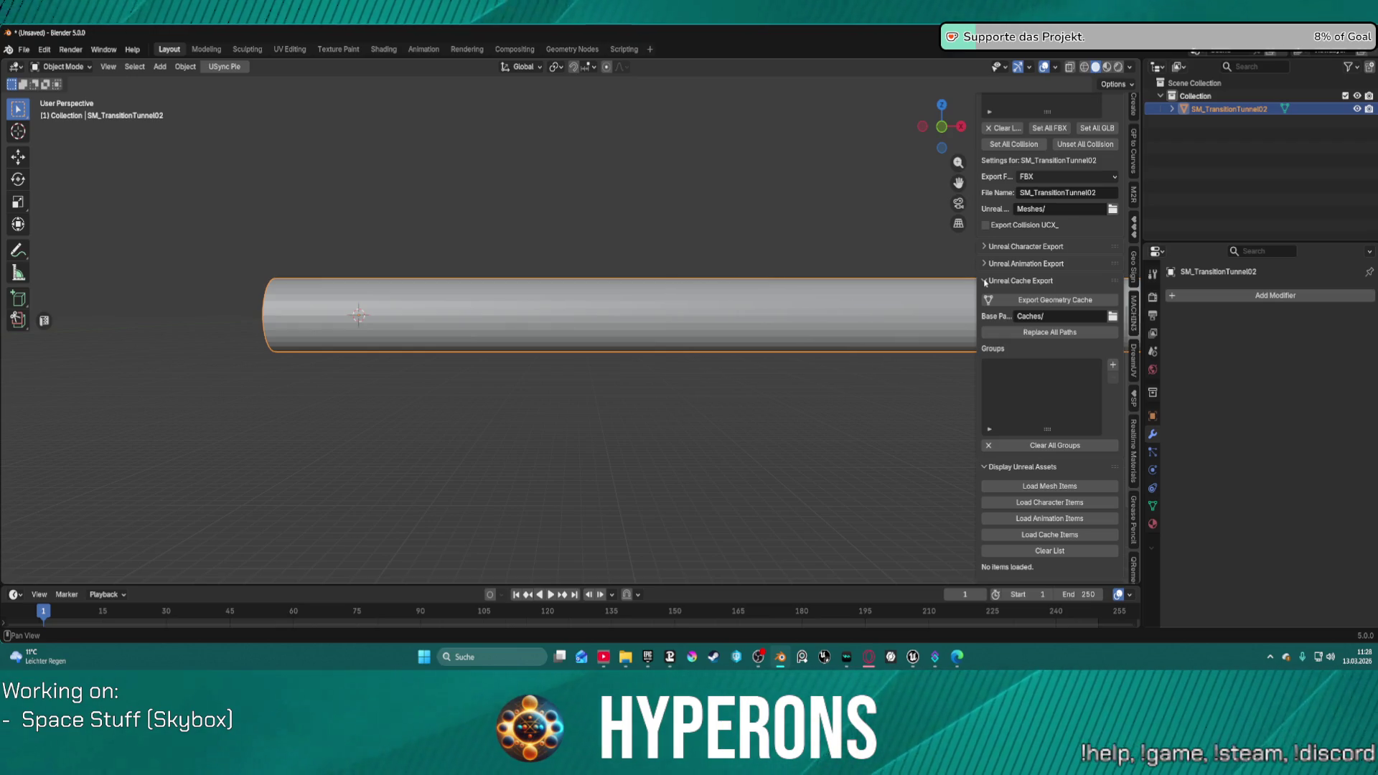
pyautogui.click(985, 281)
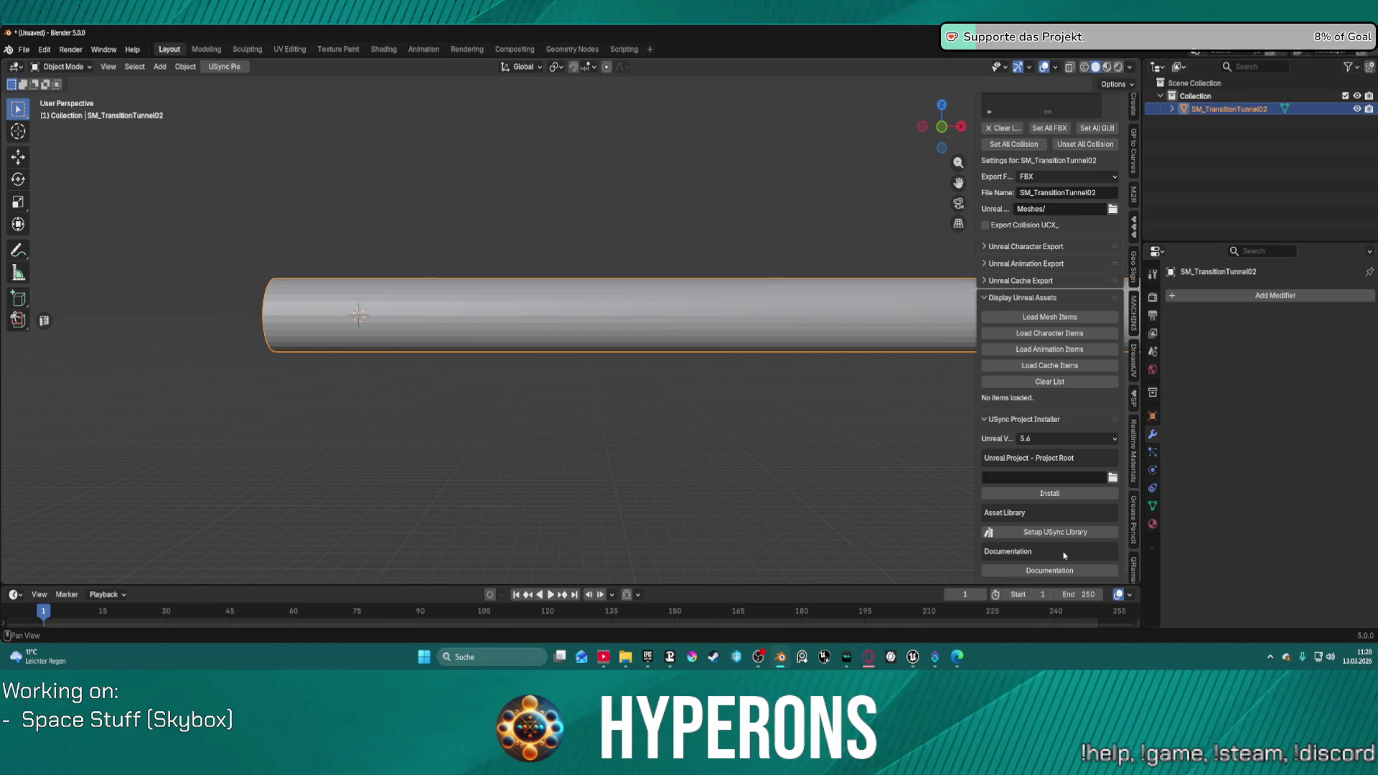
pyautogui.scroll(10, 1063, 557)
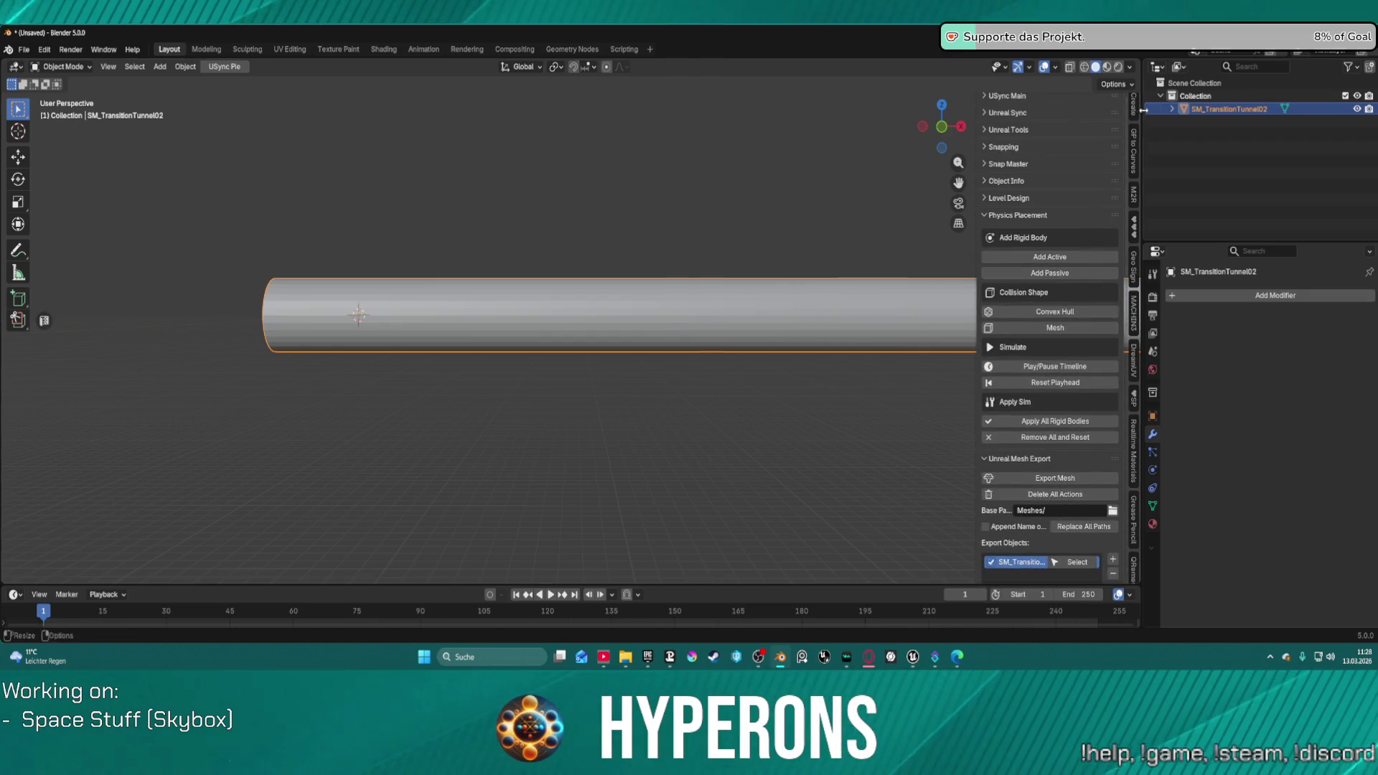
# Step: Show the tunnel's transform properties, then remove and re-add it in Export Objects
pyautogui.click(1182, 110)
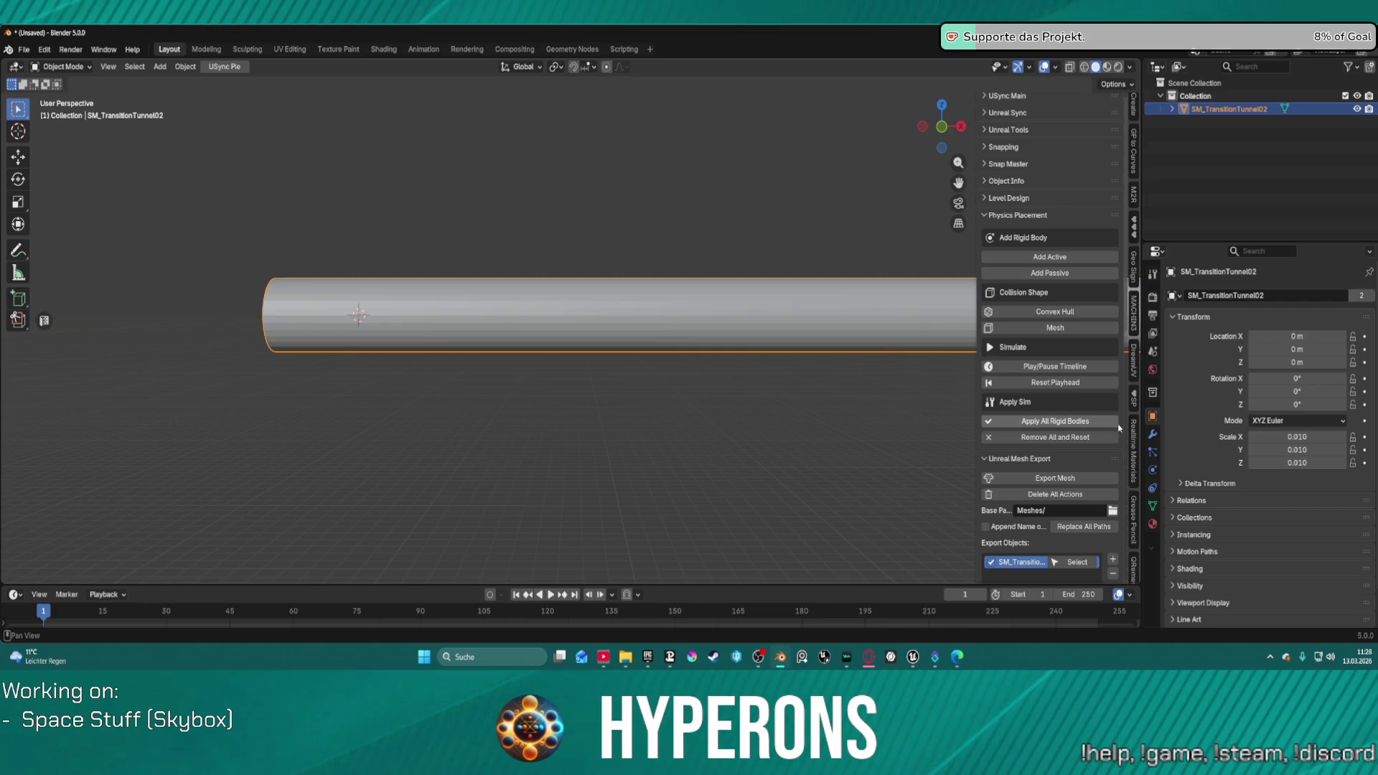
pyautogui.scroll(-8, 1104, 204)
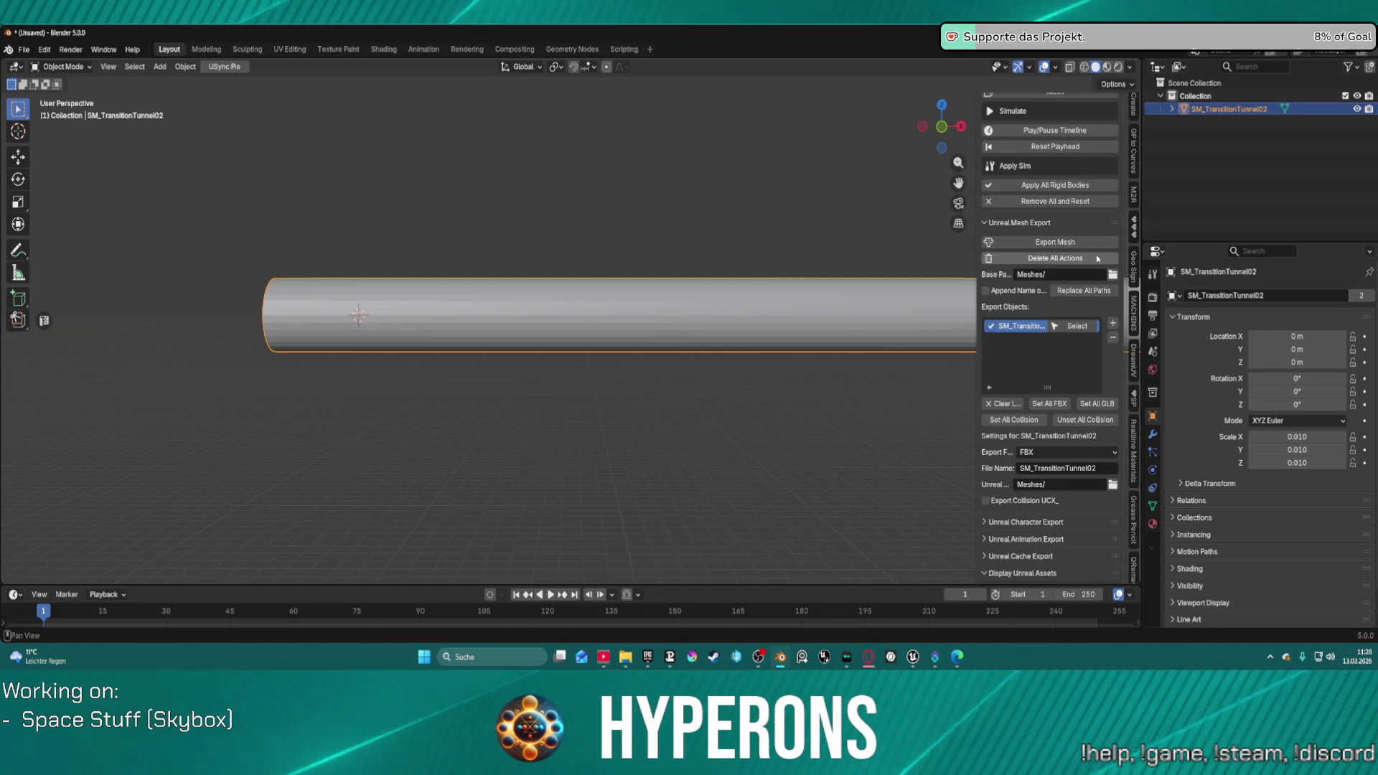
pyautogui.click(1113, 338)
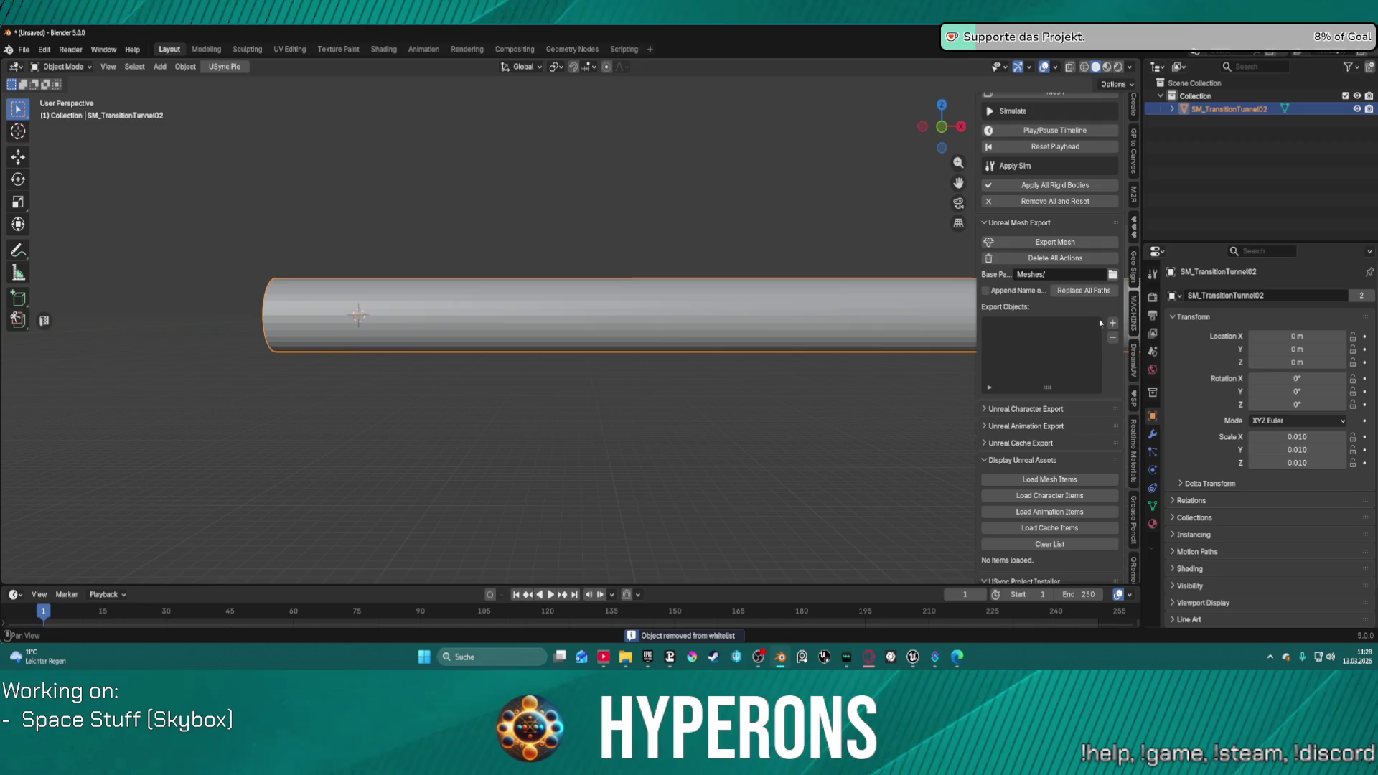
pyautogui.click(1113, 323)
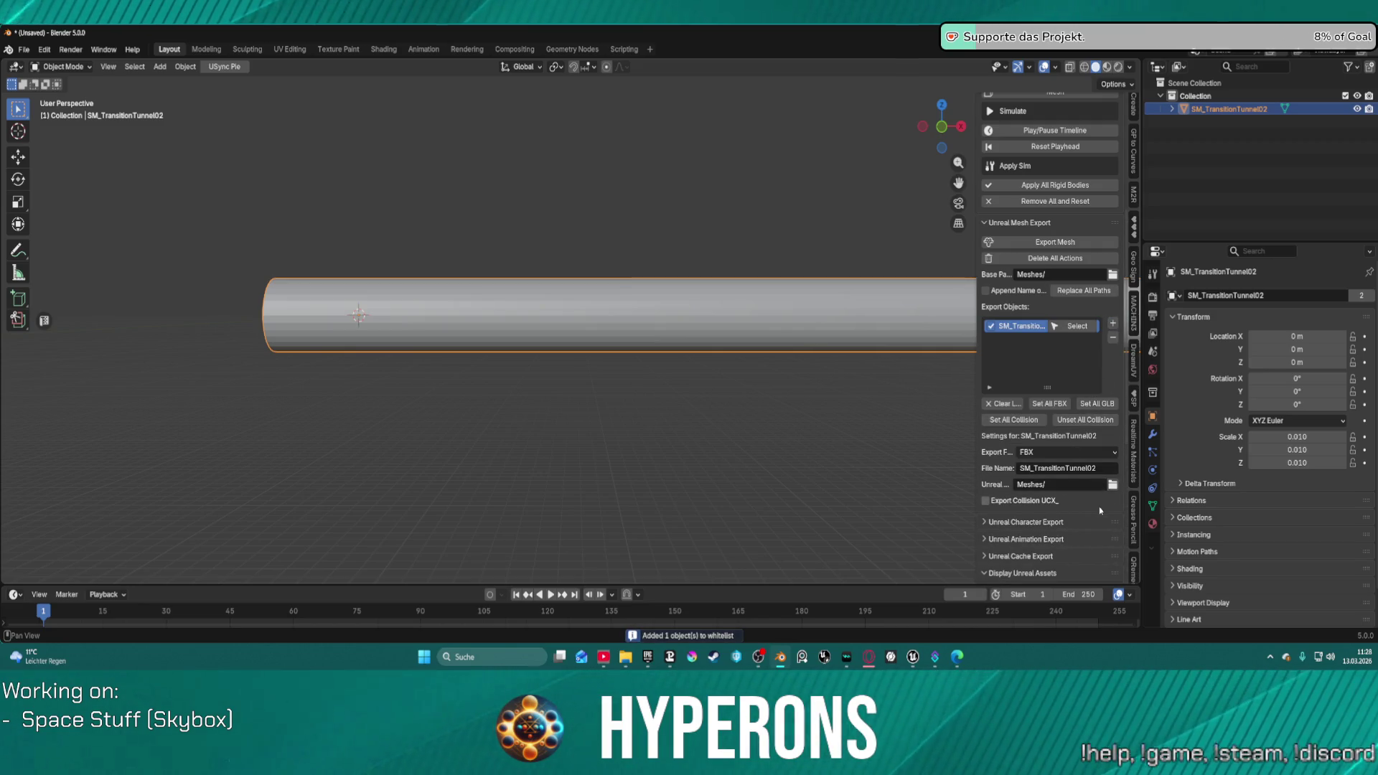
pyautogui.moveTo(930, 668)
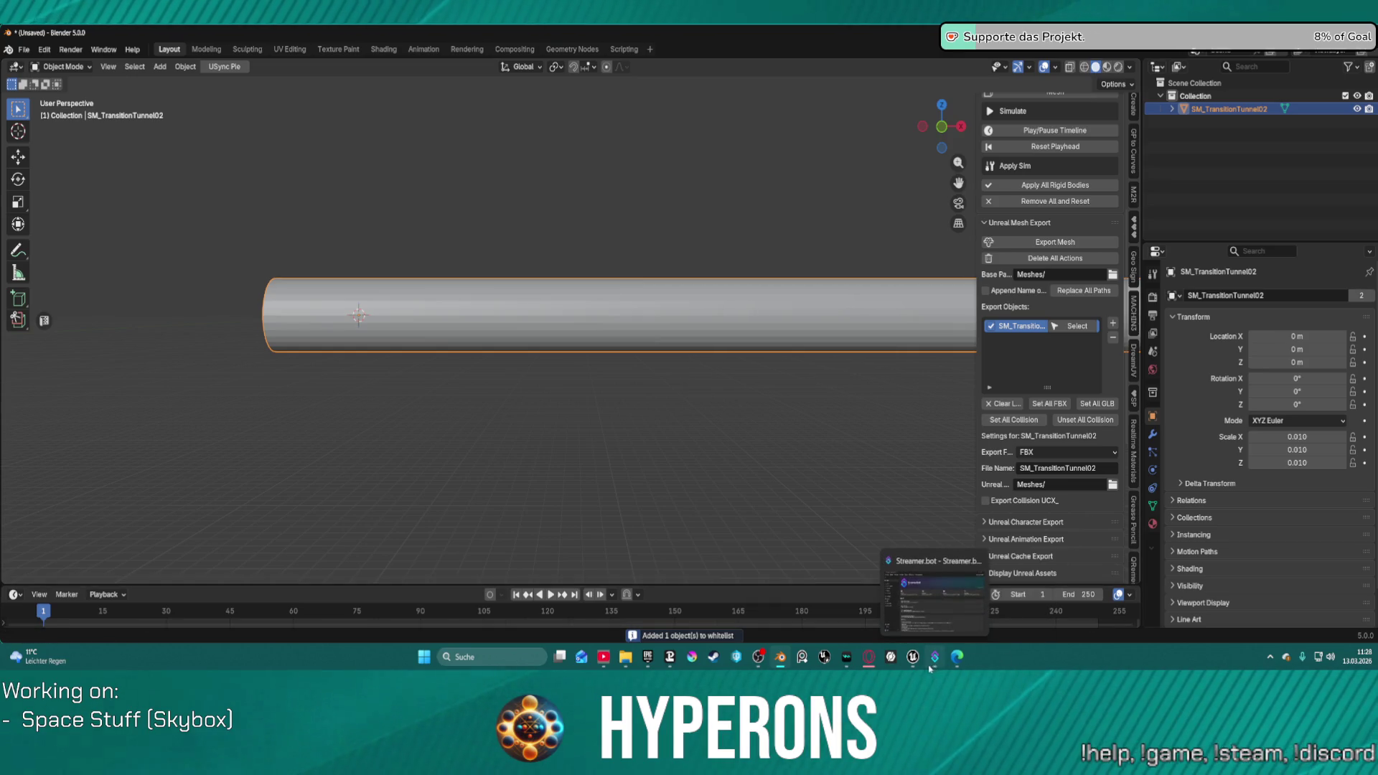
# Step: Bring Unreal forward and run USync Import Meshes to import SM_TransitionTunnel02
pyautogui.click(843, 595)
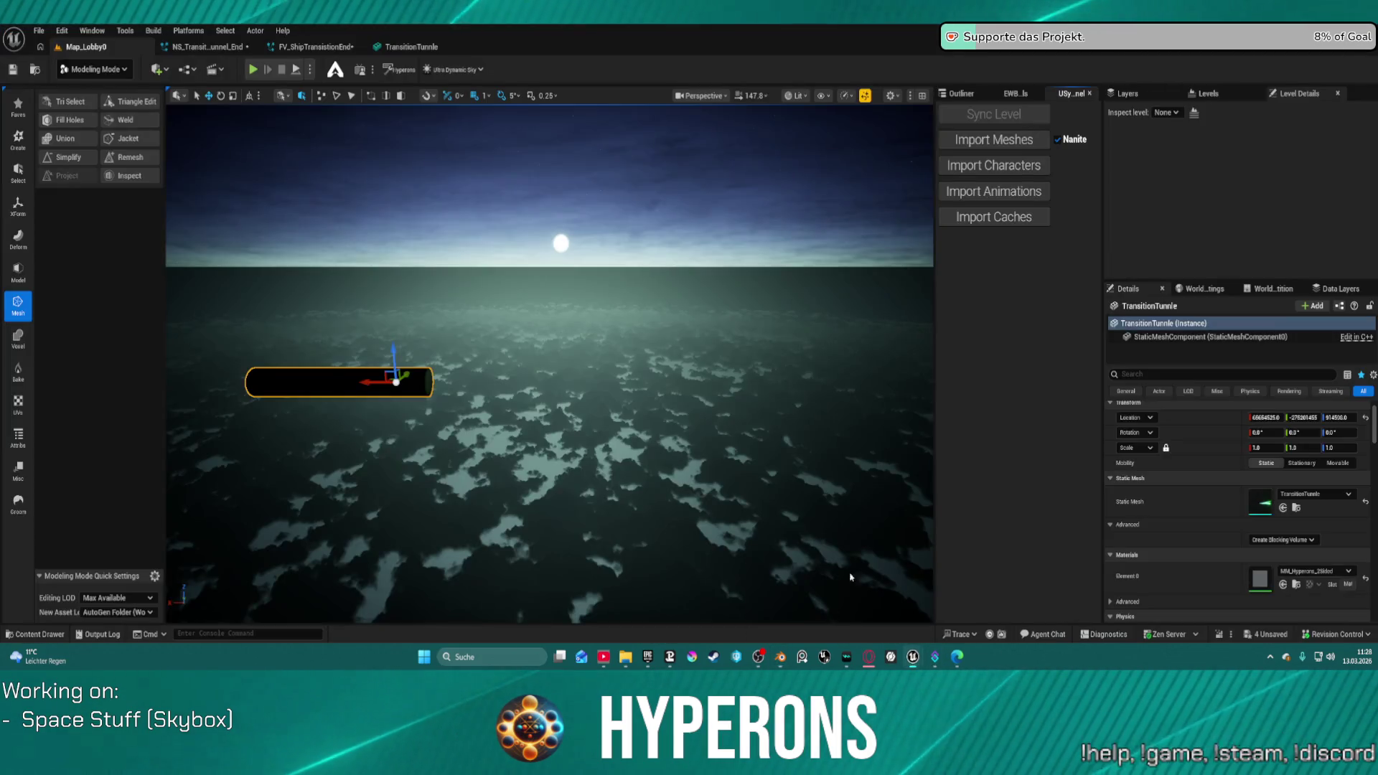
pyautogui.click(1004, 140)
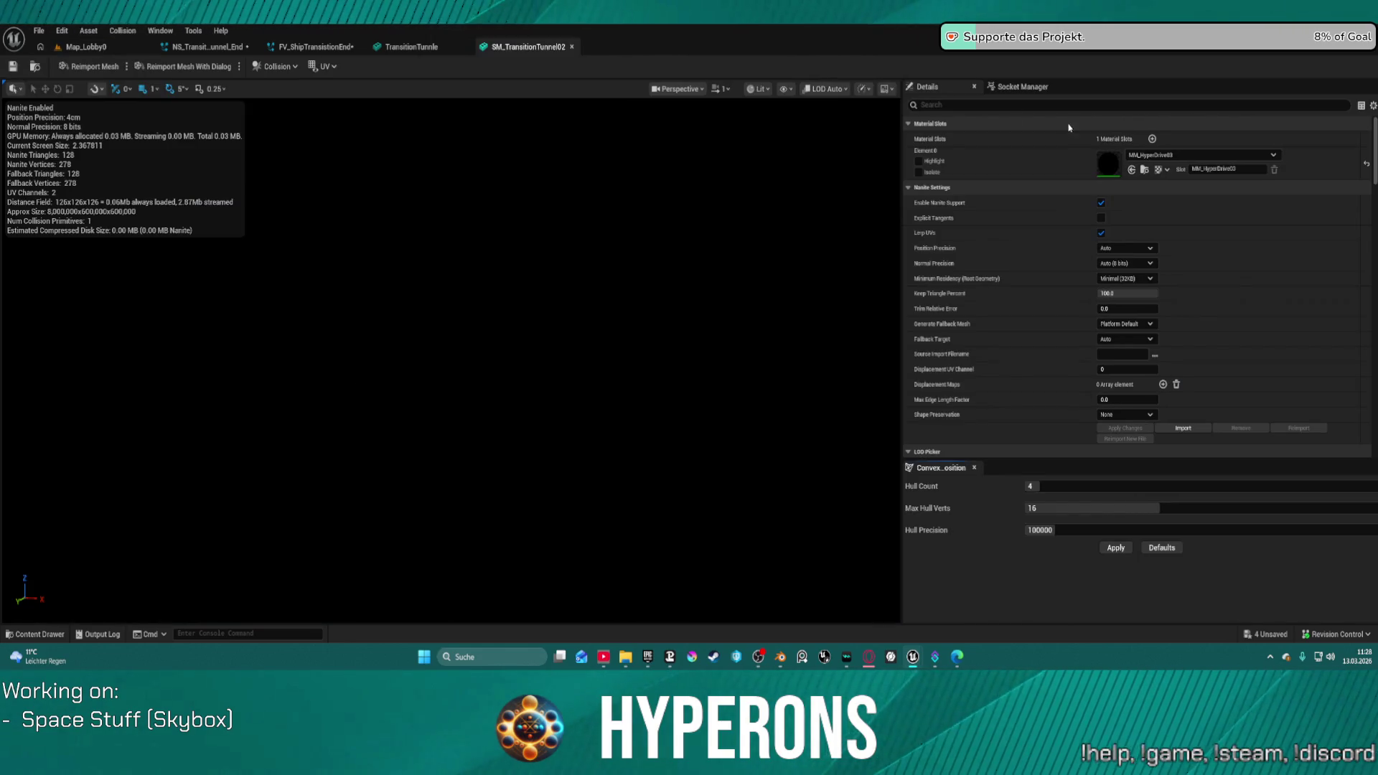
# Step: Orbit around the tunnel in its mesh editor to check the hyperdrive material, then return to Blender
pyautogui.click(412, 47)
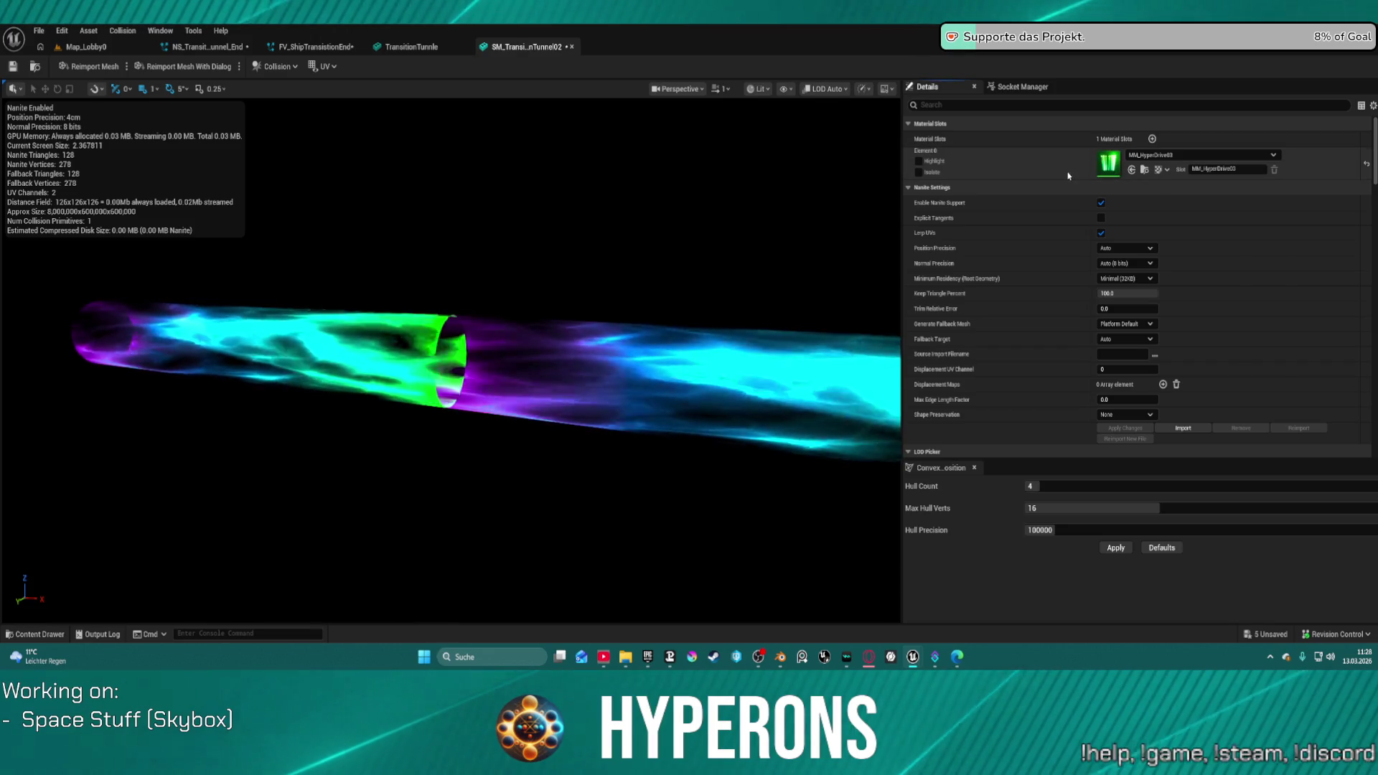
pyautogui.moveTo(659, 217); pyautogui.dragTo(659, 217)
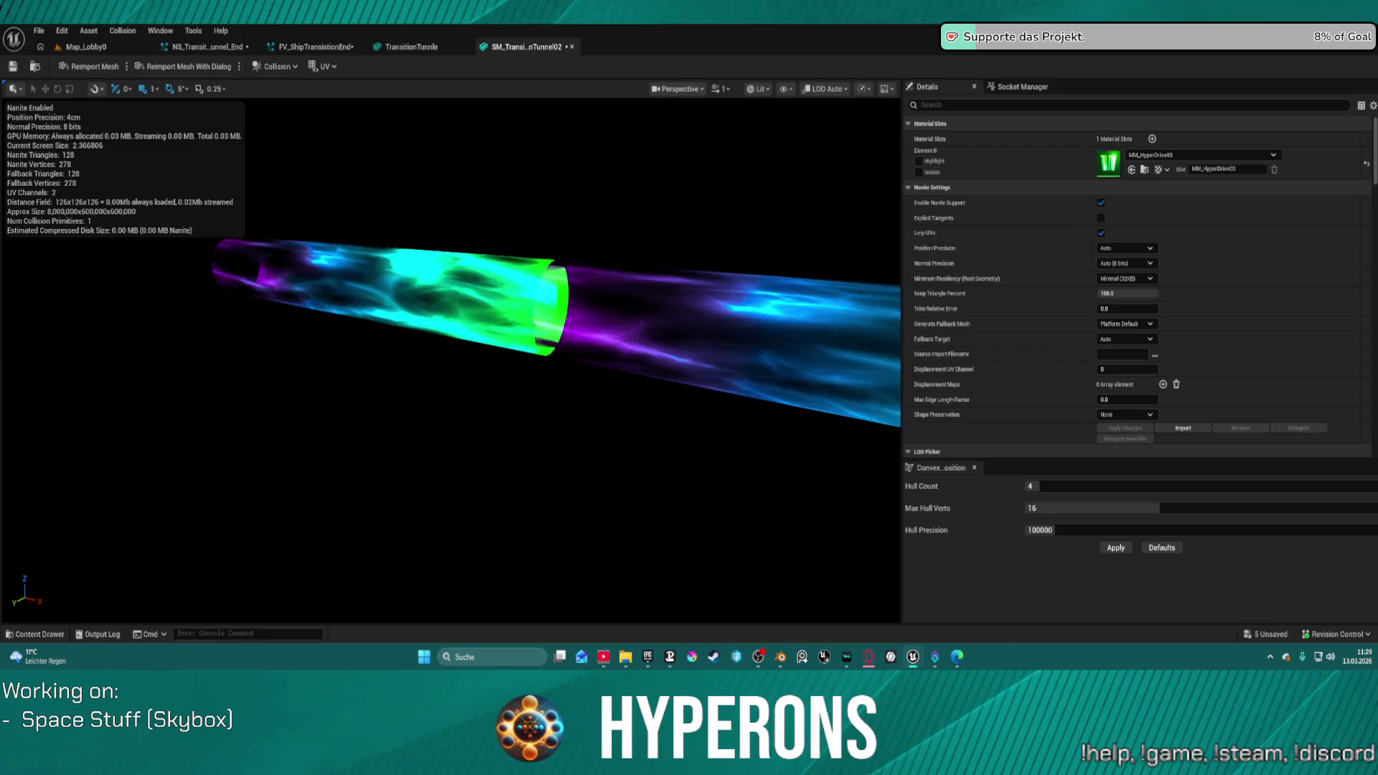
pyautogui.moveTo(459, 358); pyautogui.dragTo(632, 359)
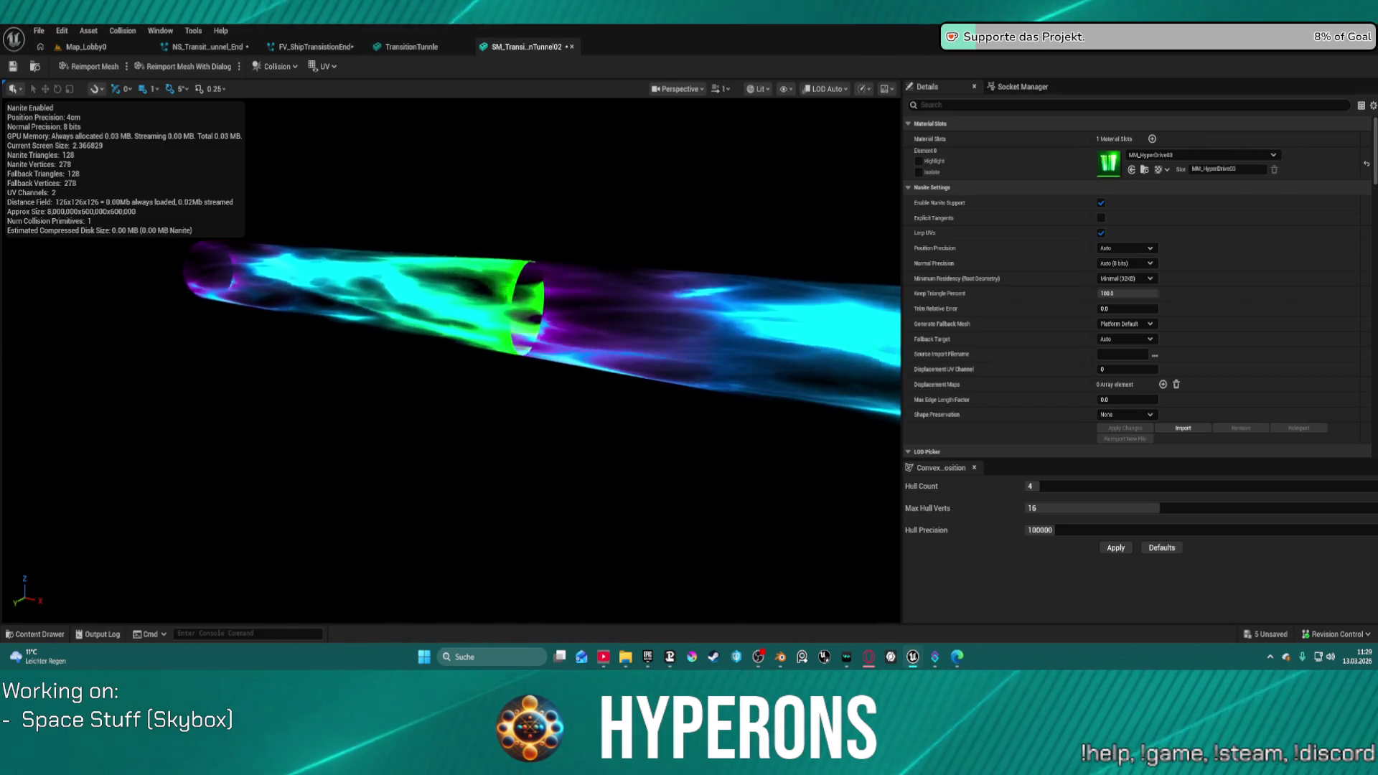
pyautogui.moveTo(632, 359)
pyautogui.mouseDown()
pyautogui.moveTo(718, 359)
pyautogui.moveTo(754, 623)
pyautogui.mouseUp()
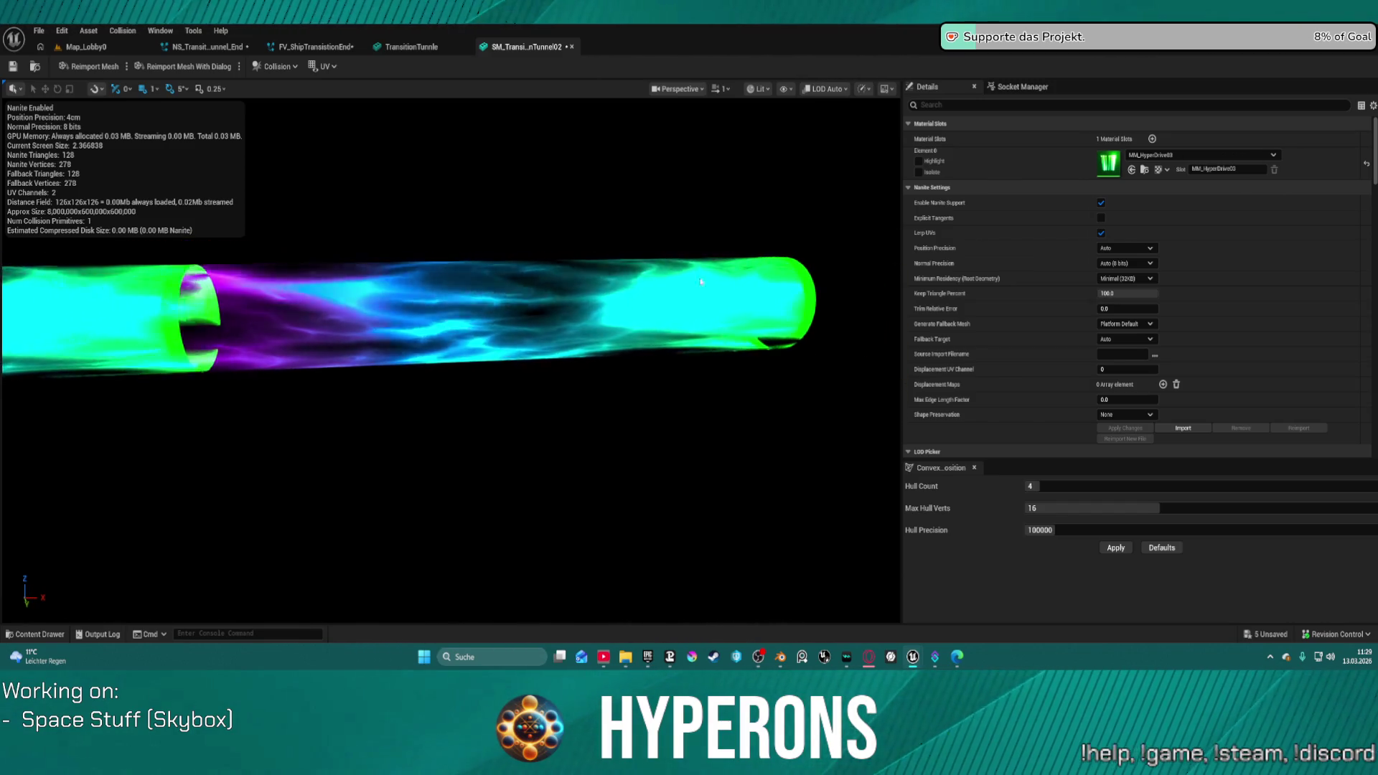
pyautogui.hotkey('alt', 'Tab')
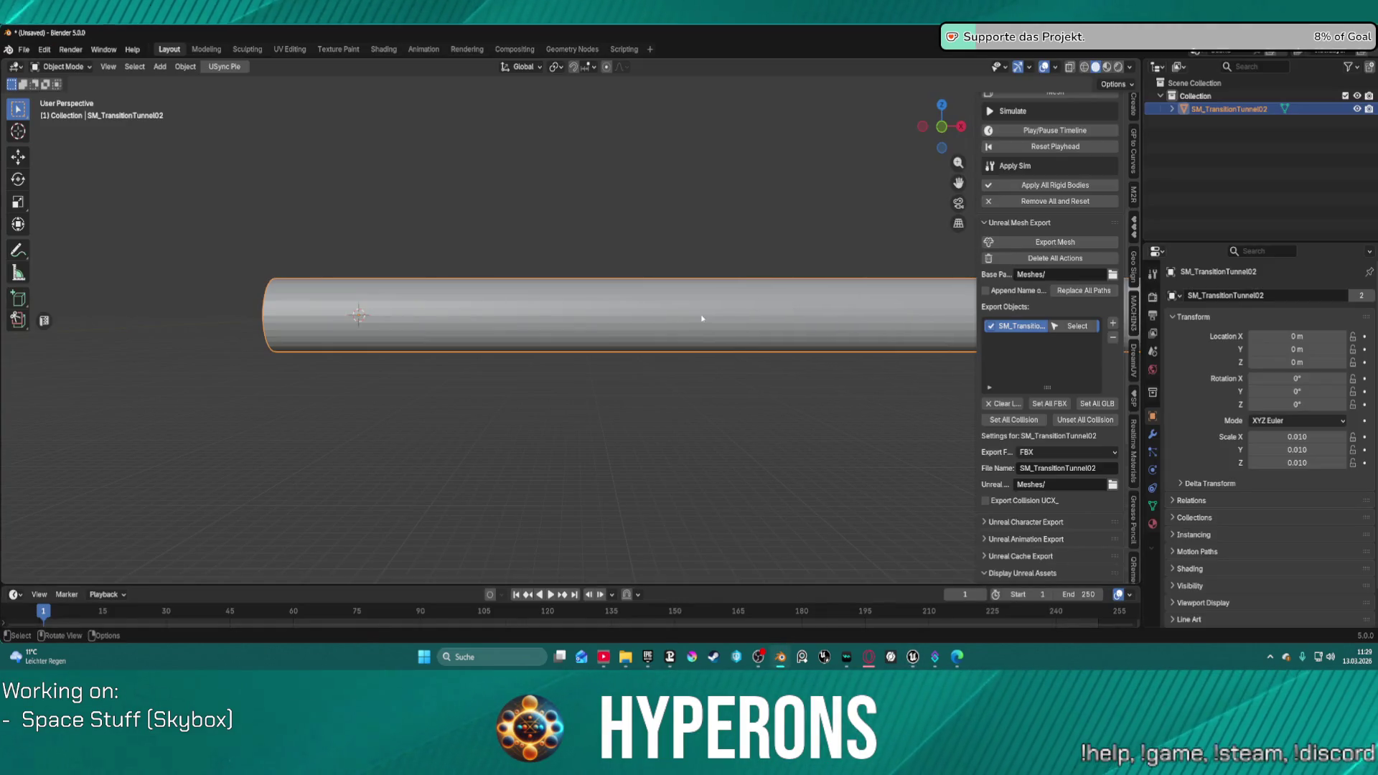
# Step: Switch to the UV Editing workspace and frame the selected tunnel mesh
pyautogui.scroll(3, 702, 318)
pyautogui.scroll(-3, 794, 301)
pyautogui.scroll(3, 794, 301)
pyautogui.scroll(-4, 807, 304)
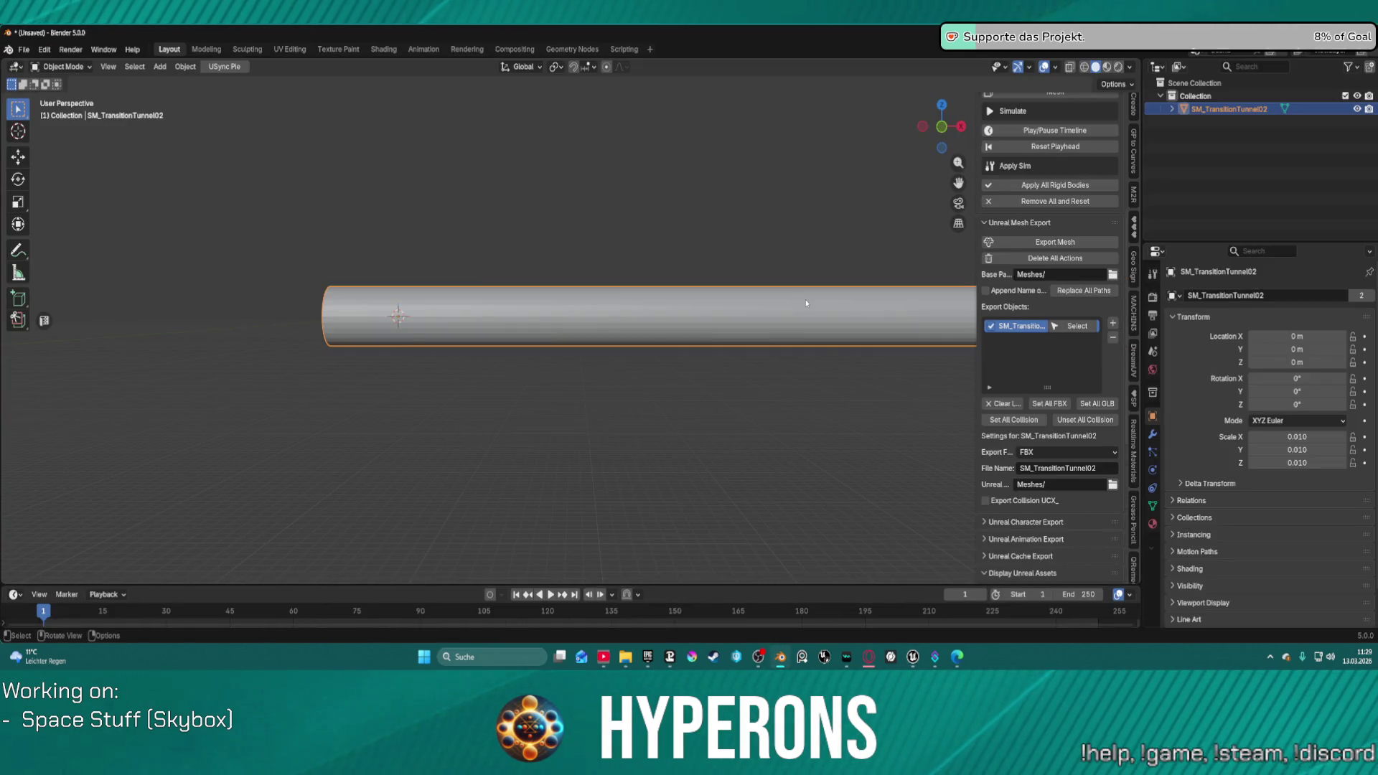
pyautogui.hotkey('ctrl', 'Tab')
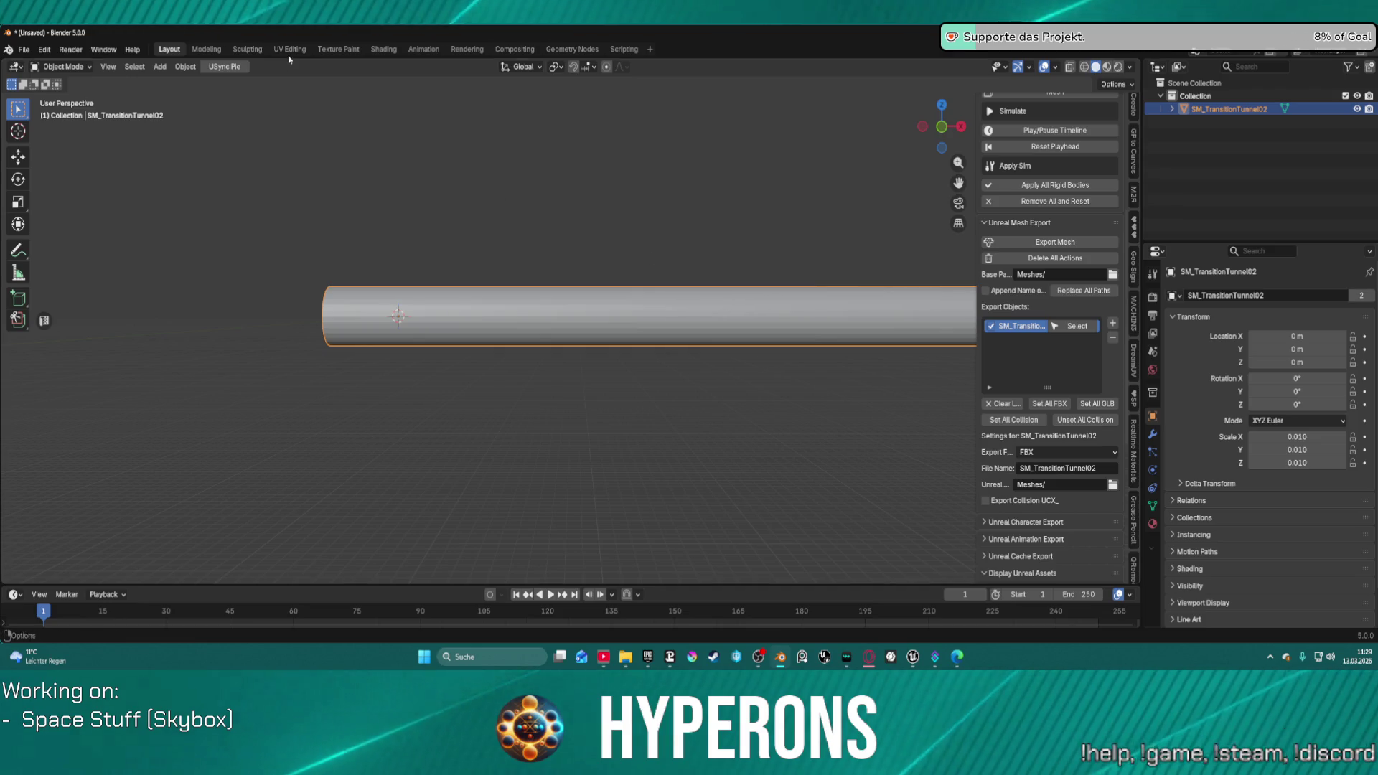
pyautogui.click(290, 50)
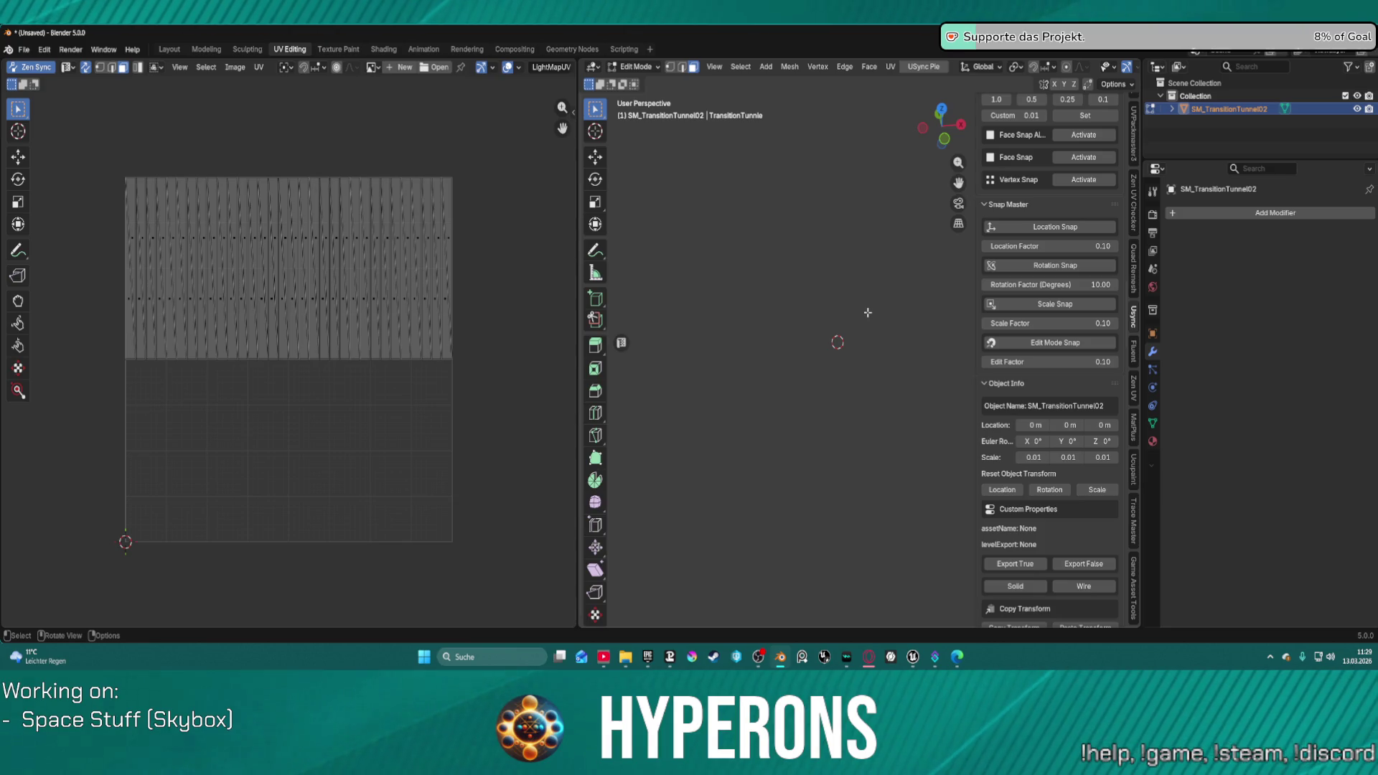
pyautogui.rightClick(802, 284)
pyautogui.press('Escape')
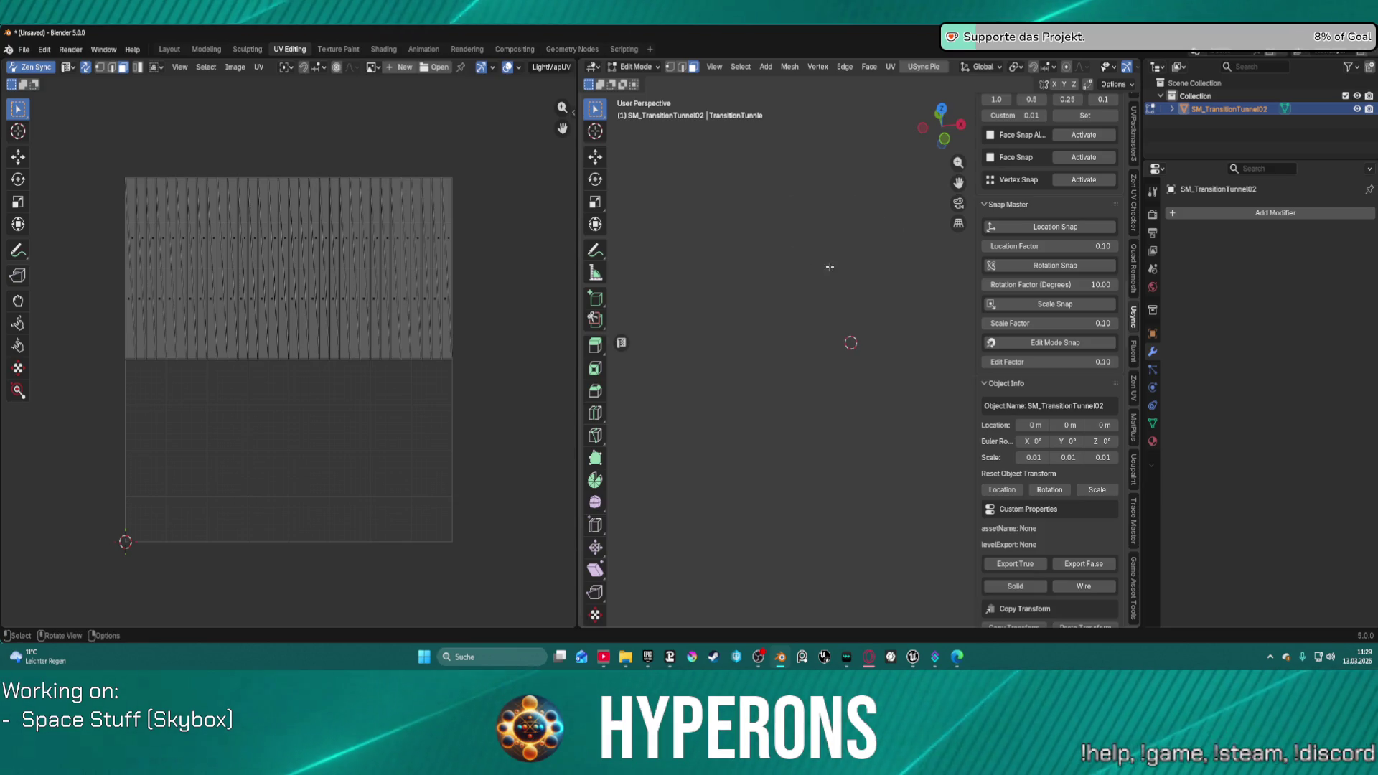
pyautogui.rightClick(845, 325)
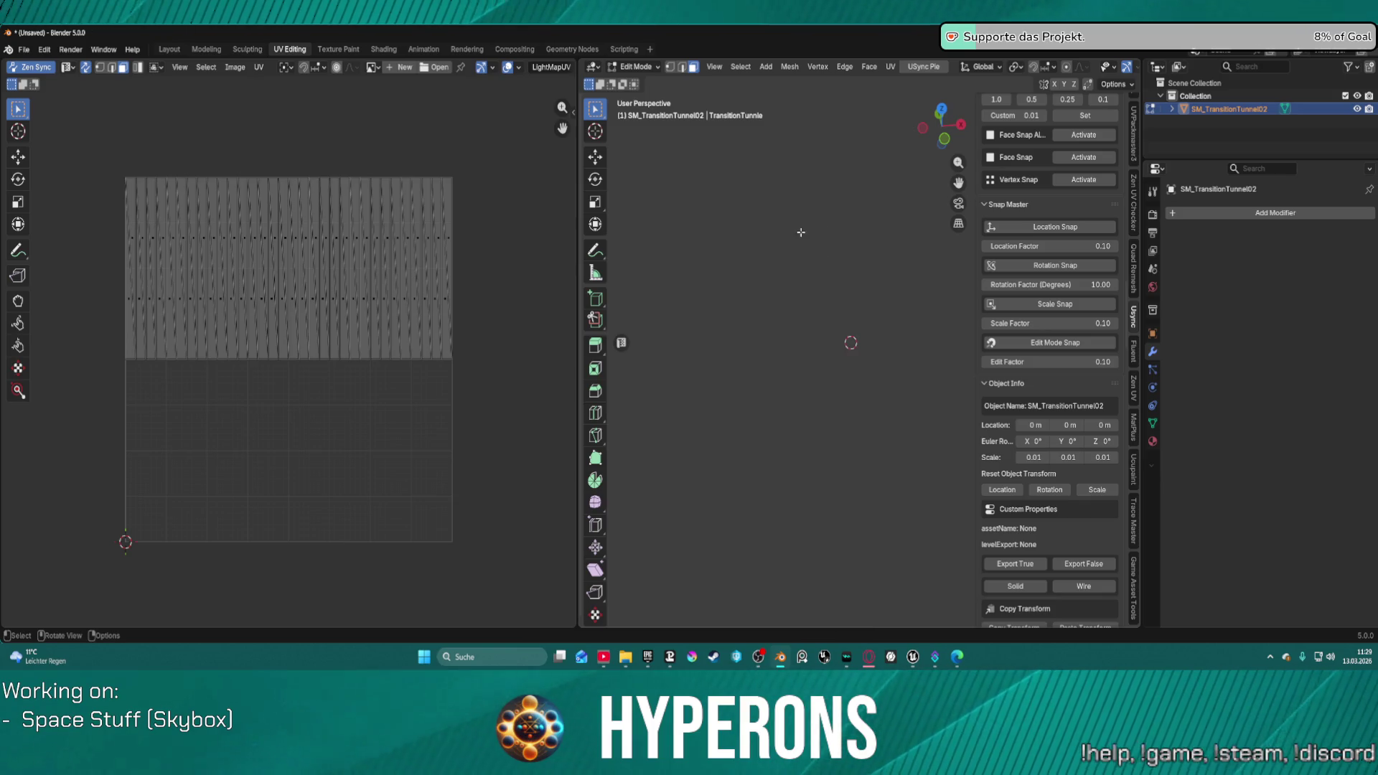
pyautogui.press('KP_Decimal')
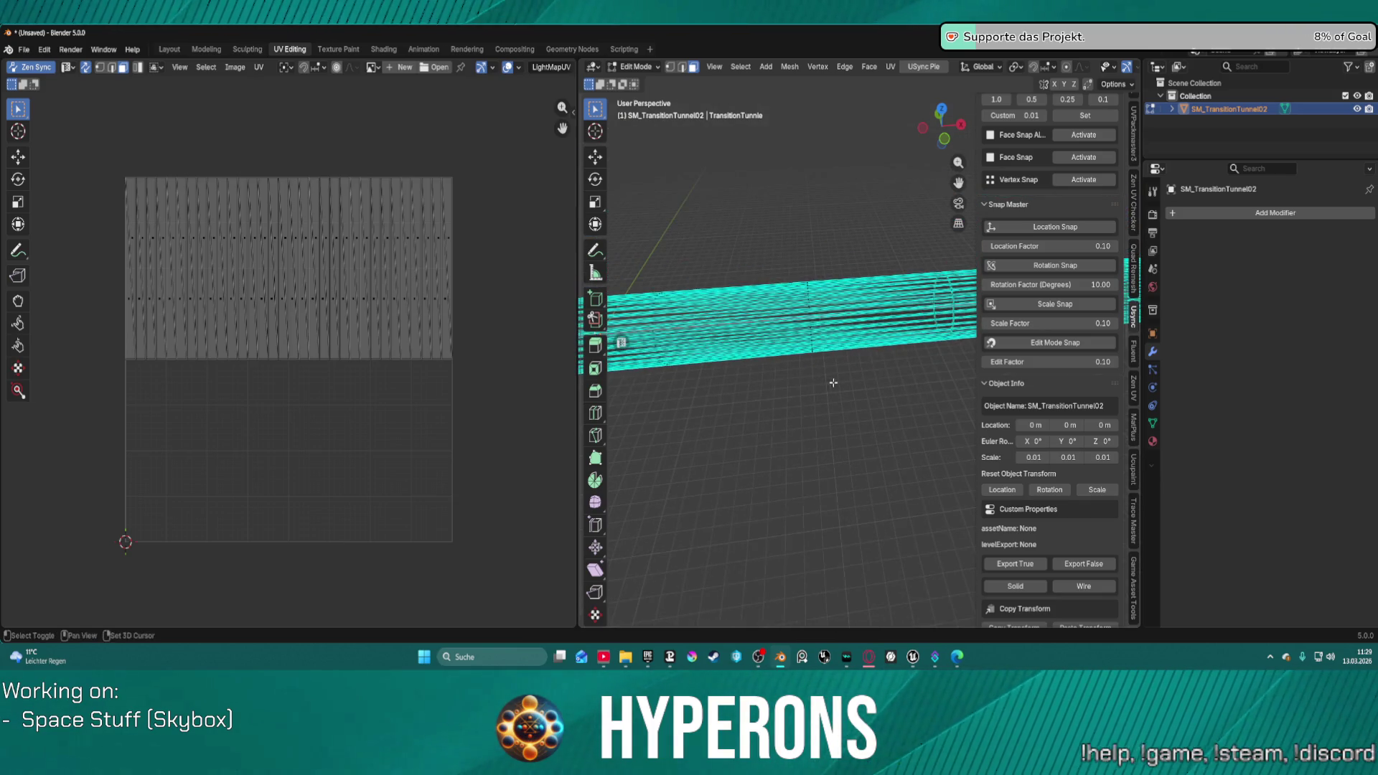
pyautogui.scroll(-2, 732, 268)
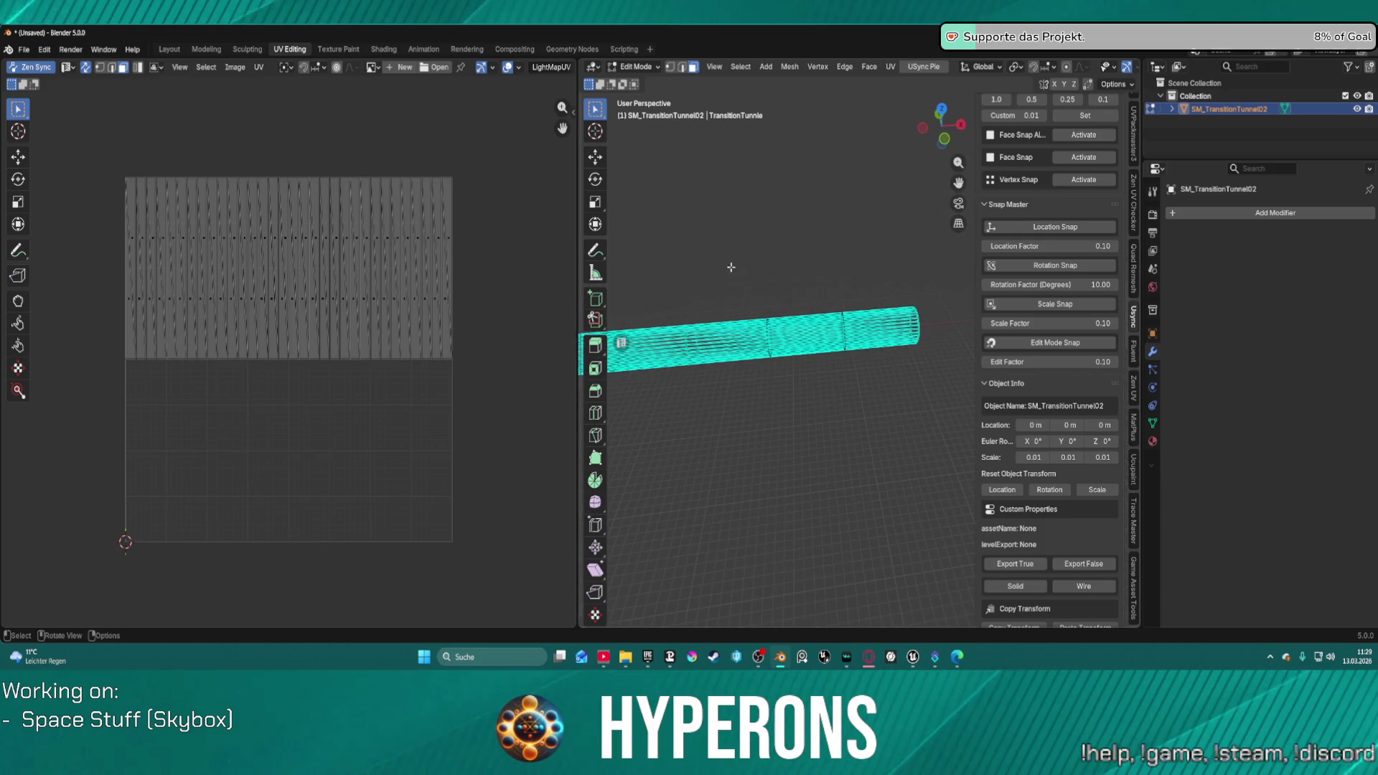
# Step: Select the tunnel's right-part UVs and shift them along Y, then nudge them slightly
pyautogui.moveTo(733, 291); pyautogui.dragTo(883, 399)
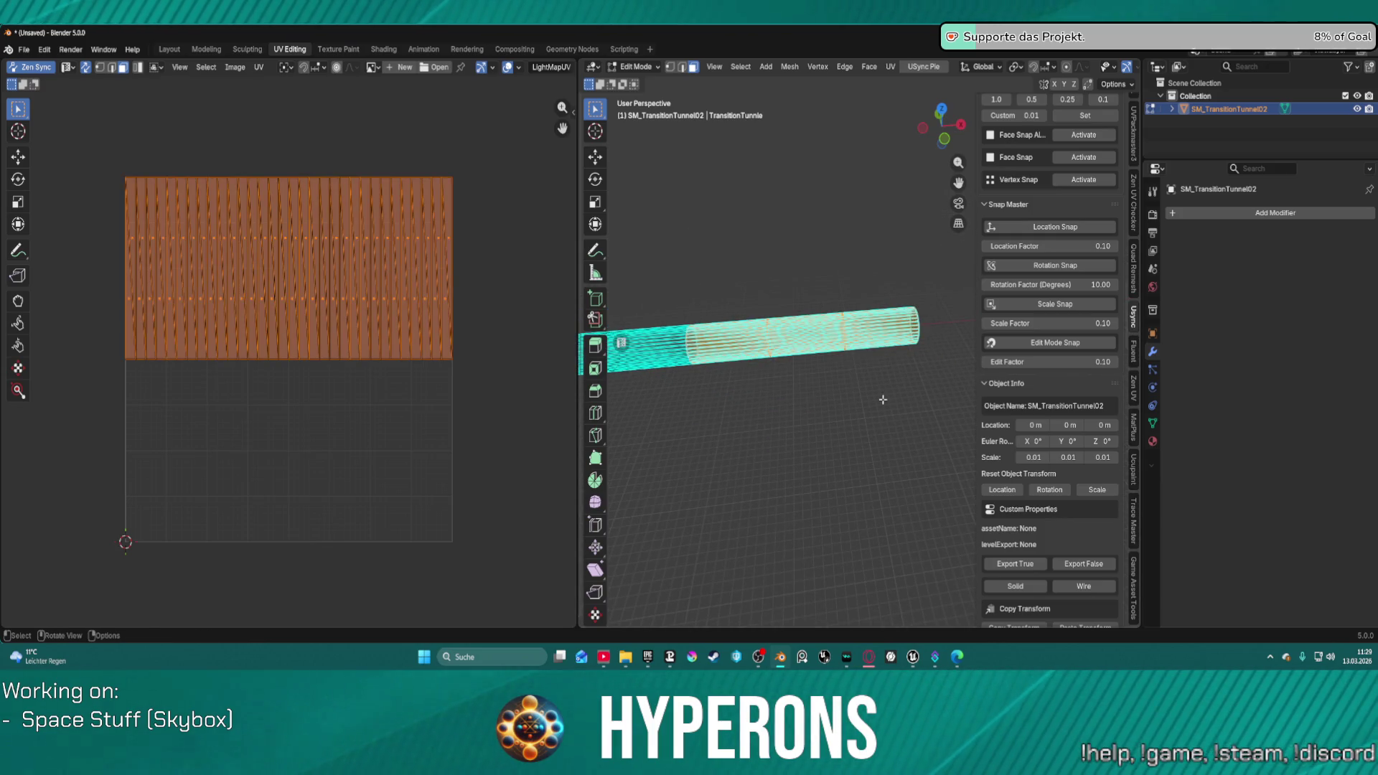
pyautogui.press('g')
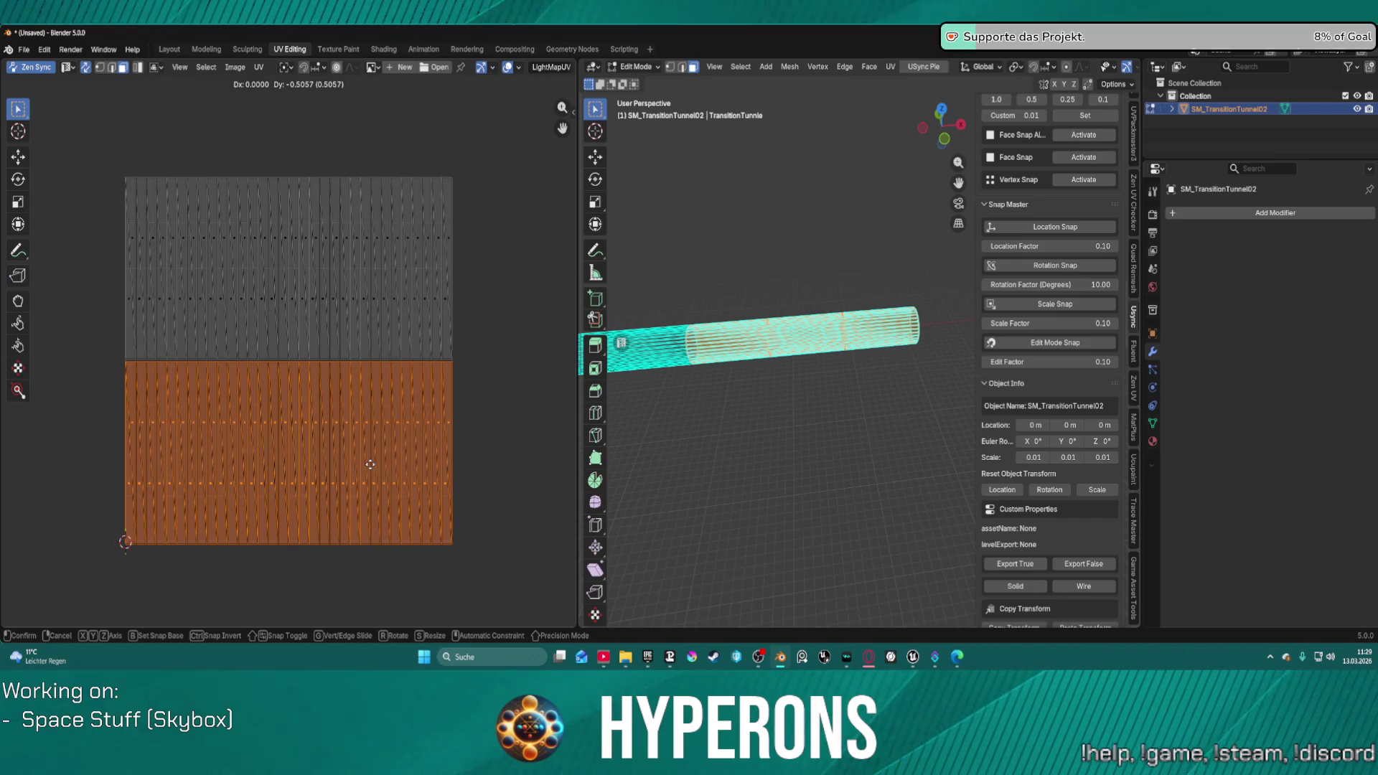
pyautogui.press('y')
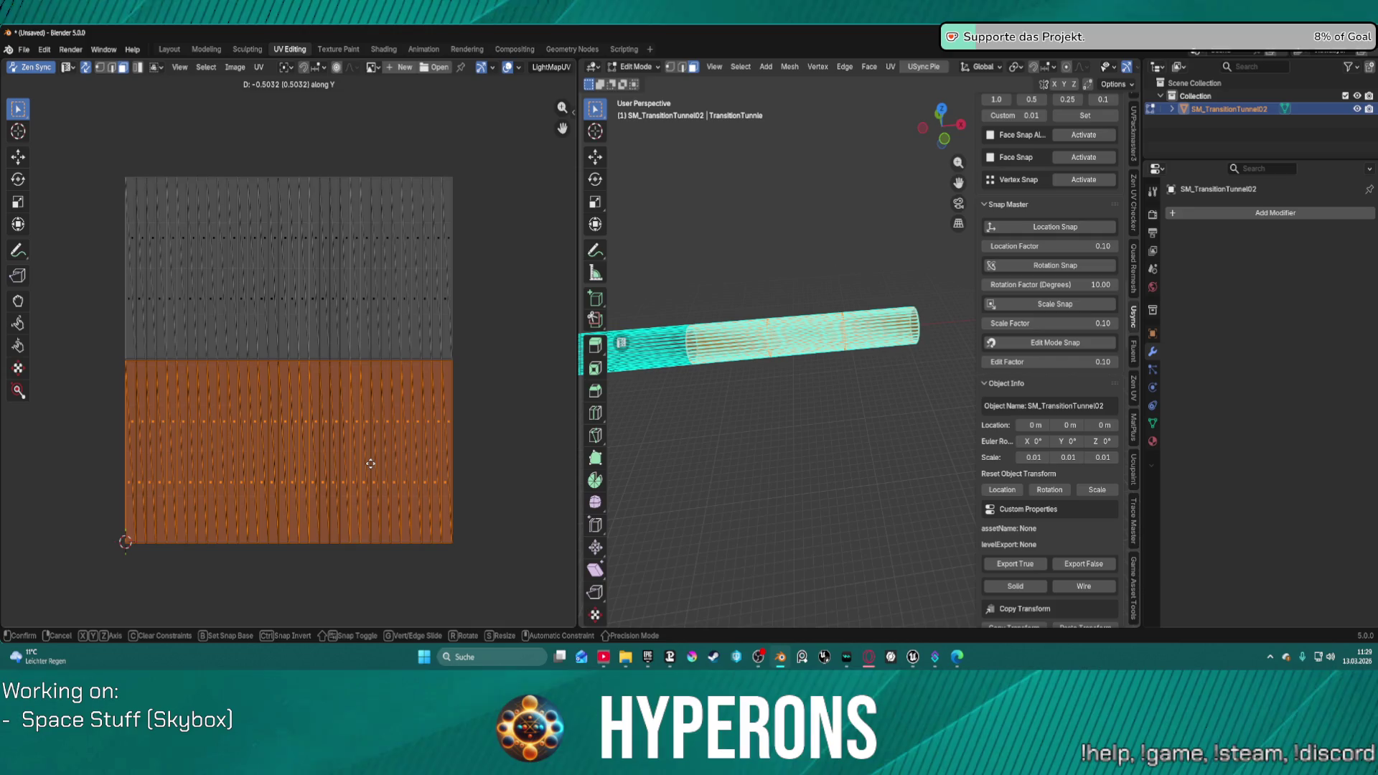
pyautogui.click(370, 463)
pyautogui.scroll(5, 468, 387)
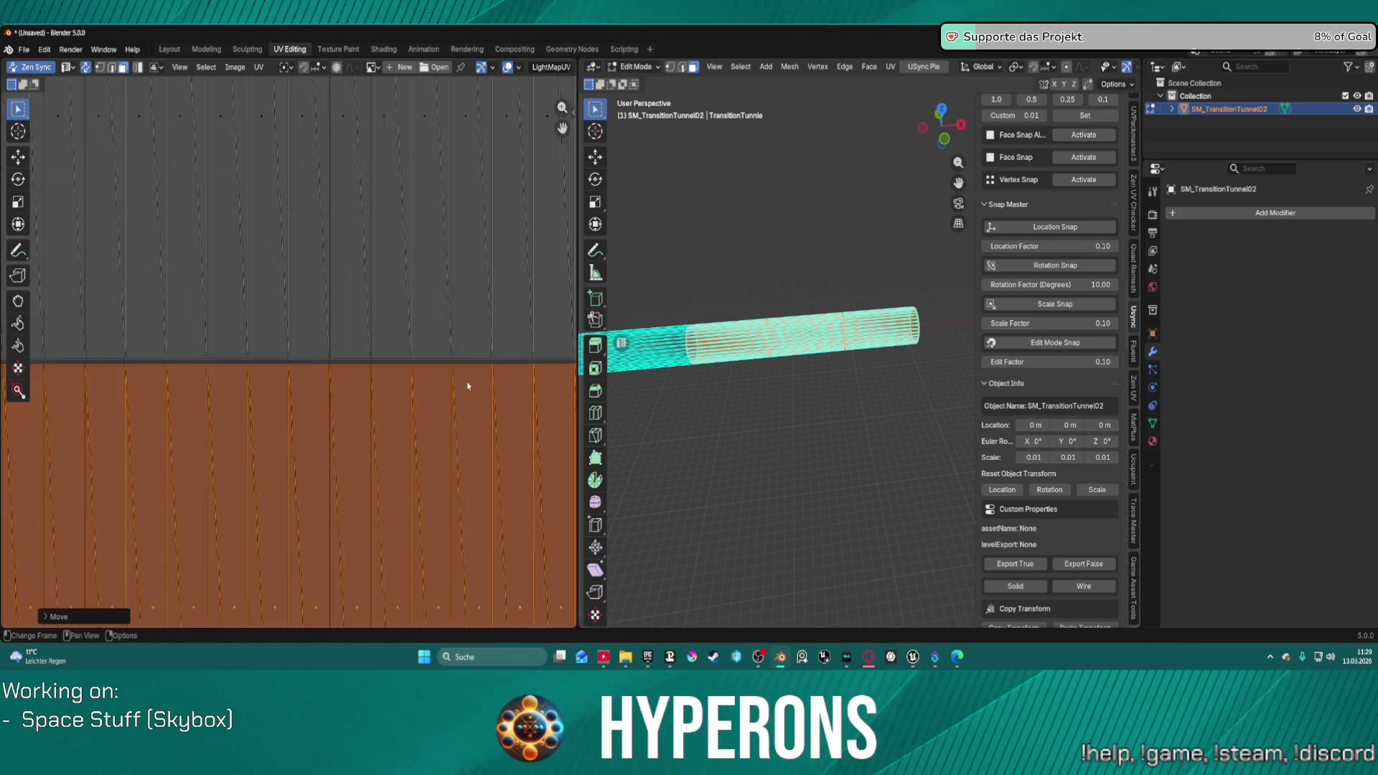
pyautogui.press('g')
pyautogui.press('y')
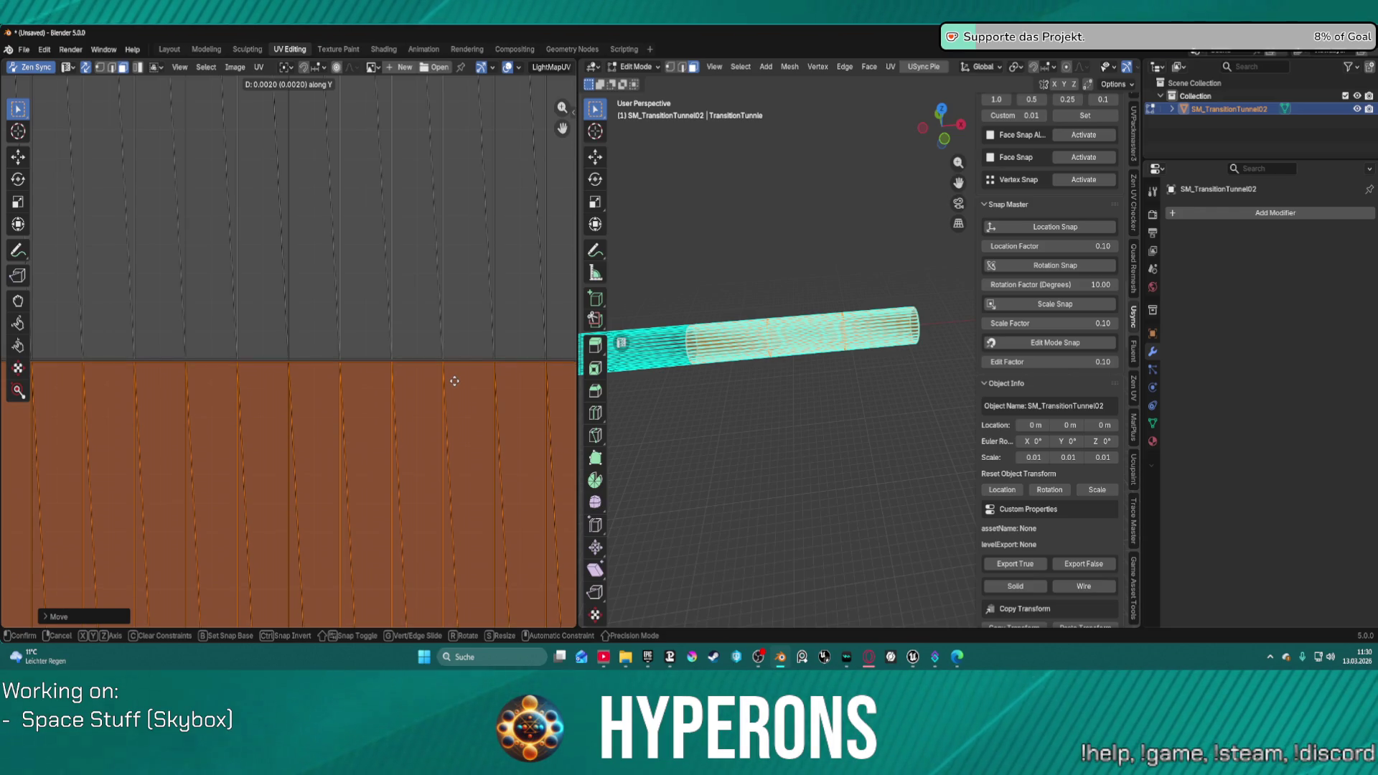
pyautogui.click(459, 379)
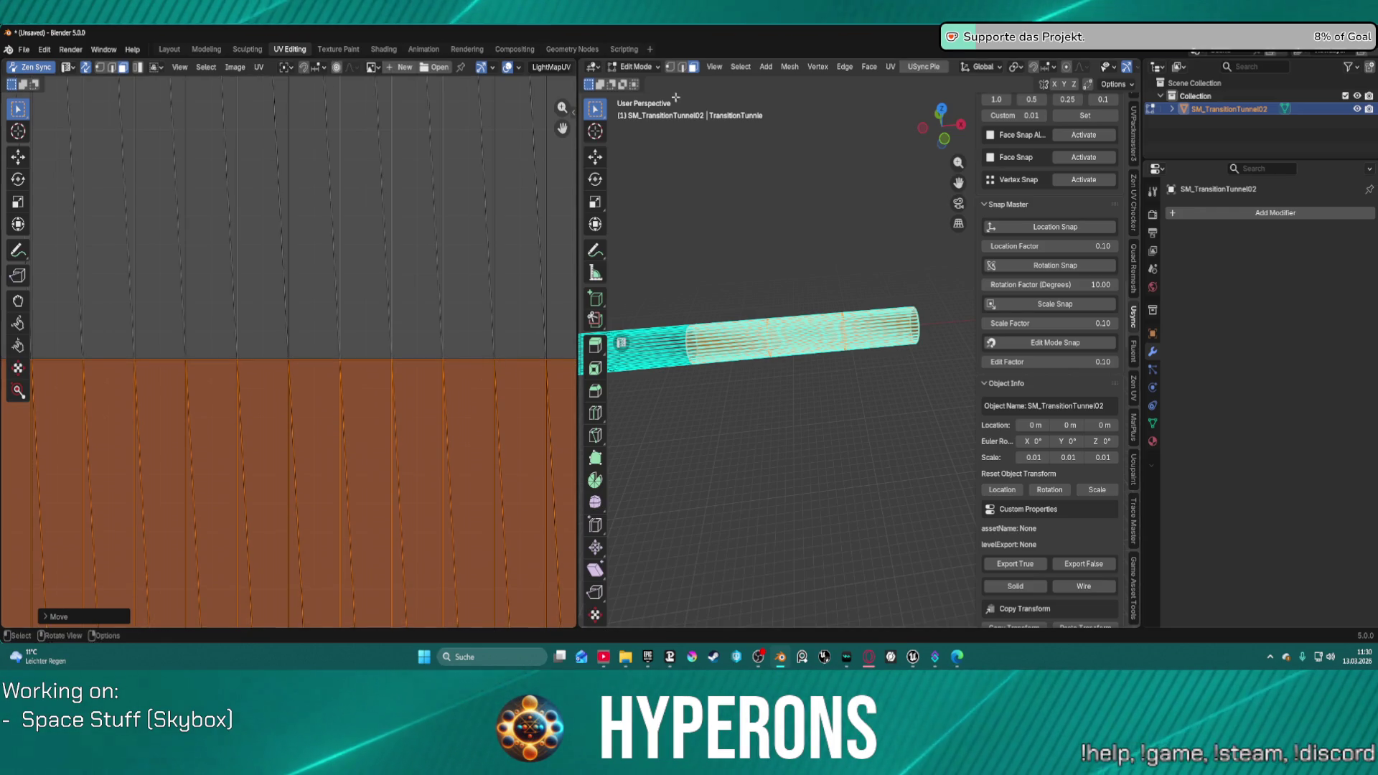
# Step: Return to Layout and re-export SM_TransitionTunnel02 for Unreal
pyautogui.click(23, 49)
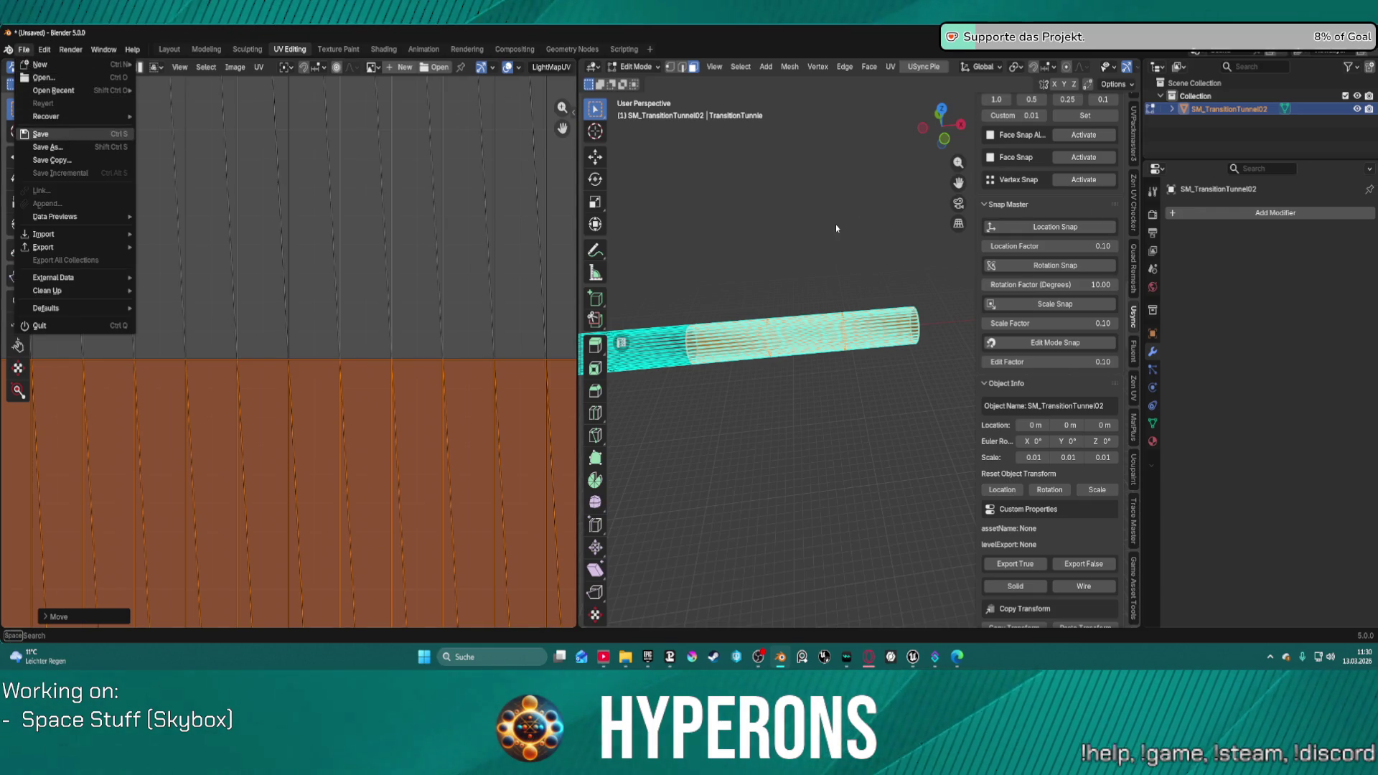
pyautogui.click(169, 48)
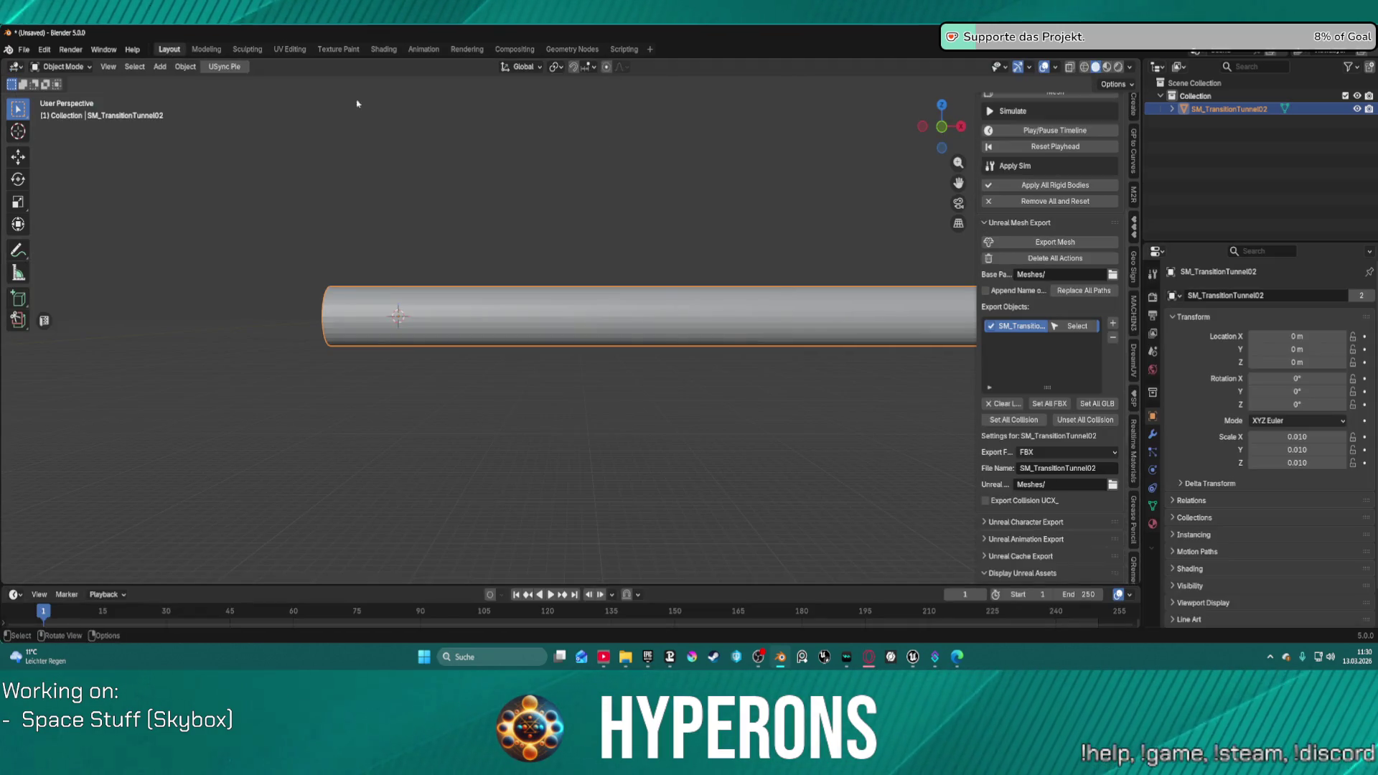
pyautogui.click(1052, 242)
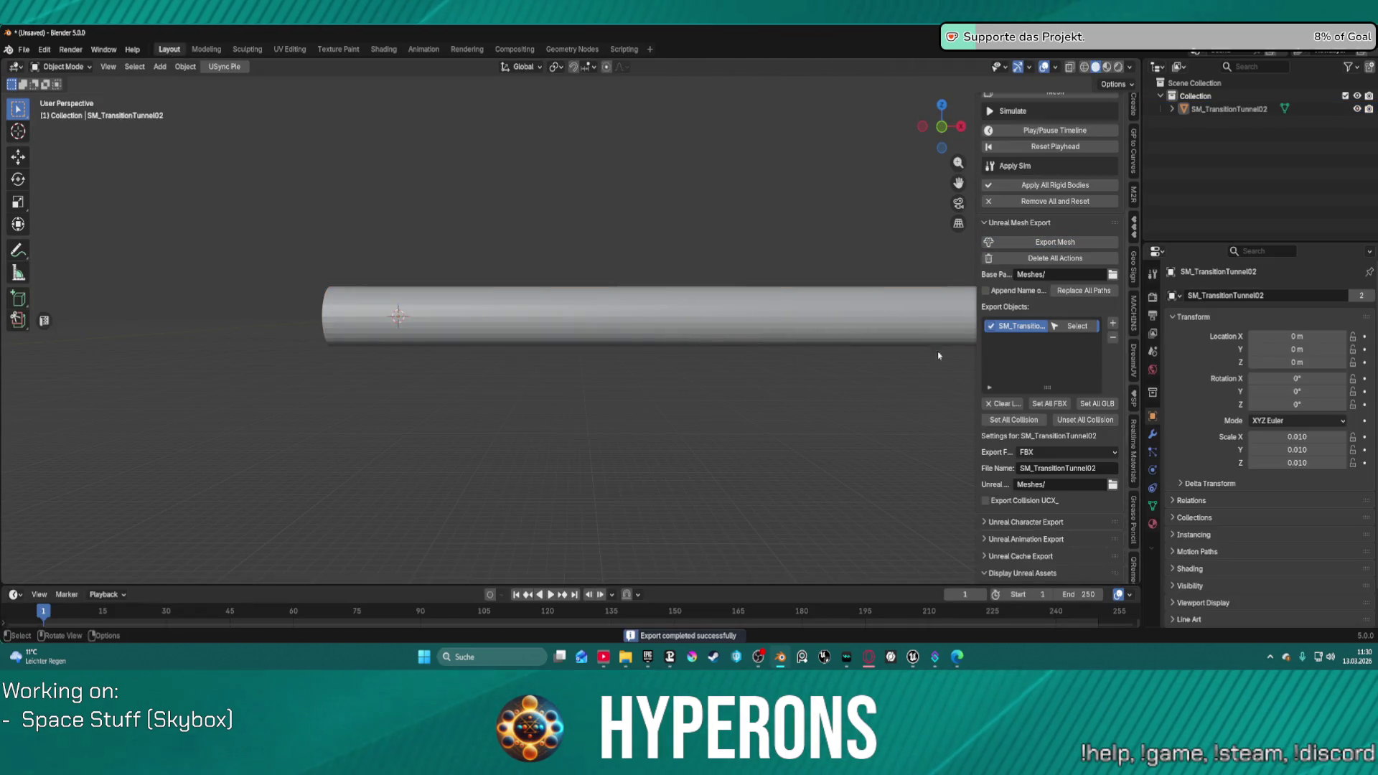
# Step: In Unreal's Map_Lobby0 level, re-import the freshly exported tunnel mesh
pyautogui.moveTo(914, 662)
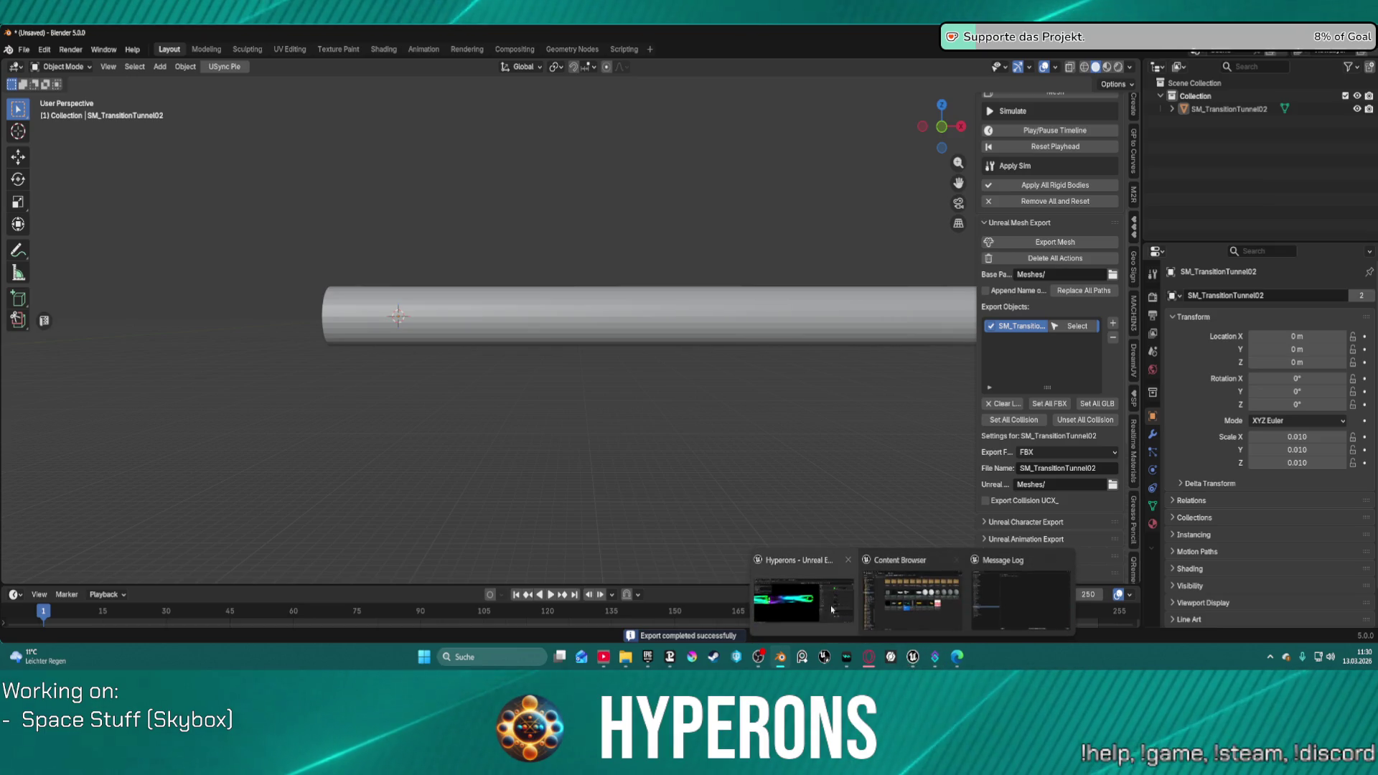
pyautogui.click(804, 603)
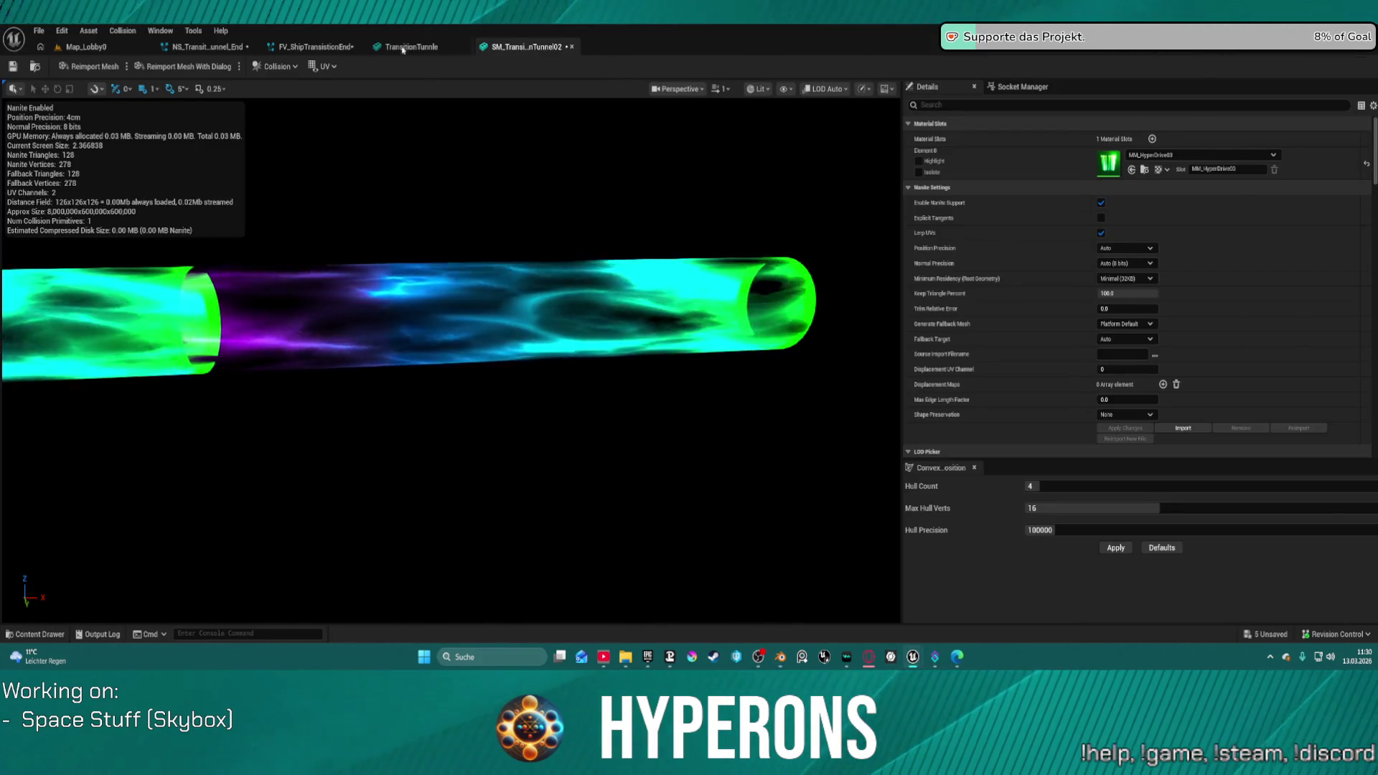
pyautogui.click(82, 47)
pyautogui.click(995, 139)
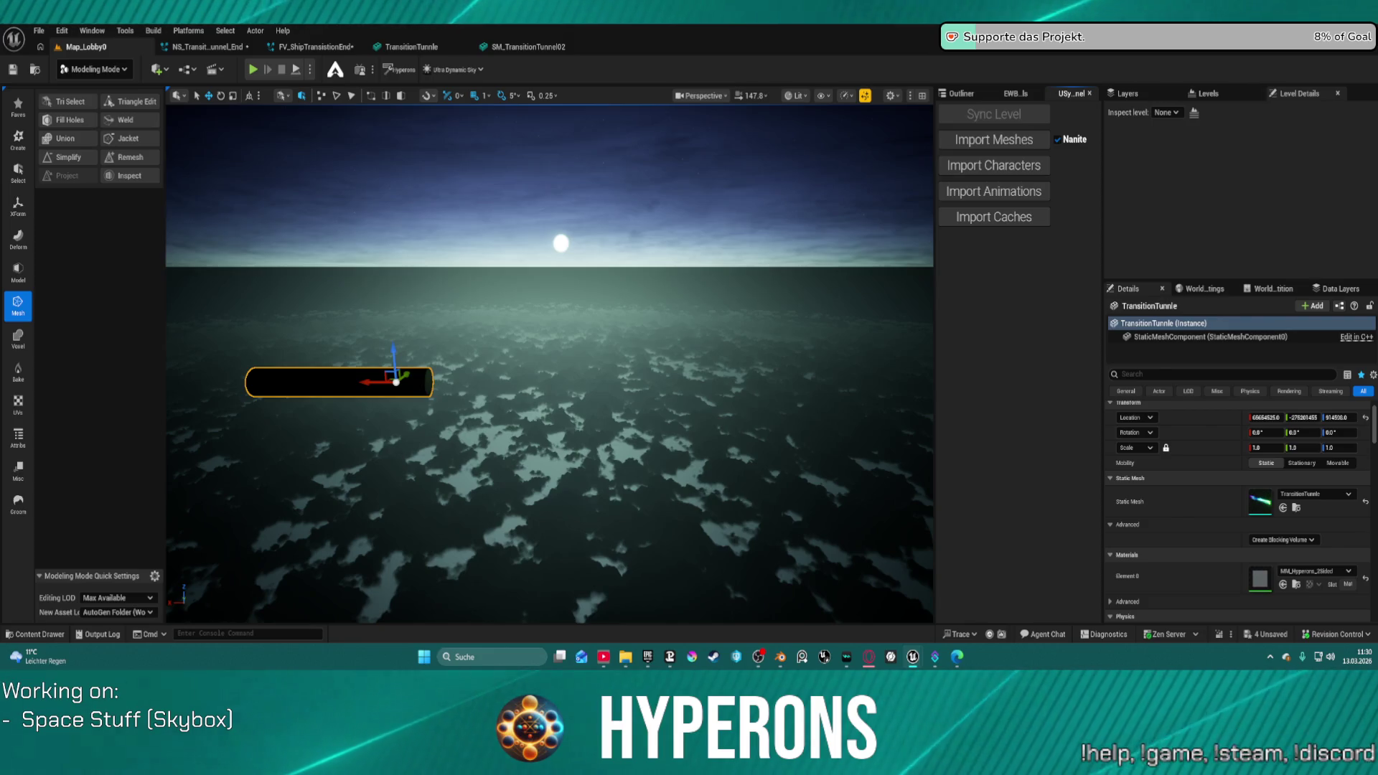
# Step: Inspect the tunnel's stretched purple material in the mesh editor, then return to Blender
pyautogui.click(528, 47)
pyautogui.moveTo(510, 317)
pyautogui.mouseDown()
pyautogui.moveTo(417, 334)
pyautogui.moveTo(655, 271)
pyautogui.mouseUp()
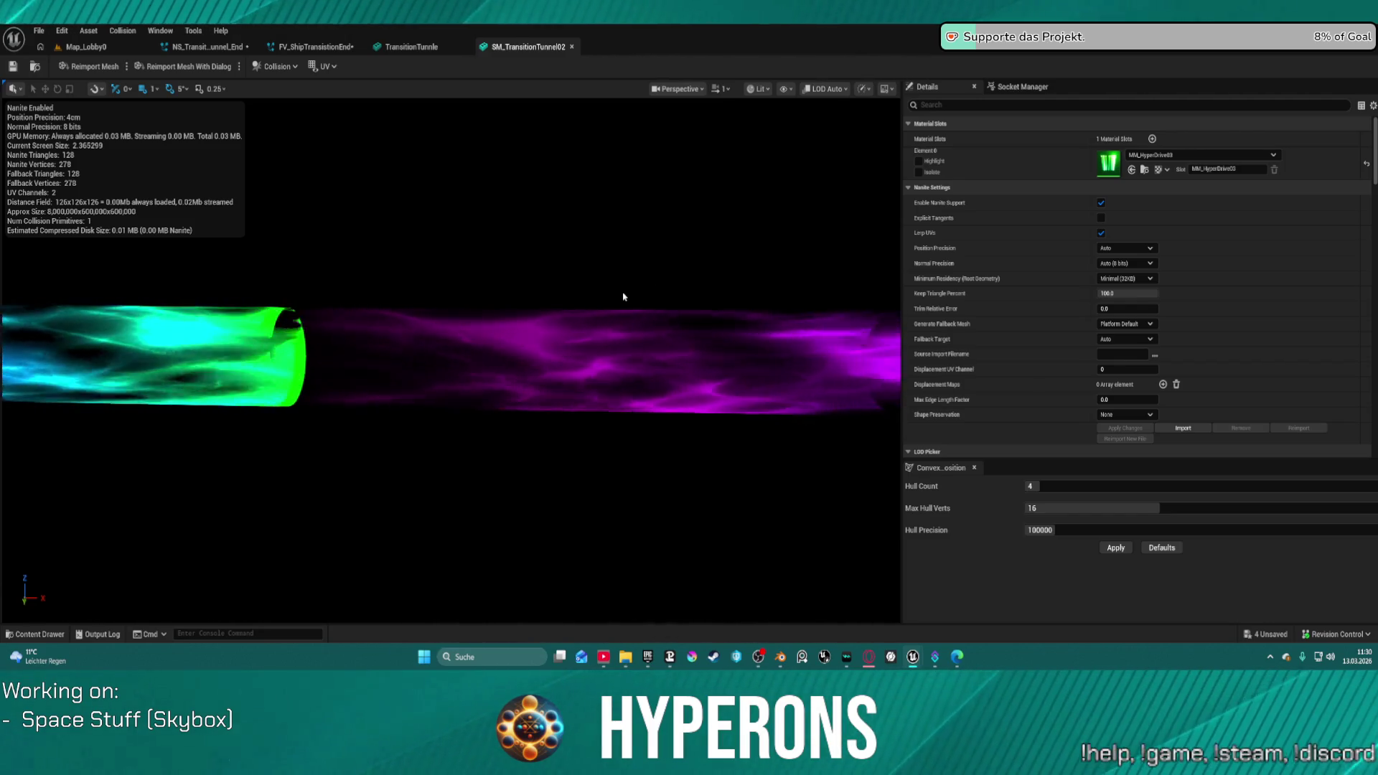
pyautogui.moveTo(480, 344)
pyautogui.mouseDown()
pyautogui.moveTo(155, 359)
pyautogui.moveTo(402, 344)
pyautogui.mouseUp()
pyautogui.scroll(5, 388, 346)
pyautogui.scroll(3, 402, 344)
pyautogui.press('s')
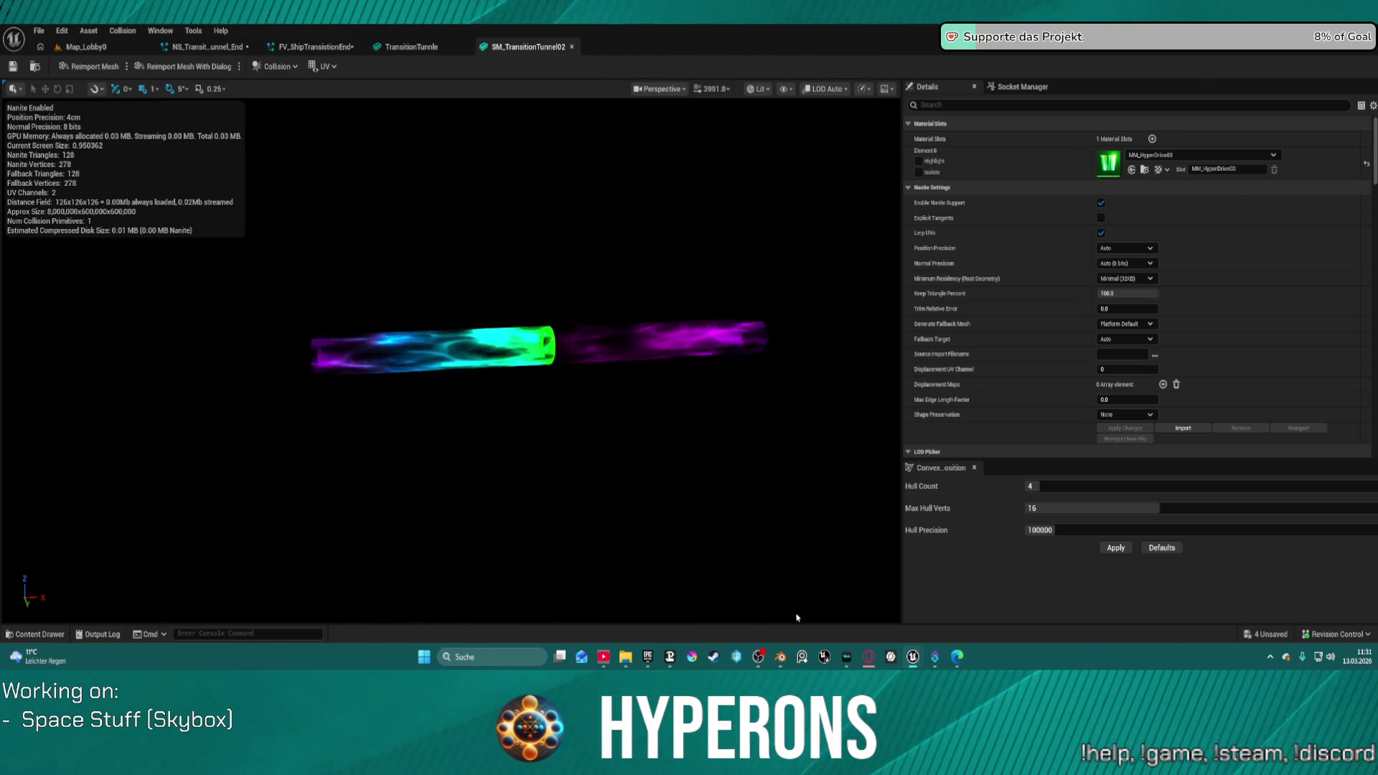
pyautogui.moveTo(913, 657)
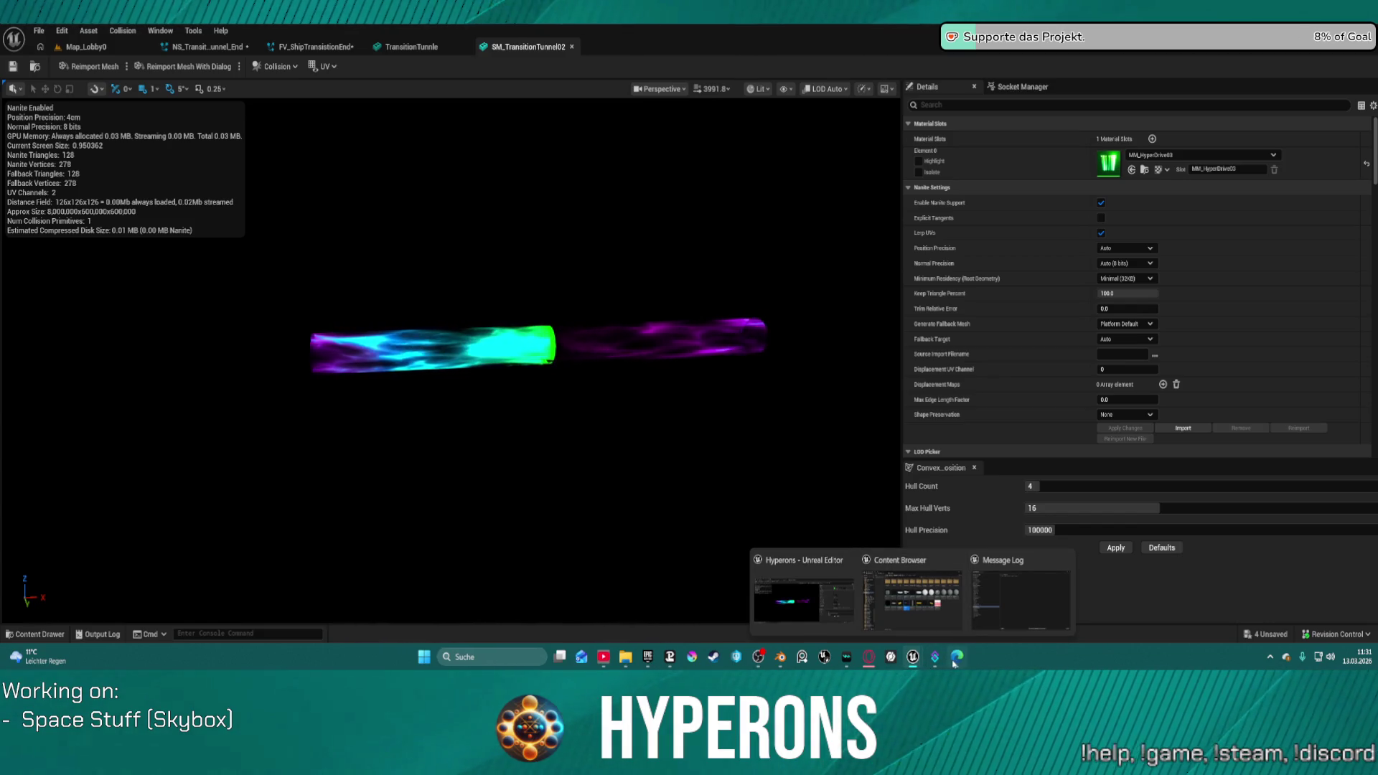
pyautogui.click(780, 657)
# Step: In UV Editing, open the Zen UV sidebar panel and unwrap the tunnel's UVs
pyautogui.rightClick(745, 223)
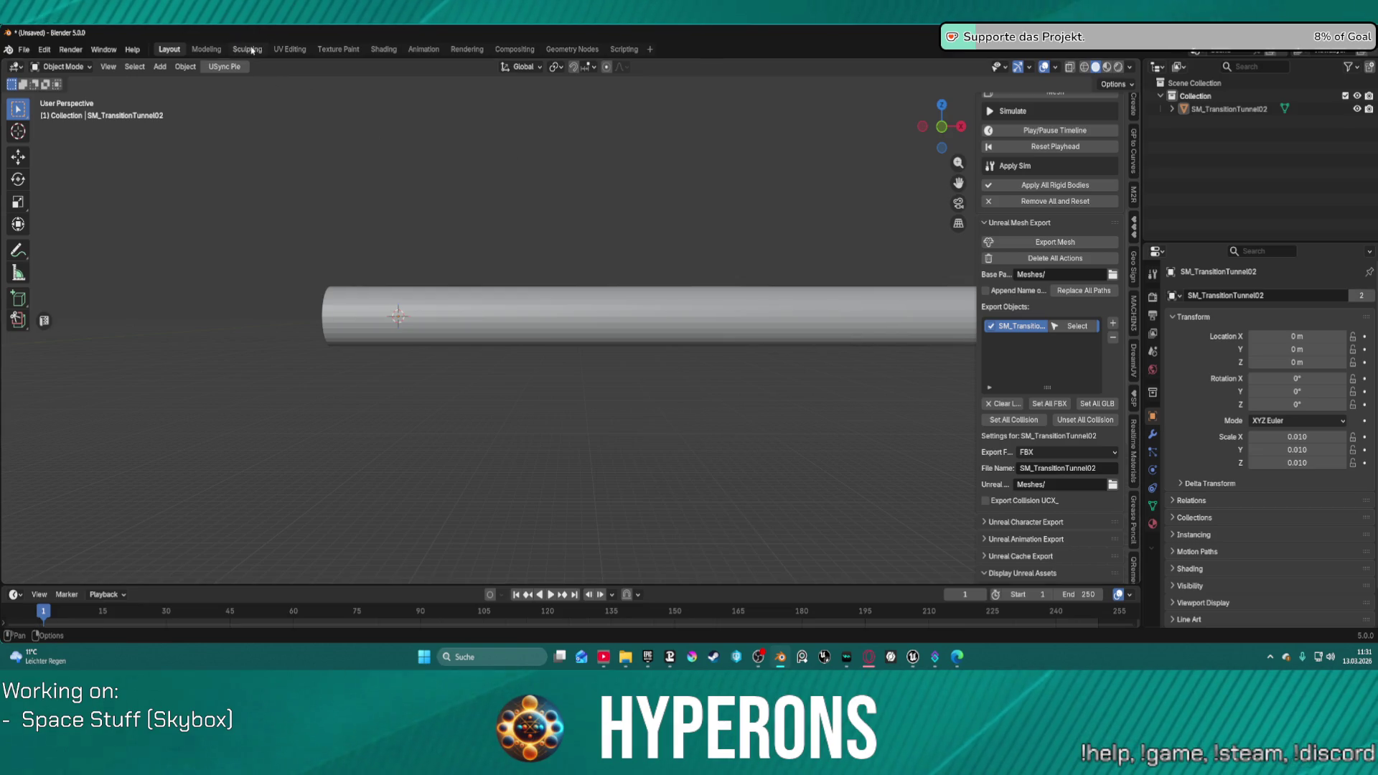
pyautogui.click(290, 49)
pyautogui.scroll(2, 301, 225)
pyautogui.click(571, 115)
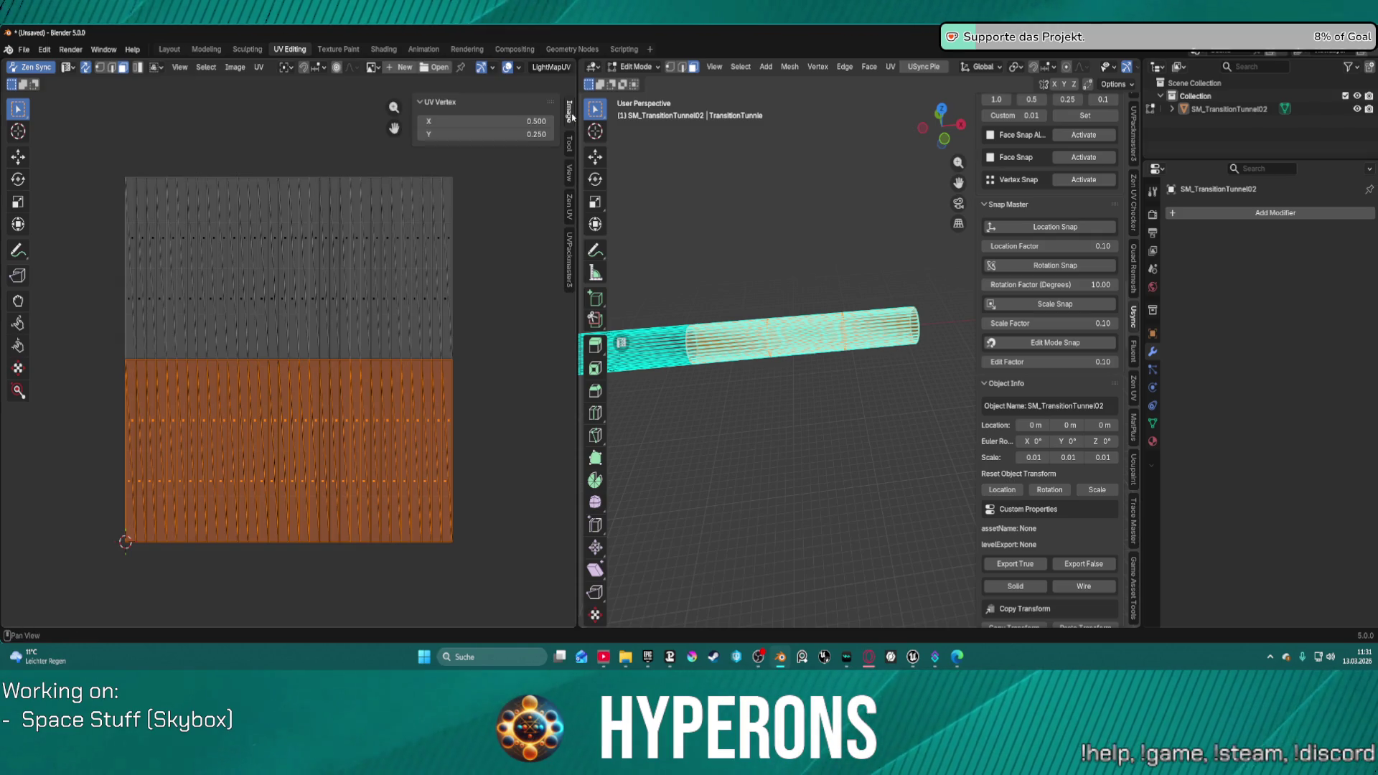
pyautogui.click(570, 206)
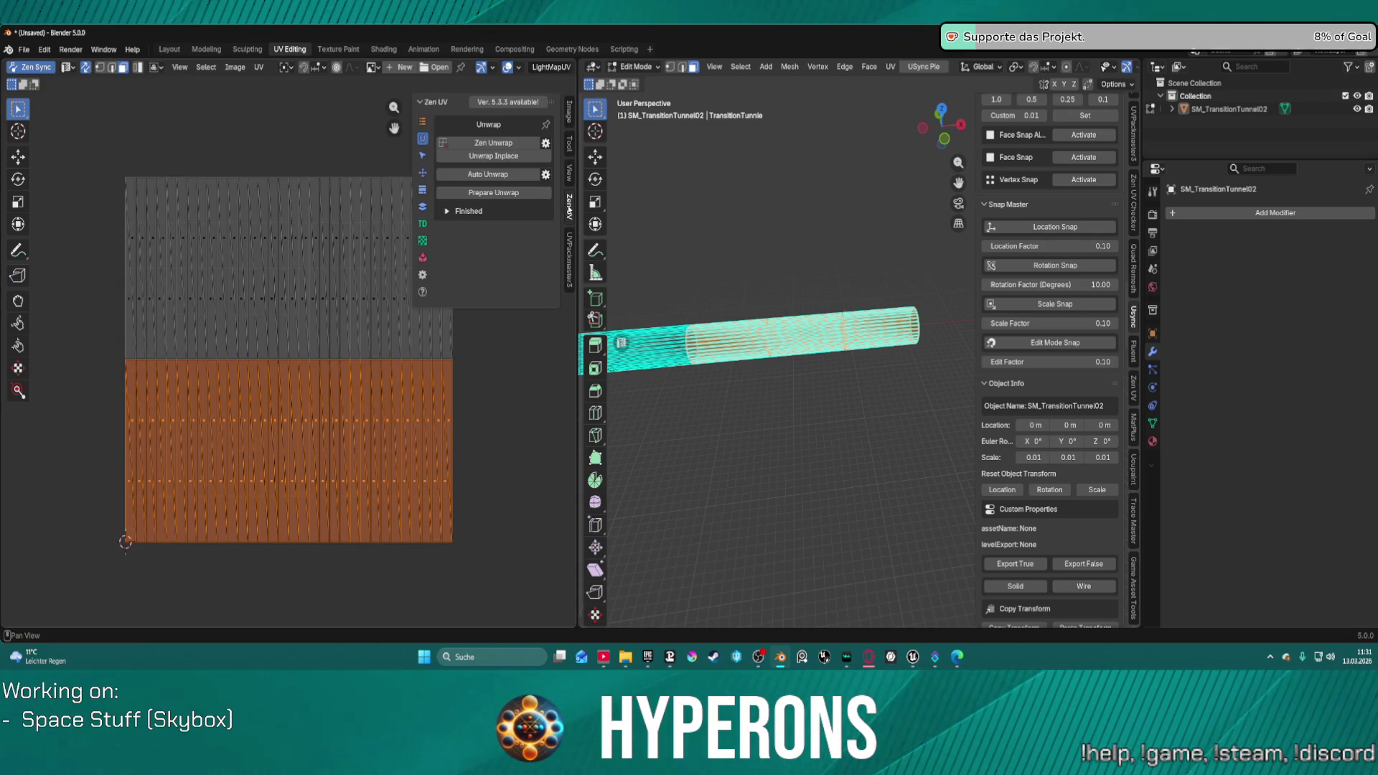
pyautogui.click(485, 163)
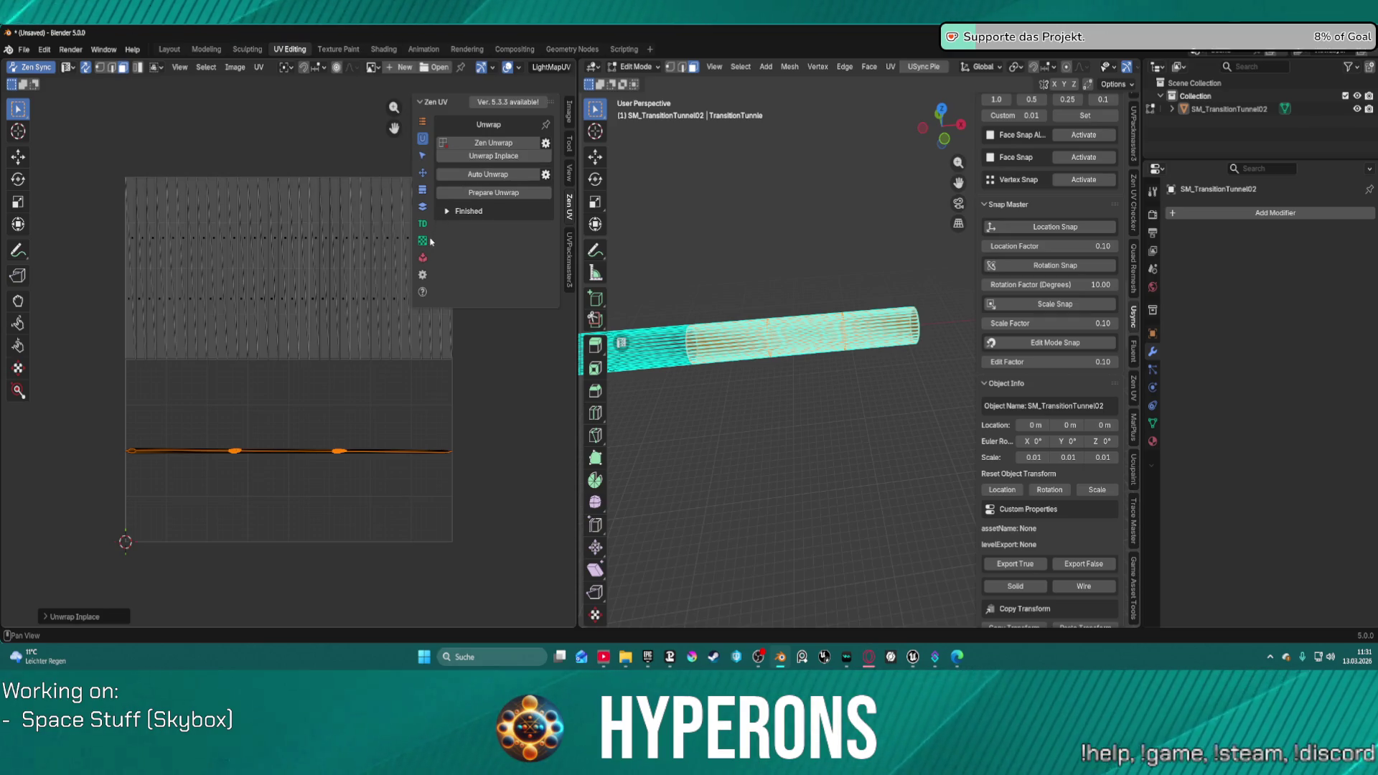
# Step: Auto-unwrap all UV islands to fill the square, then show the Zen UV Transform tools
pyautogui.press('a')
pyautogui.click(482, 173)
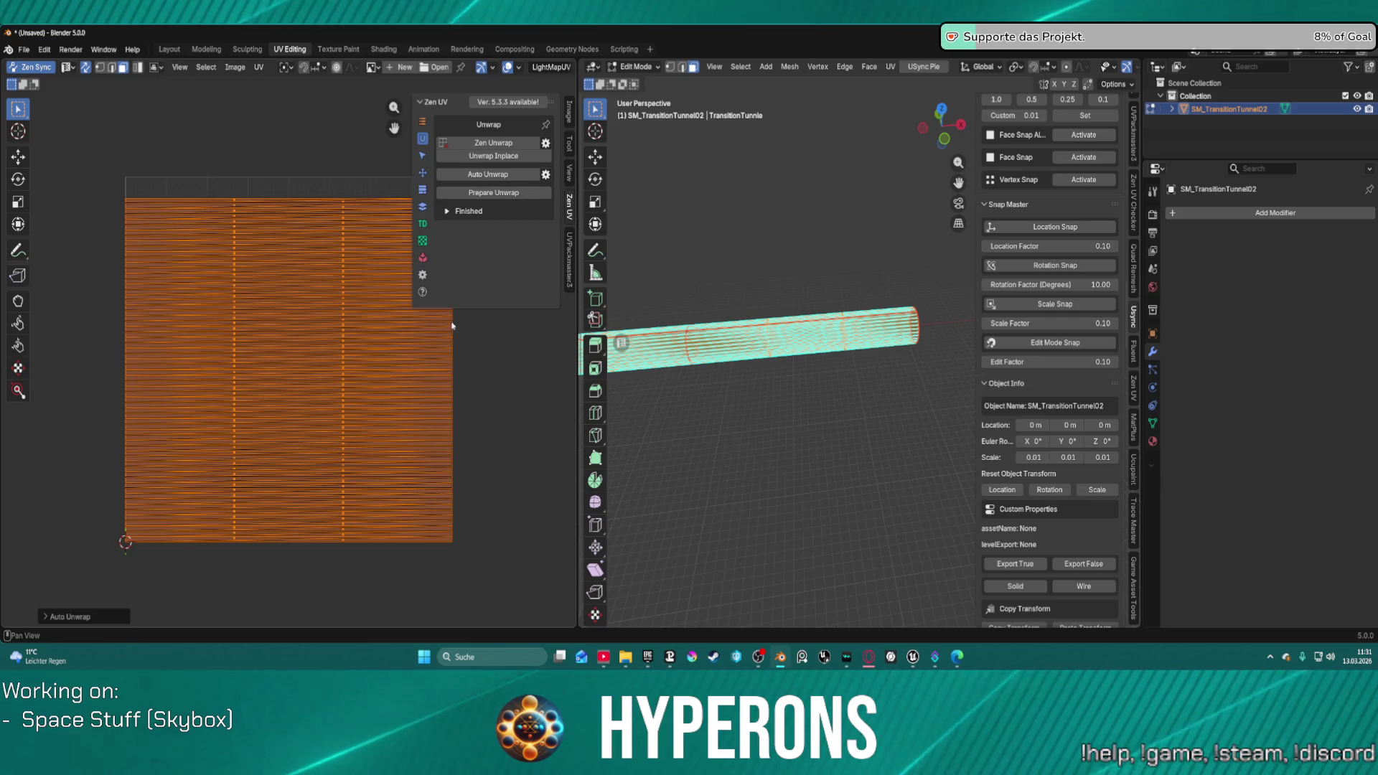
pyautogui.scroll(3, 259, 271)
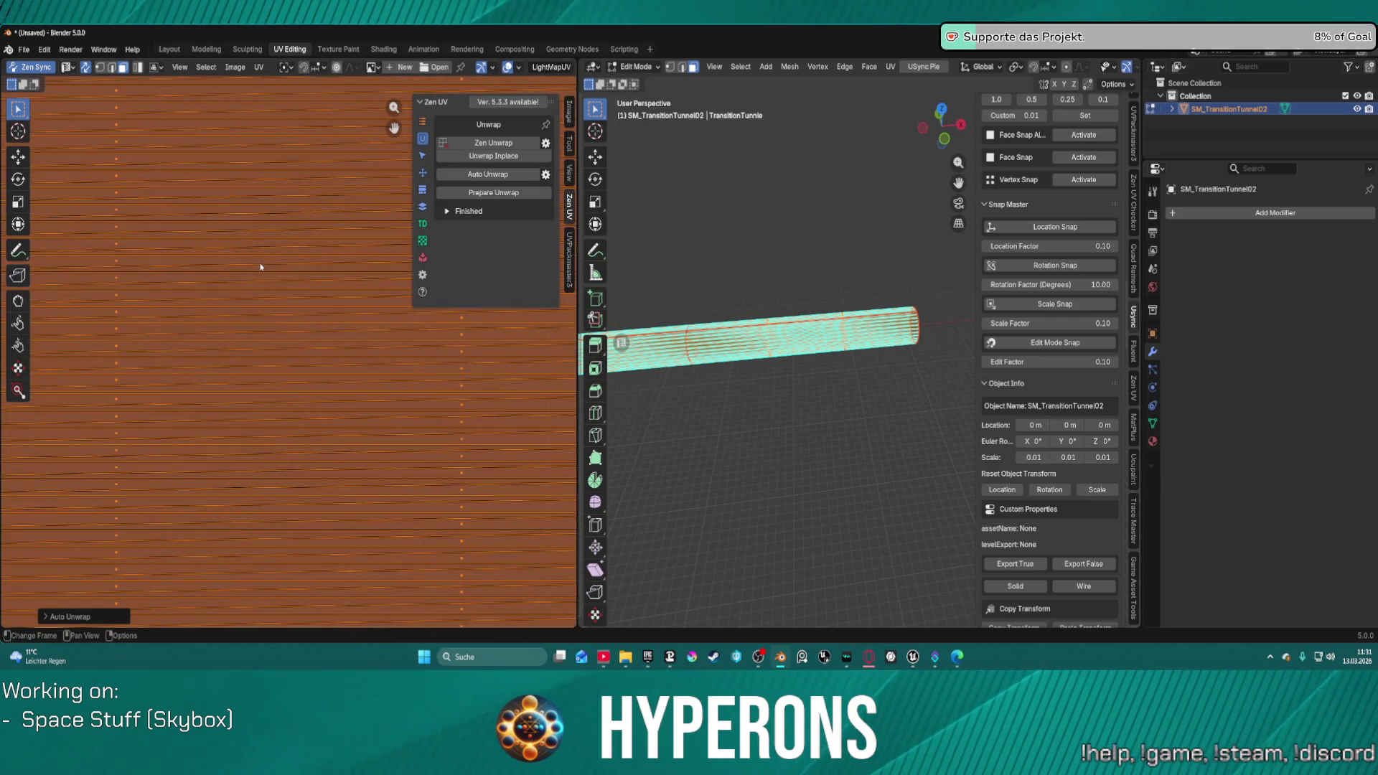
pyautogui.scroll(-3, 289, 251)
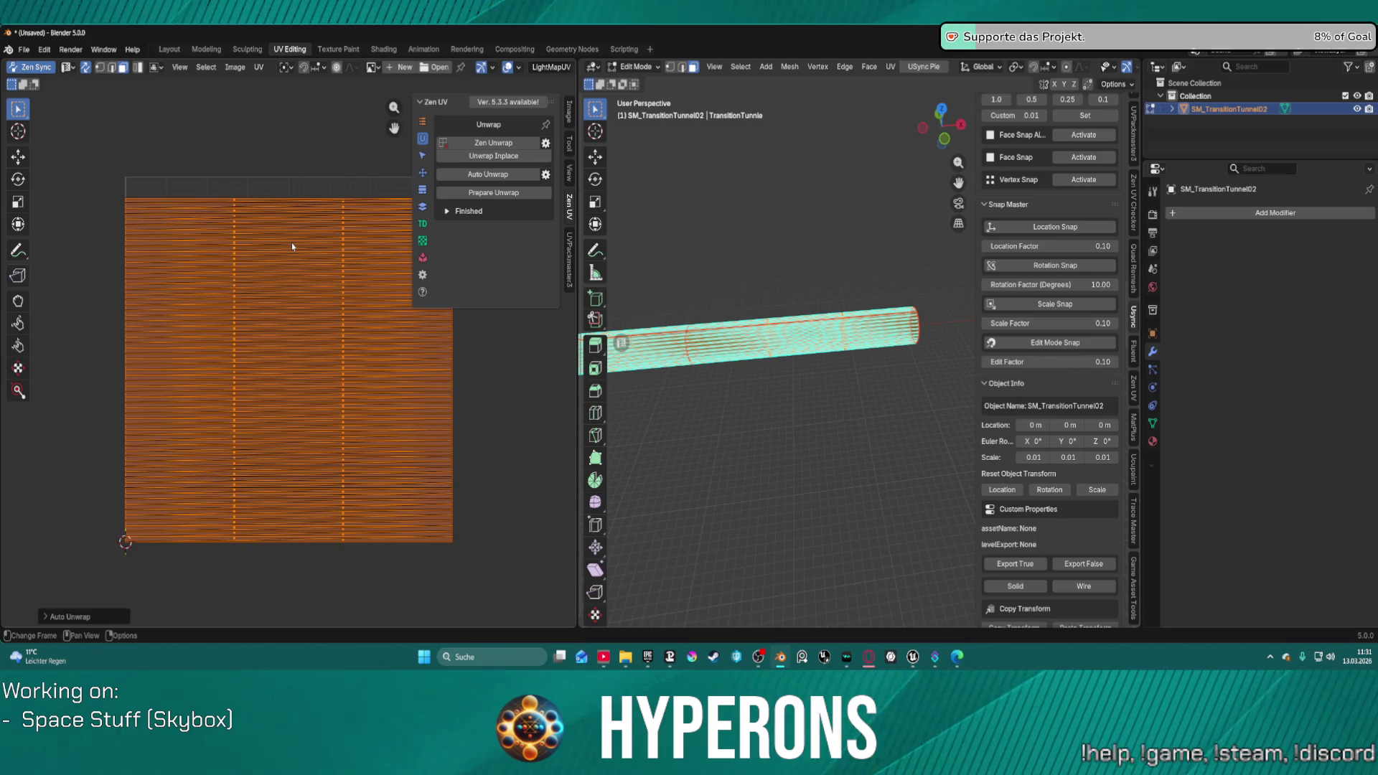
pyautogui.press('r')
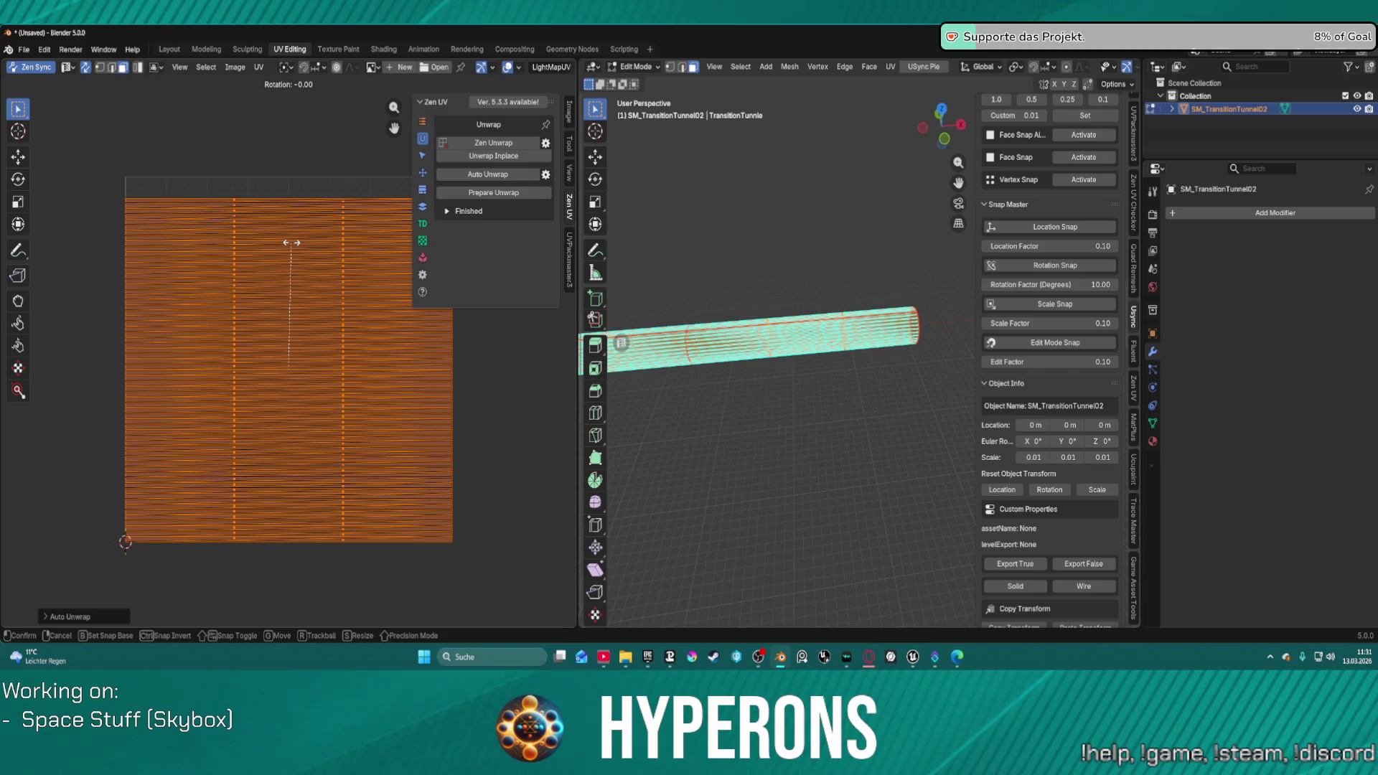
pyautogui.rightClick(291, 243)
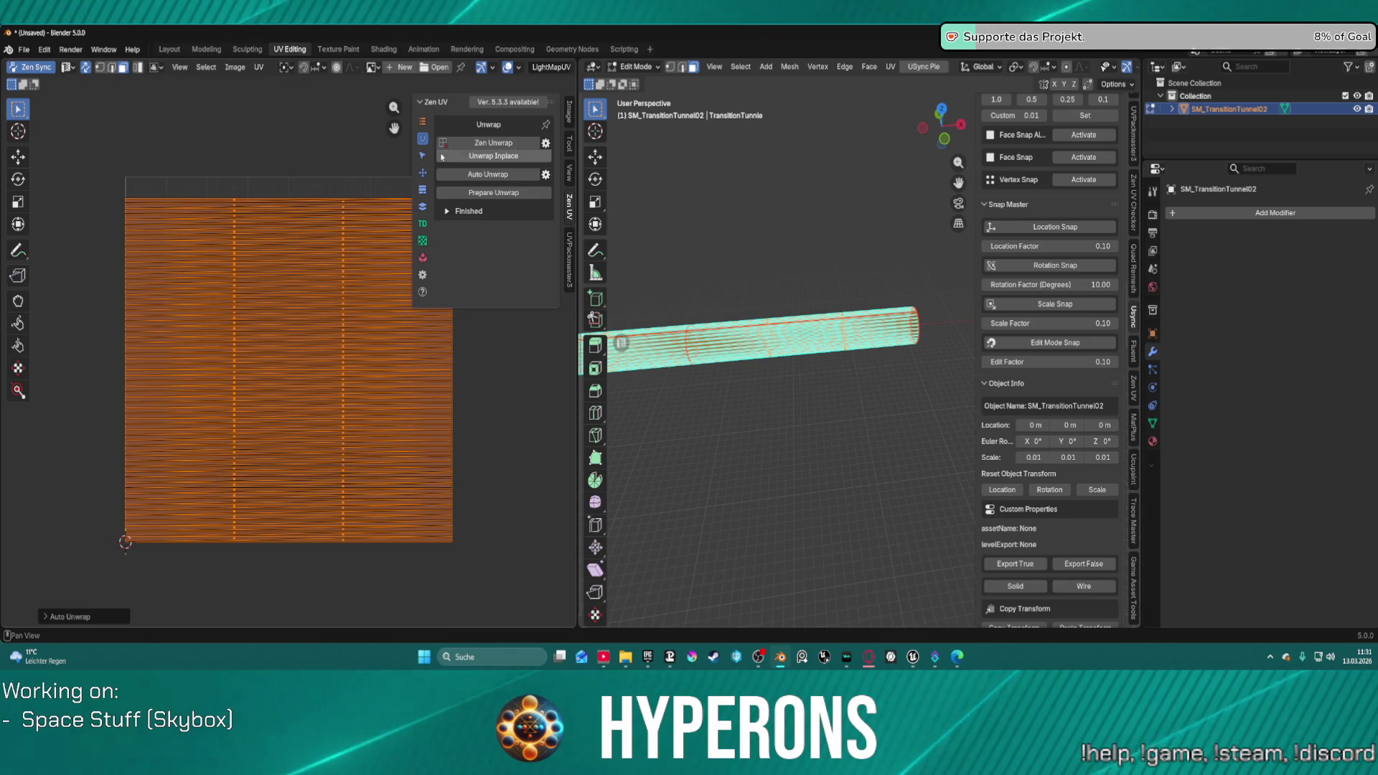
pyautogui.click(425, 173)
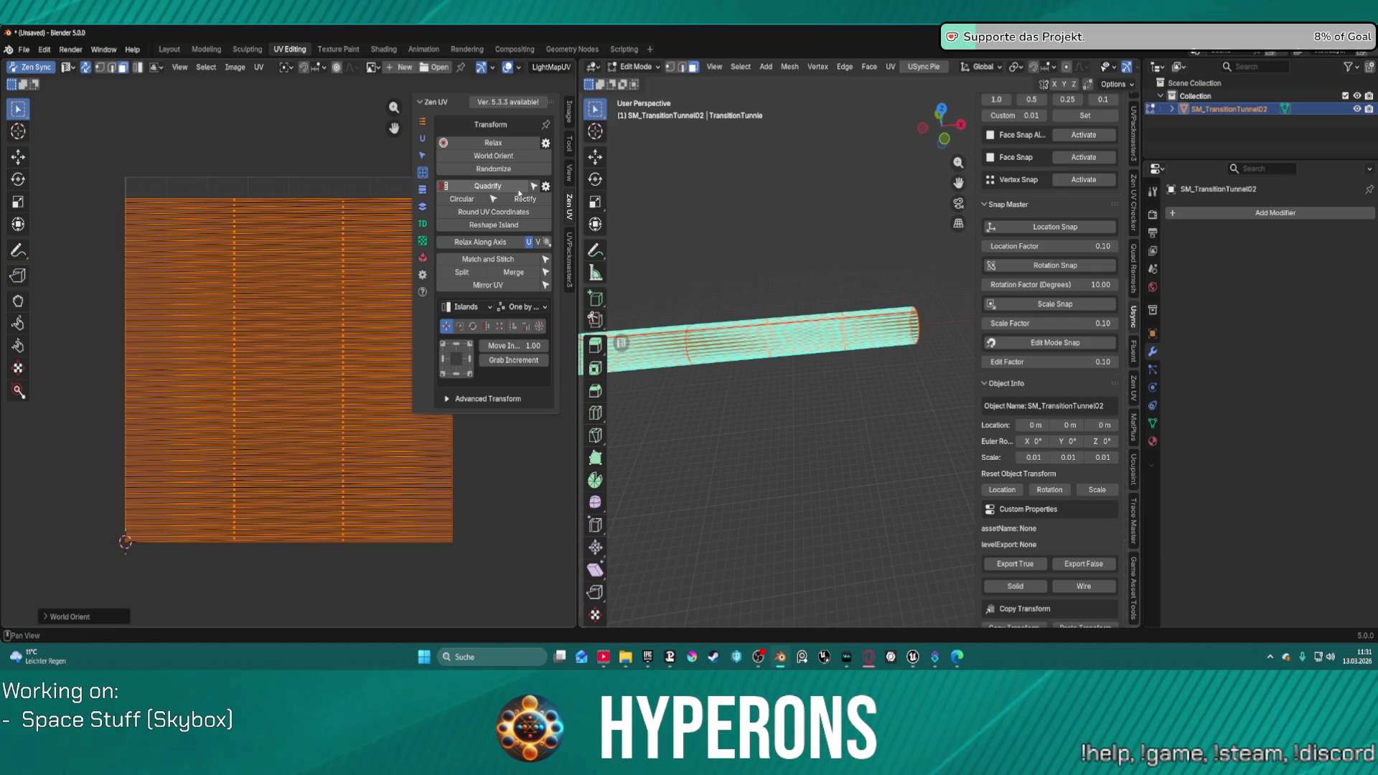
# Step: Straighten and relax the tunnel's UV islands with Zen UV Rectify and Relax
pyautogui.click(525, 200)
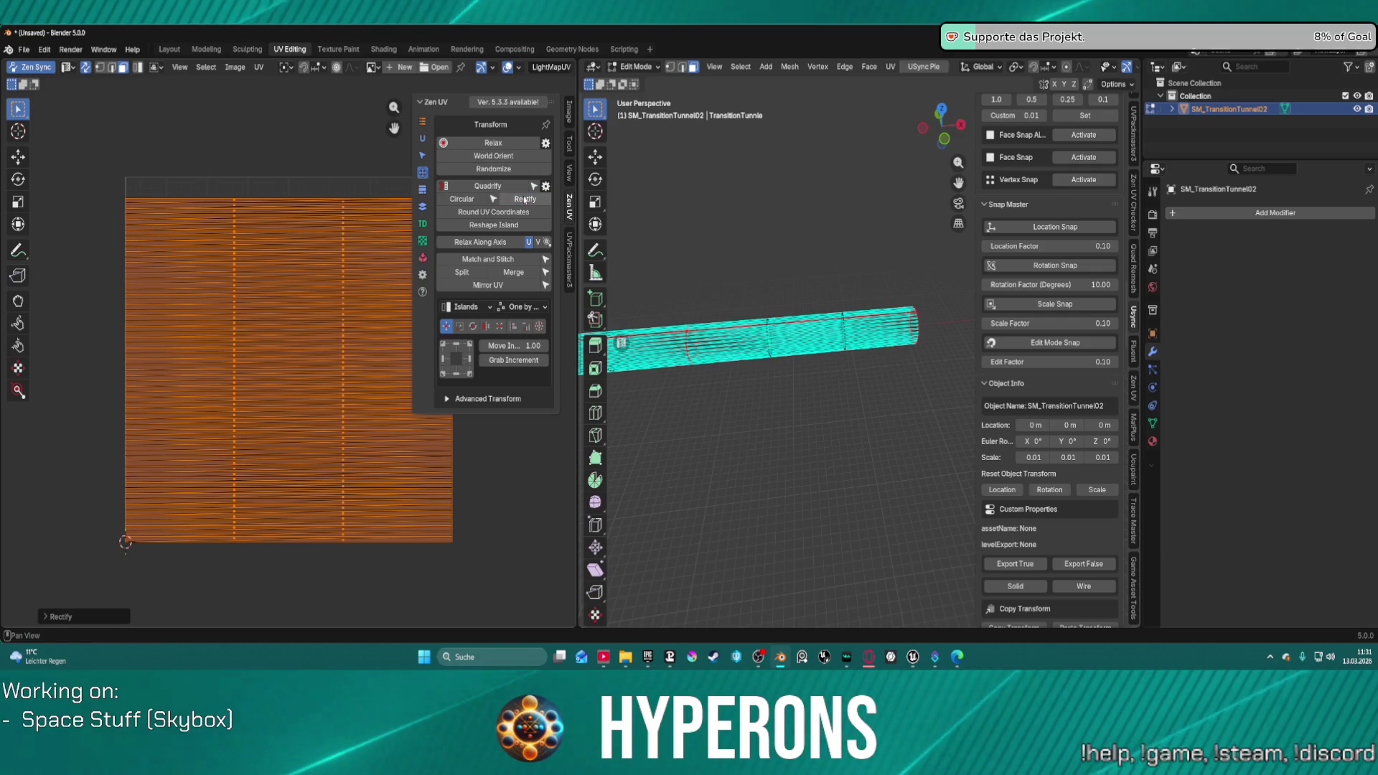
pyautogui.click(494, 143)
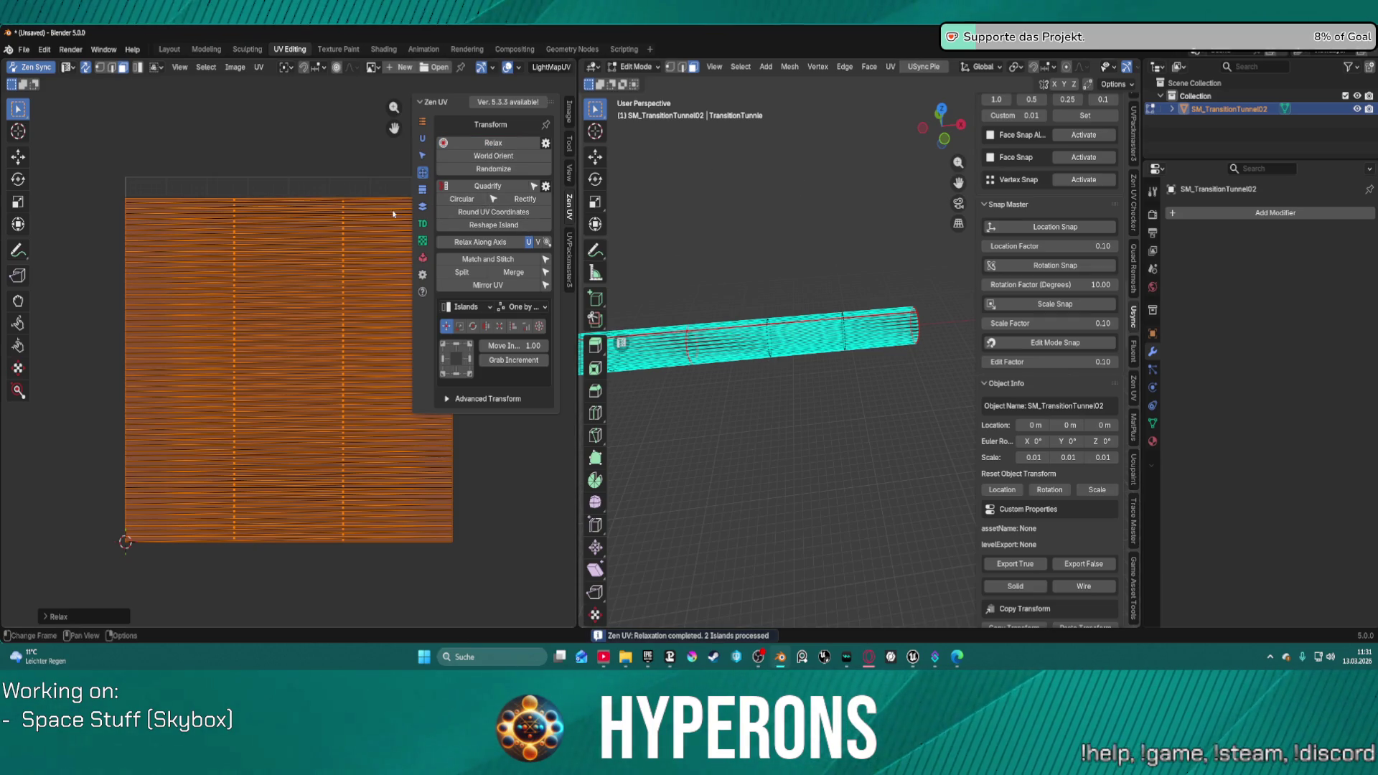
pyautogui.click(823, 336)
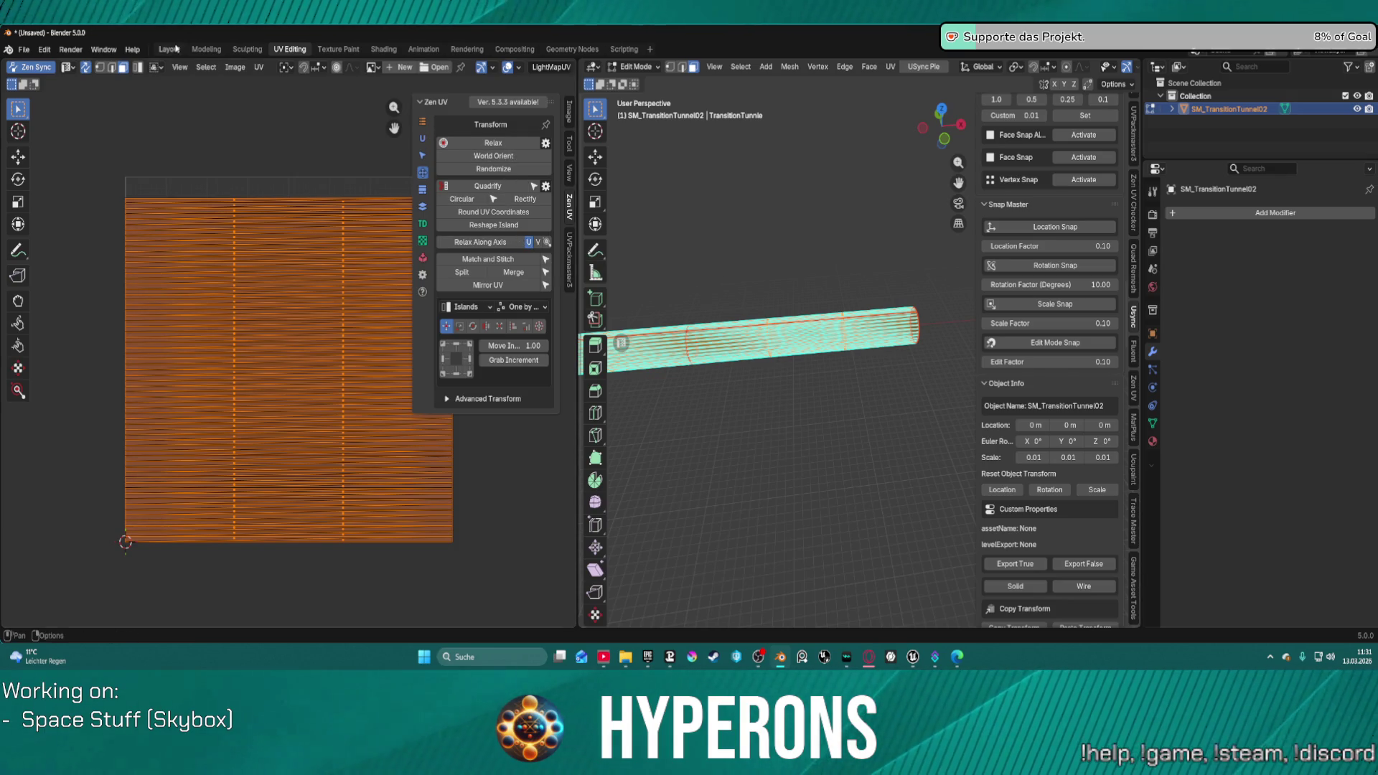
# Step: Re-unwrap the tunnel's UVs with UV > Unwrap and scale them up past the UV square
pyautogui.click(257, 68)
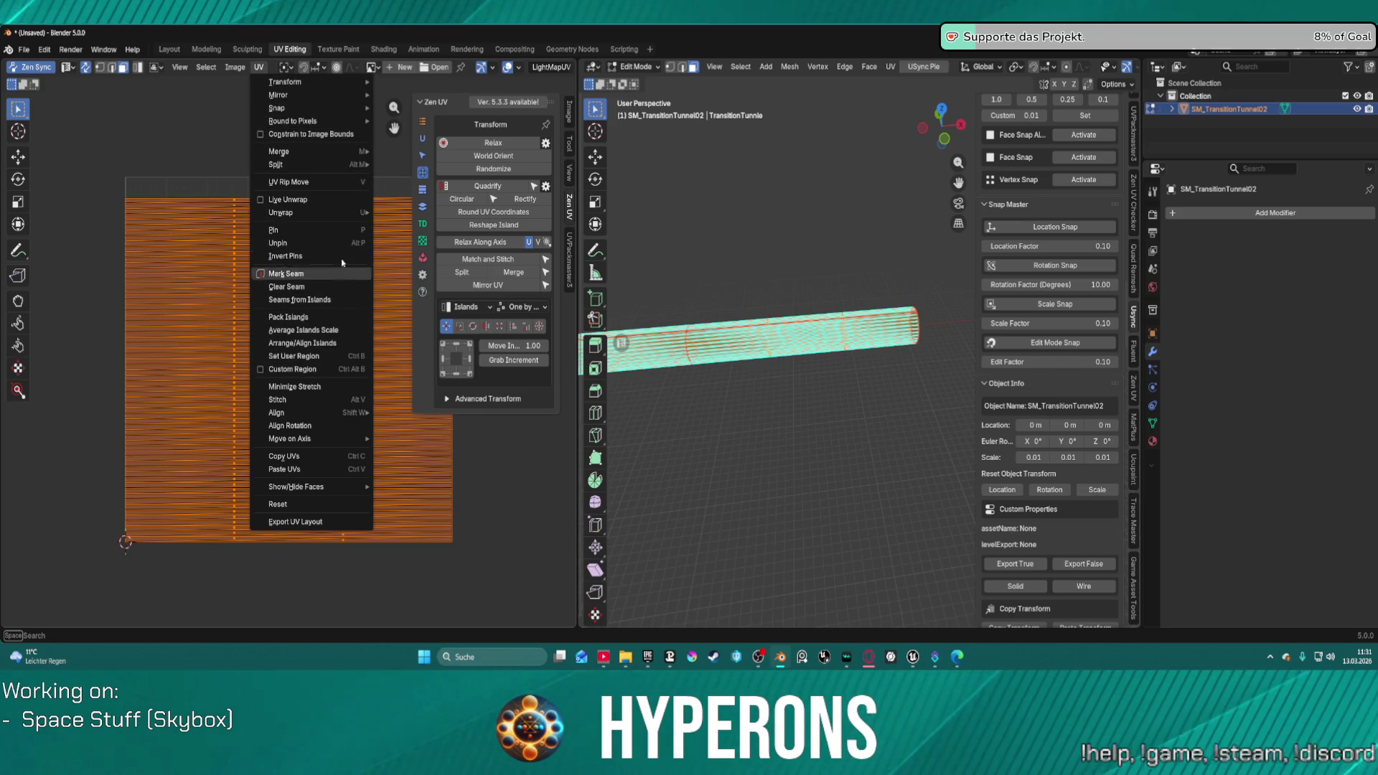
pyautogui.moveTo(337, 213)
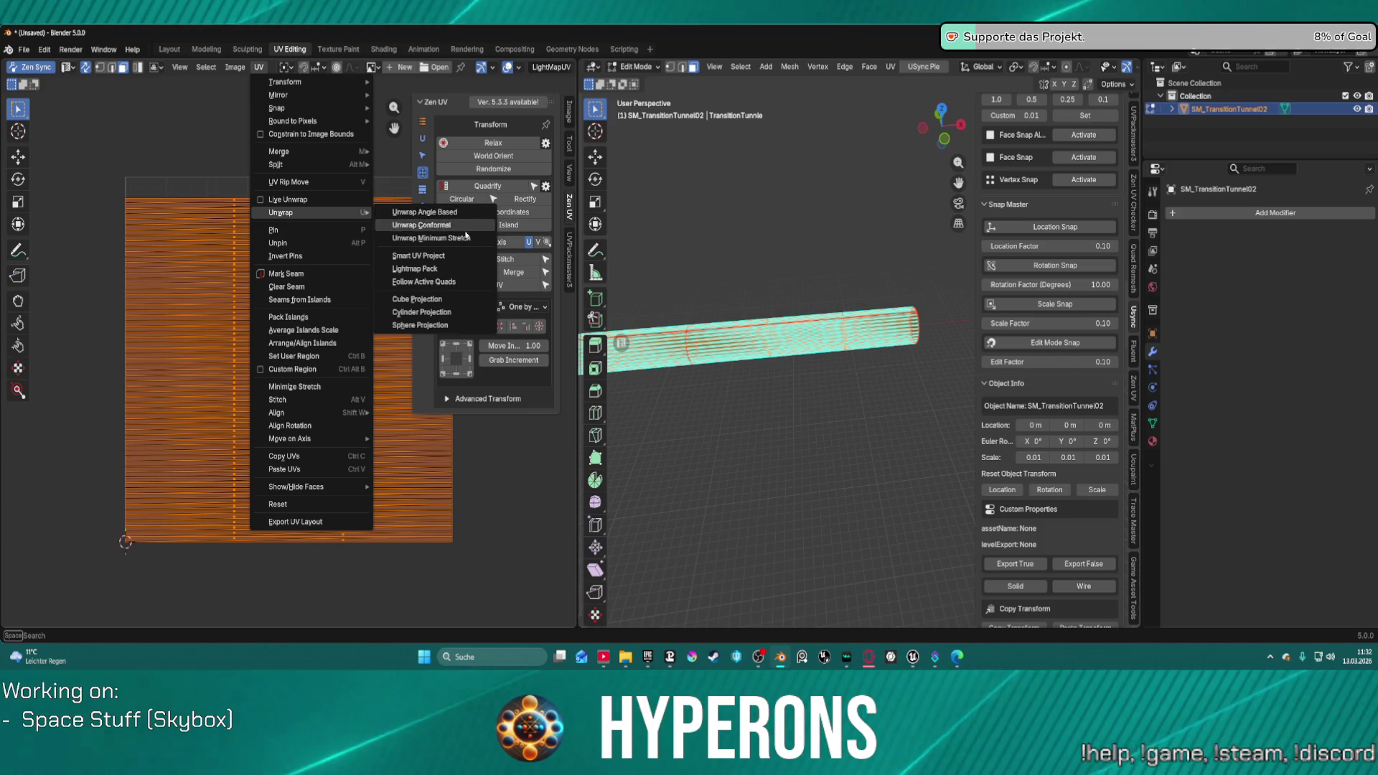
pyautogui.click(464, 226)
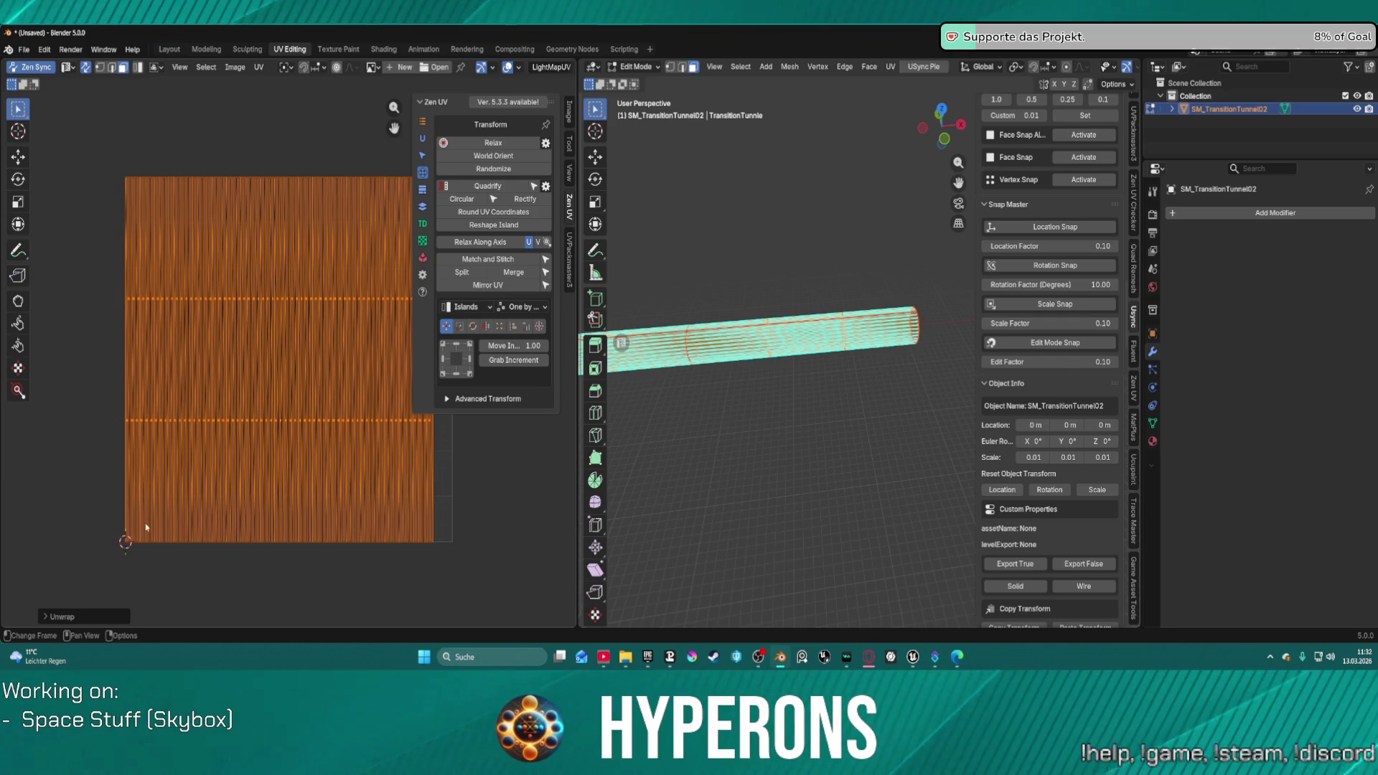
pyautogui.press('s')
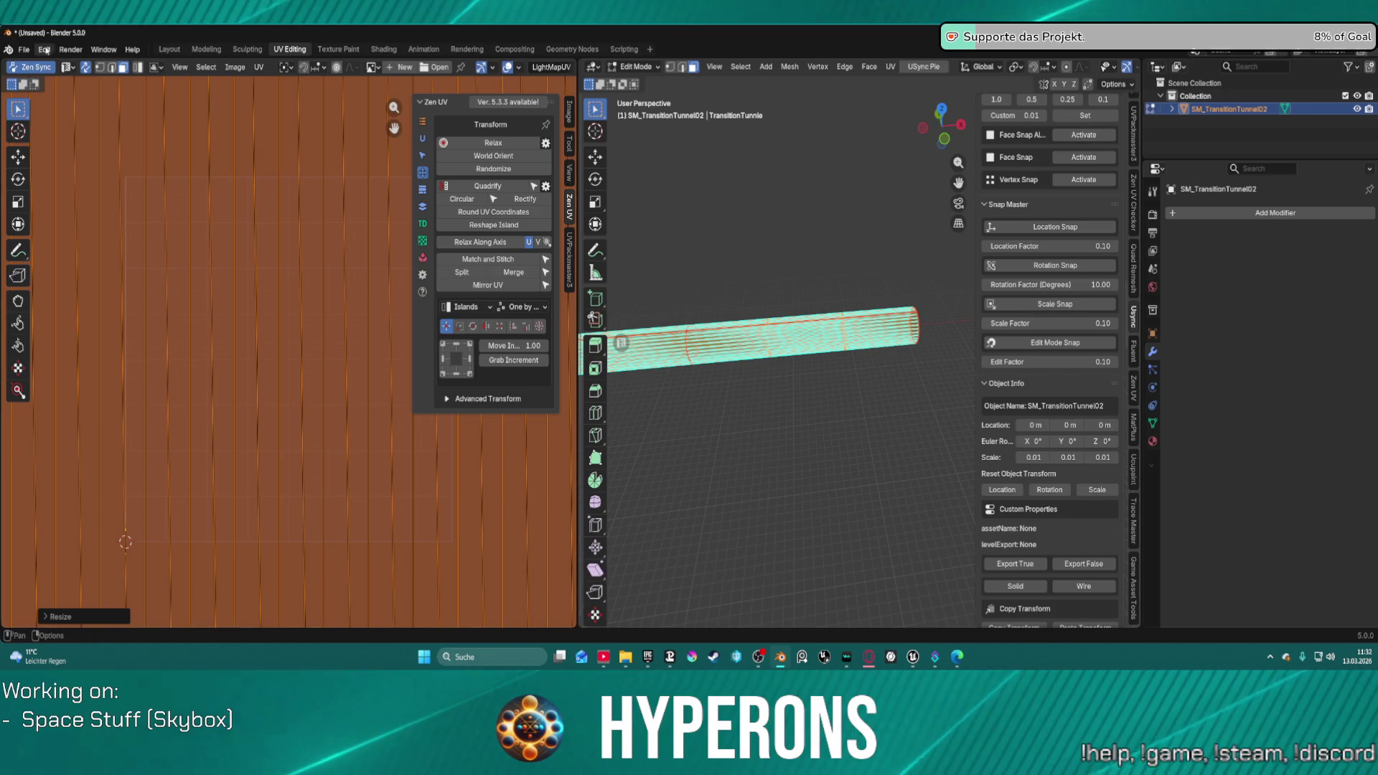
# Step: Open and cancel the File menu, then zoom the UV view in and out
pyautogui.click(24, 49)
pyautogui.moveTo(40, 64)
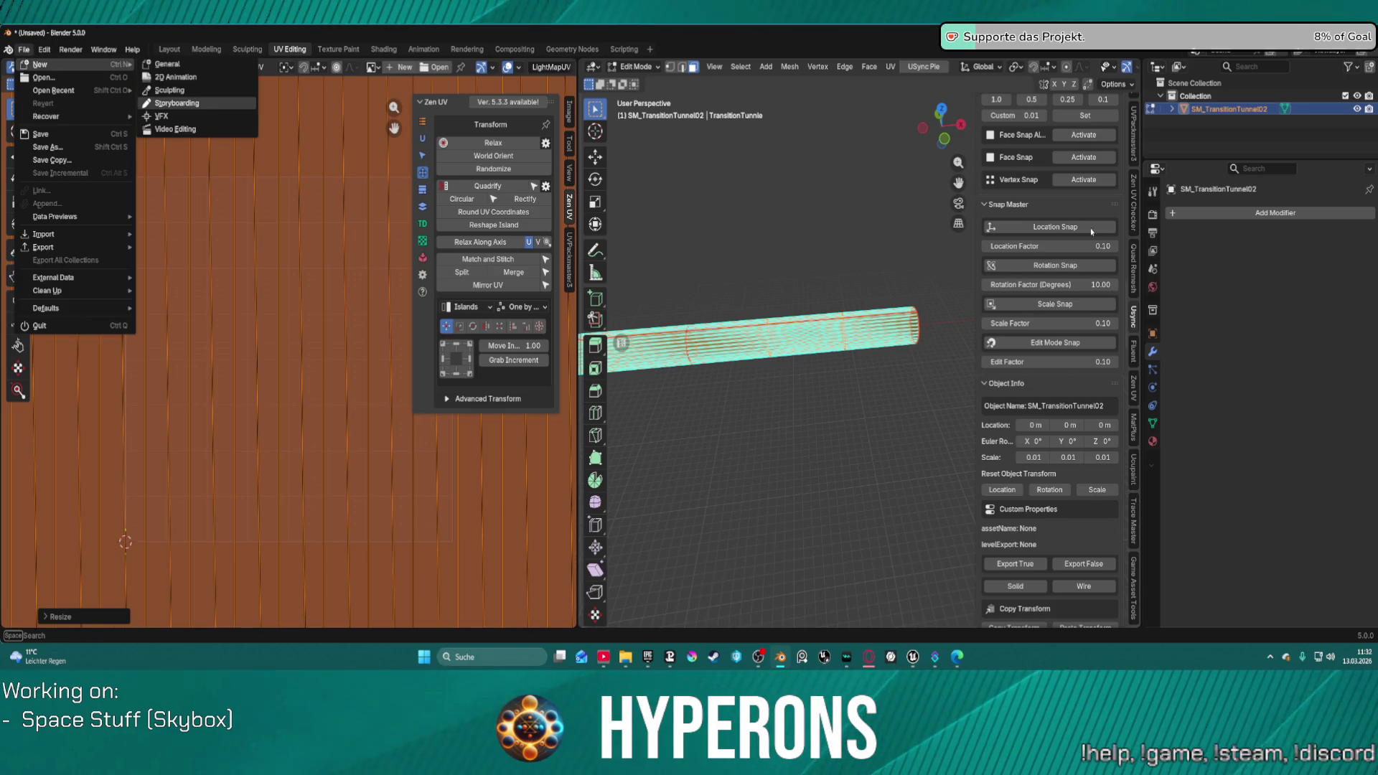
pyautogui.press('Escape')
pyautogui.scroll(12, 1089, 483)
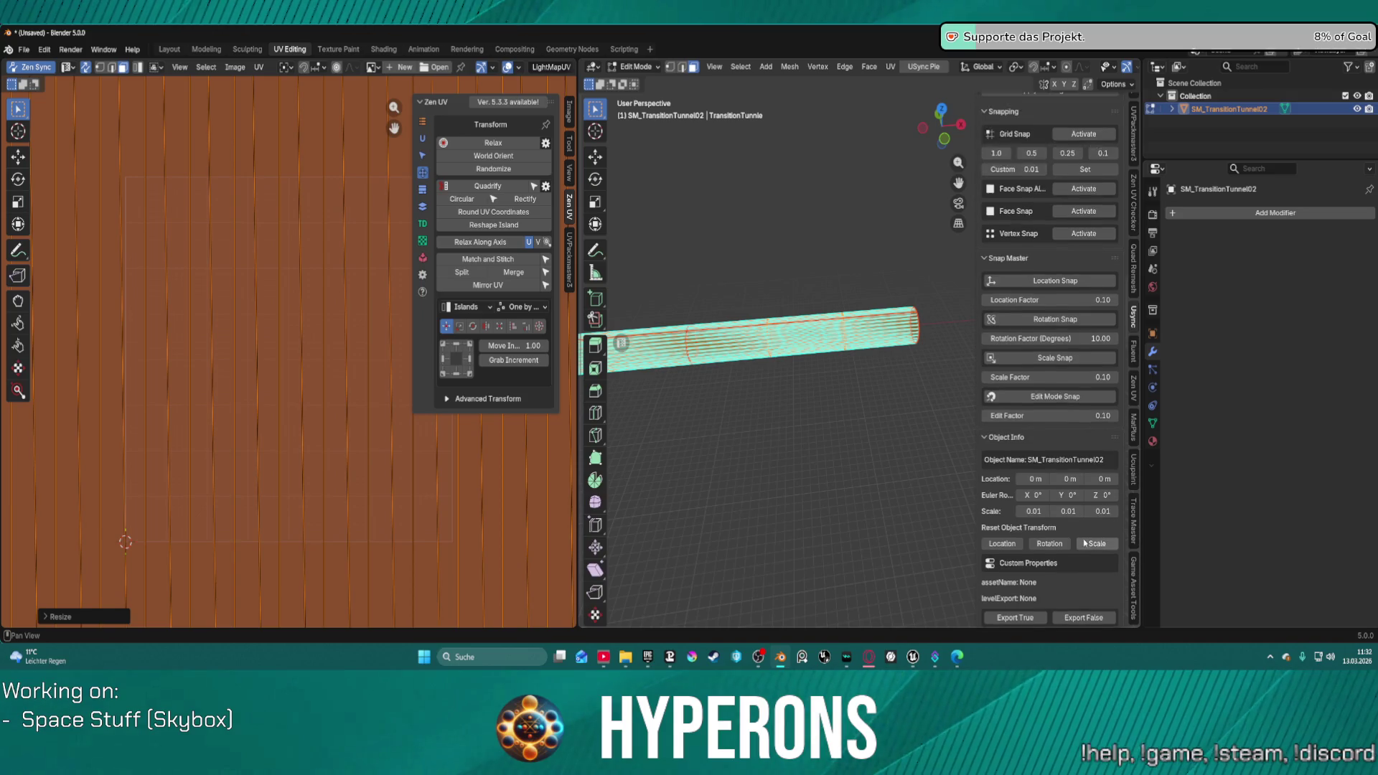
pyautogui.scroll(10, 1095, 482)
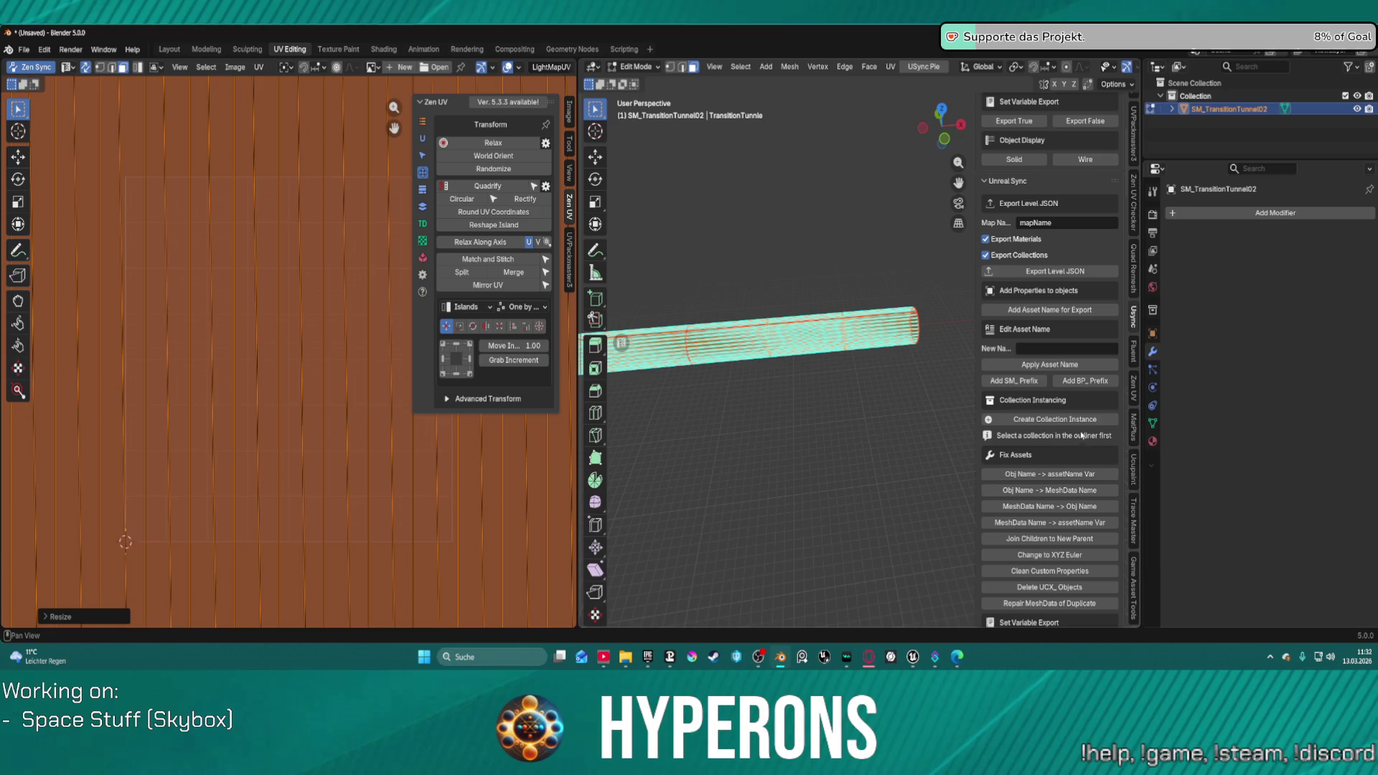
pyautogui.scroll(-20, 1071, 378)
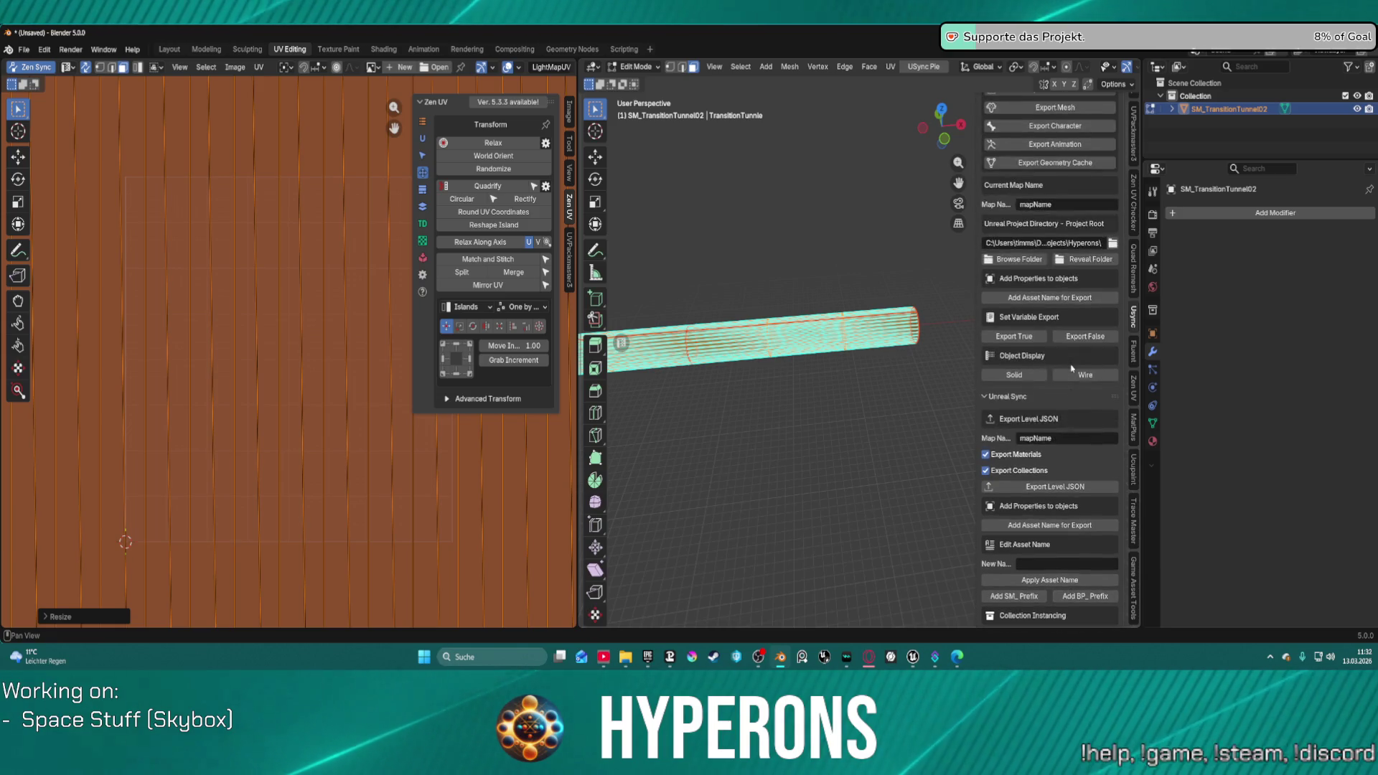
pyautogui.scroll(-12, 1093, 395)
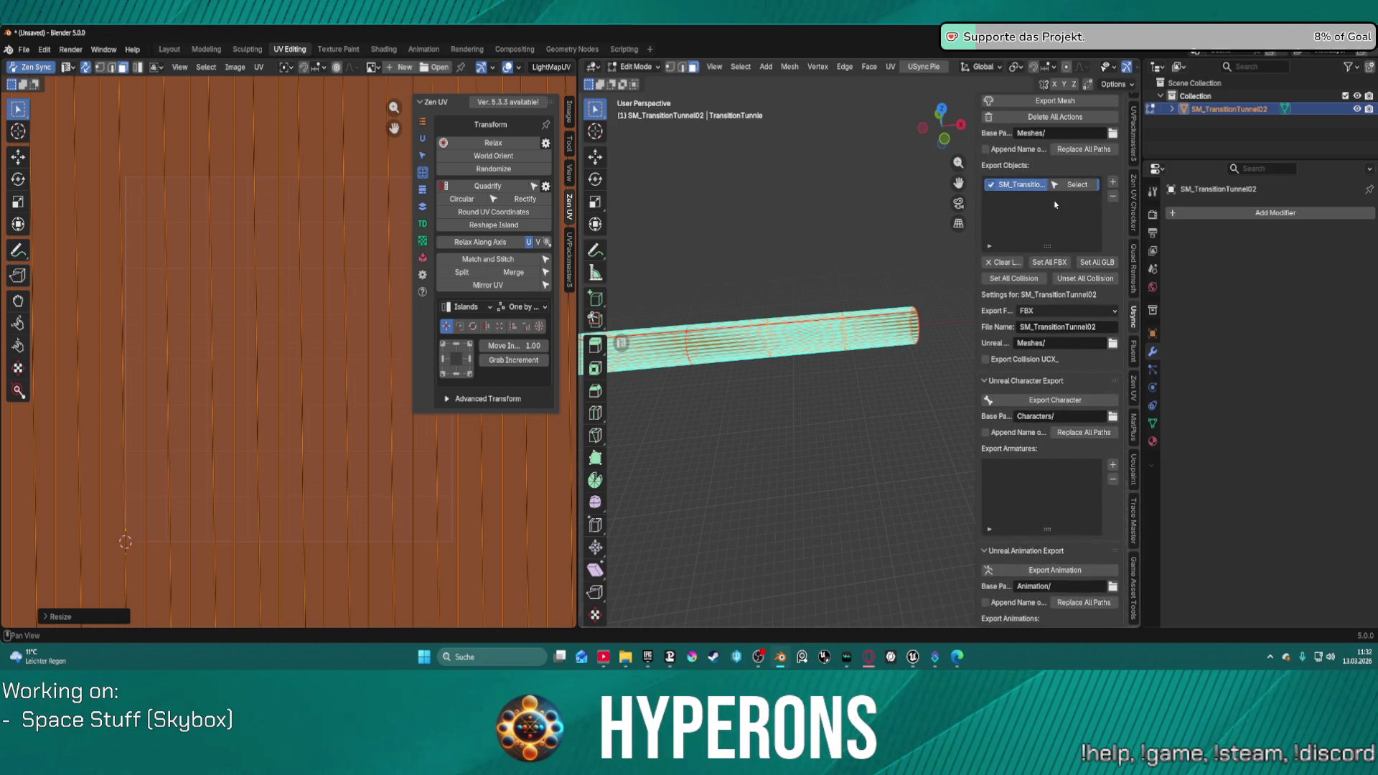
# Step: Export SM_TransitionTunnel02, dismissing the Python error and retrying from the Layout workspace
pyautogui.scroll(1, 1055, 205)
pyautogui.click(1055, 128)
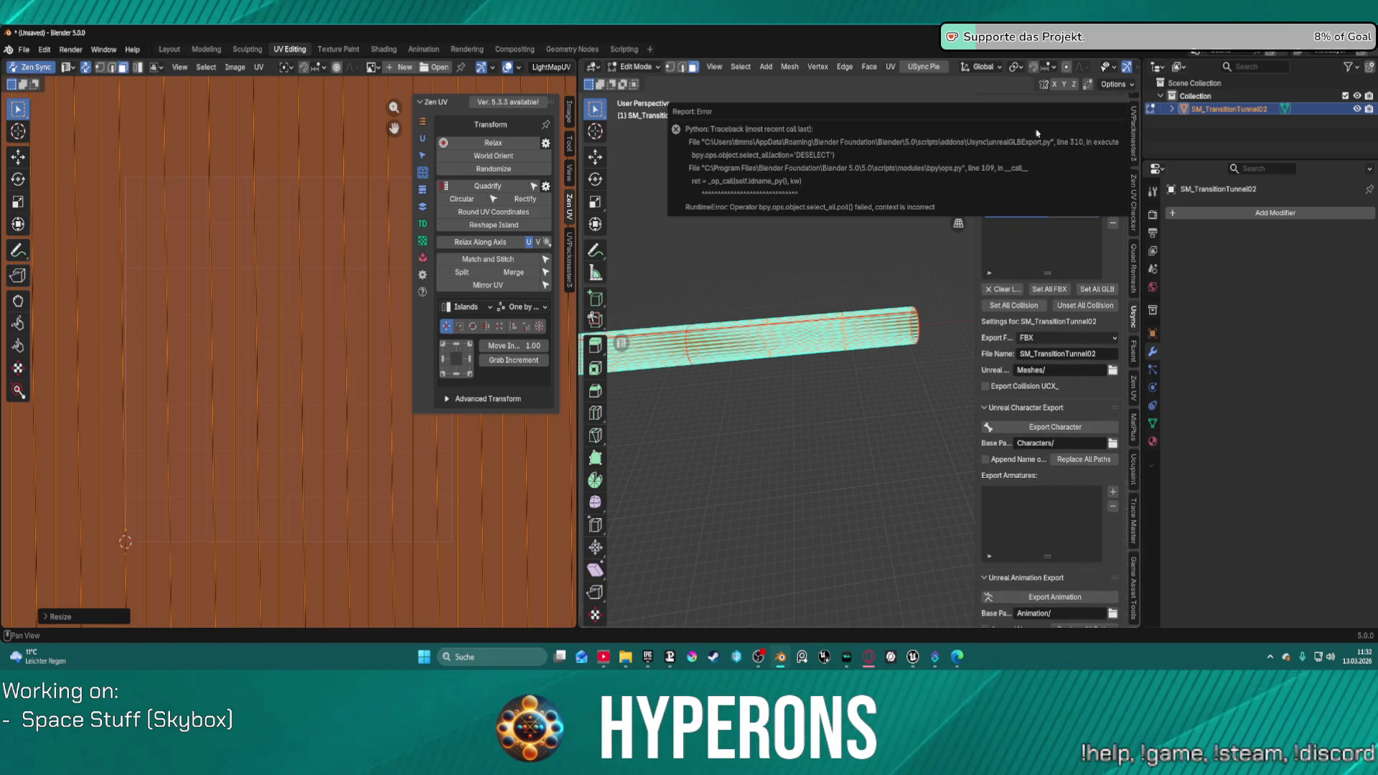
pyautogui.click(170, 49)
pyautogui.click(1057, 243)
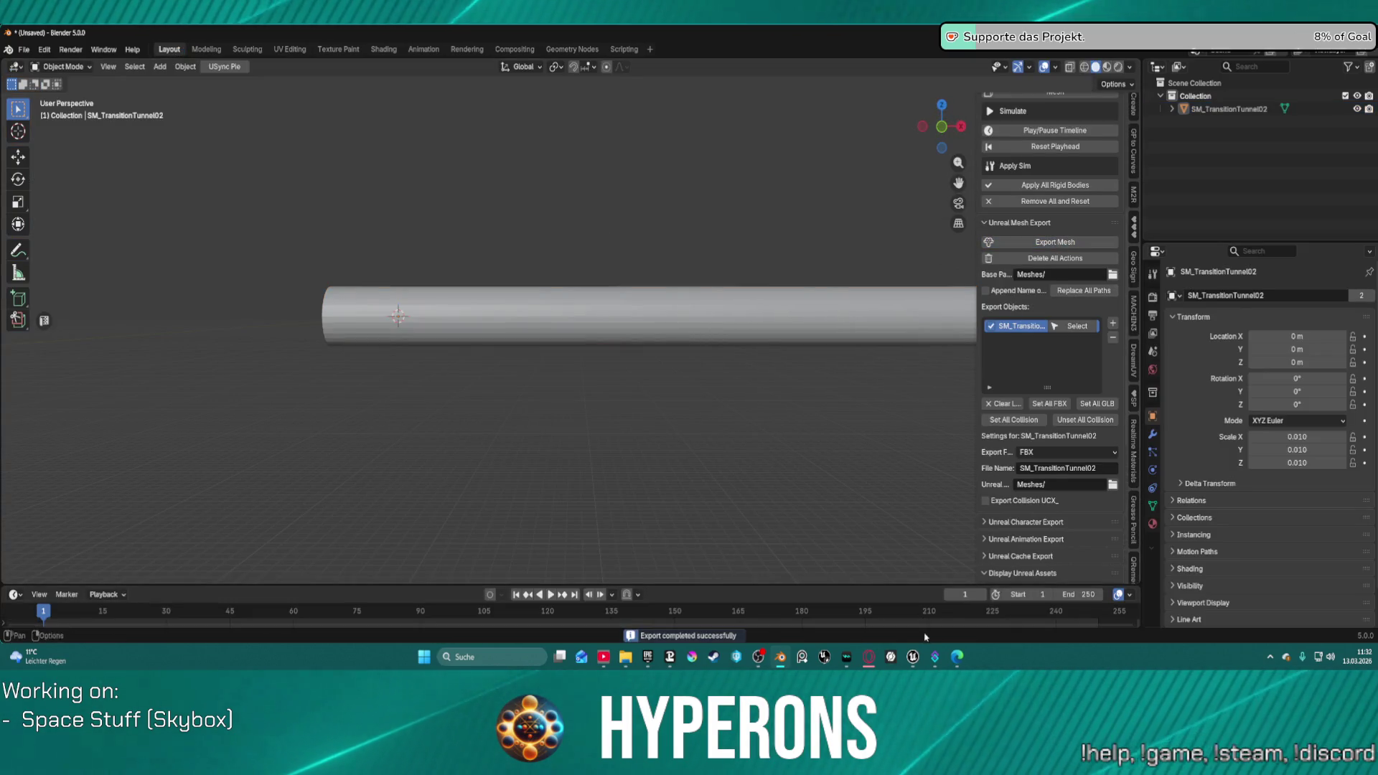
pyautogui.moveTo(911, 667)
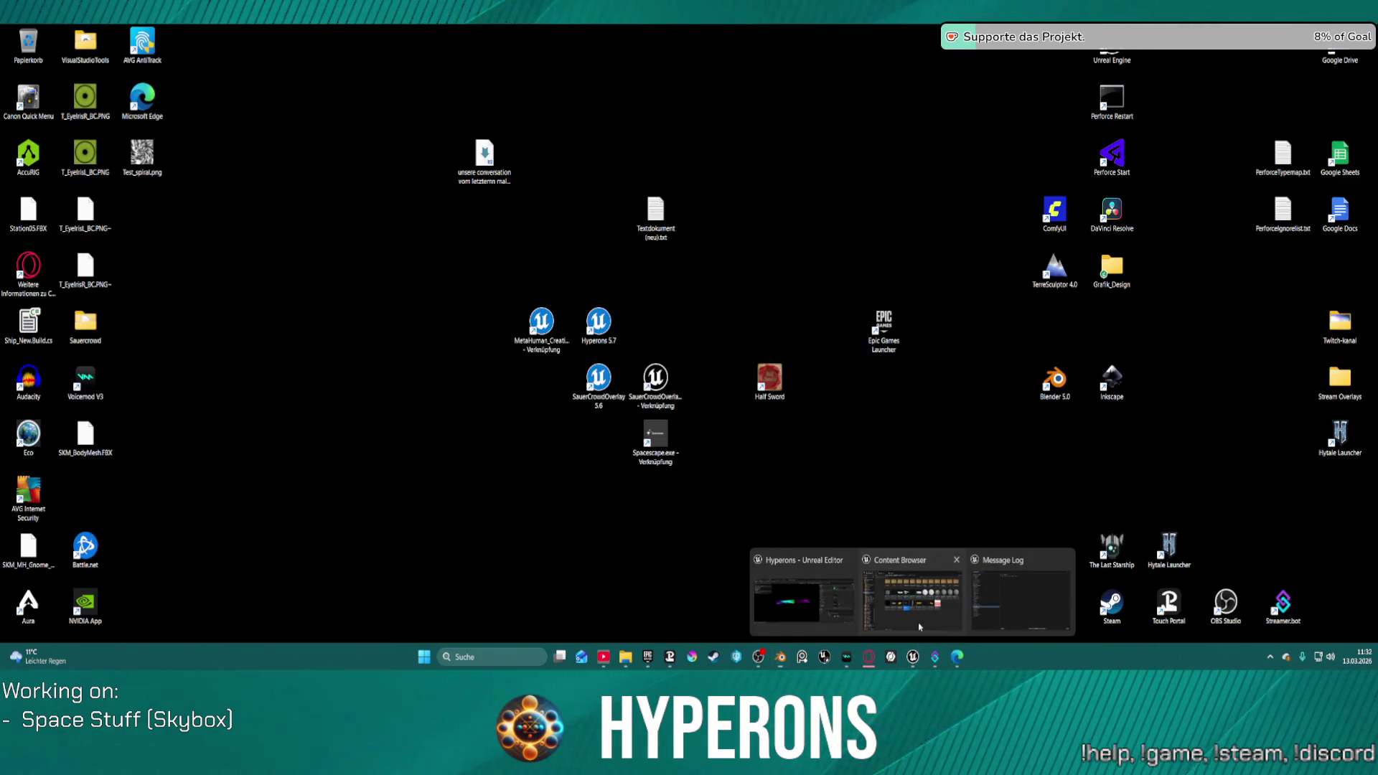
# Step: Bring Unreal forward and deselect the TransitionTunnle asset
pyautogui.click(919, 626)
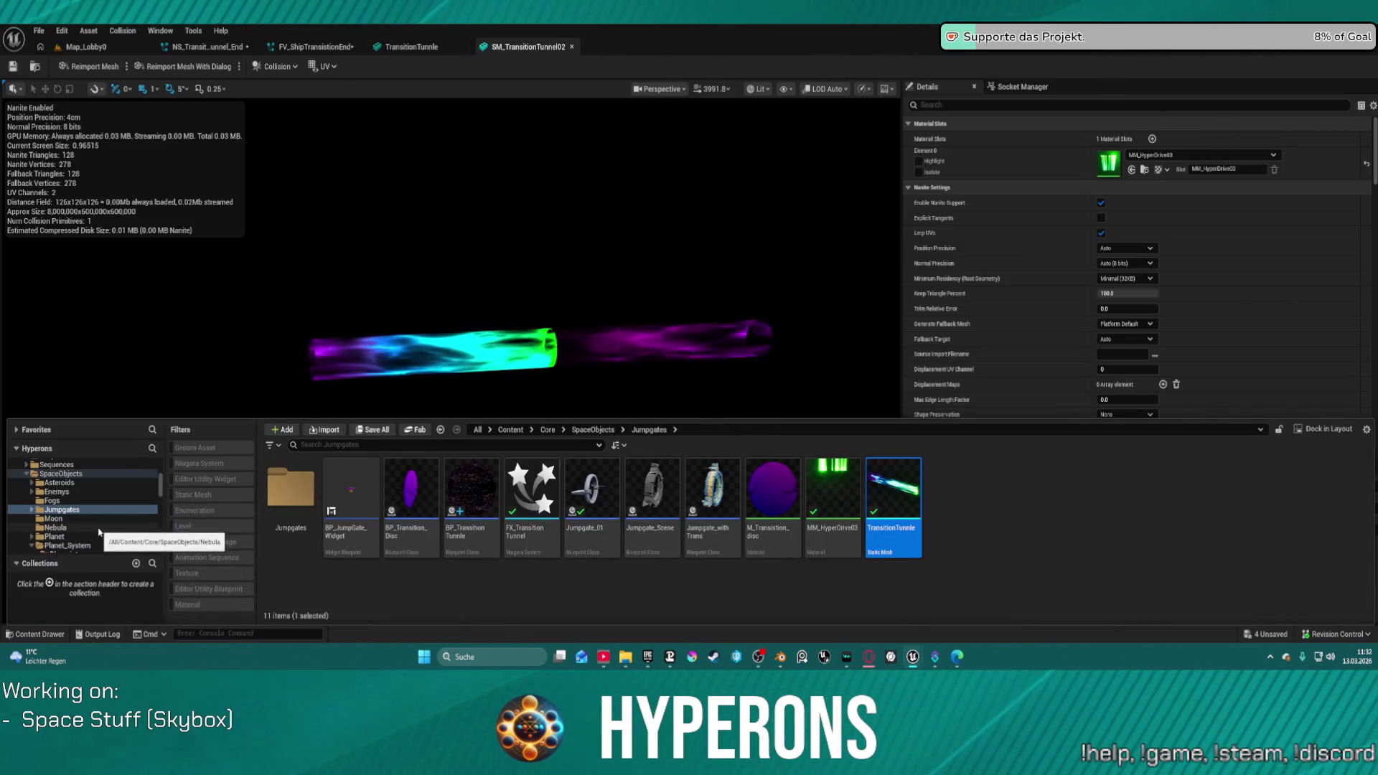
pyautogui.scroll(-1, 99, 531)
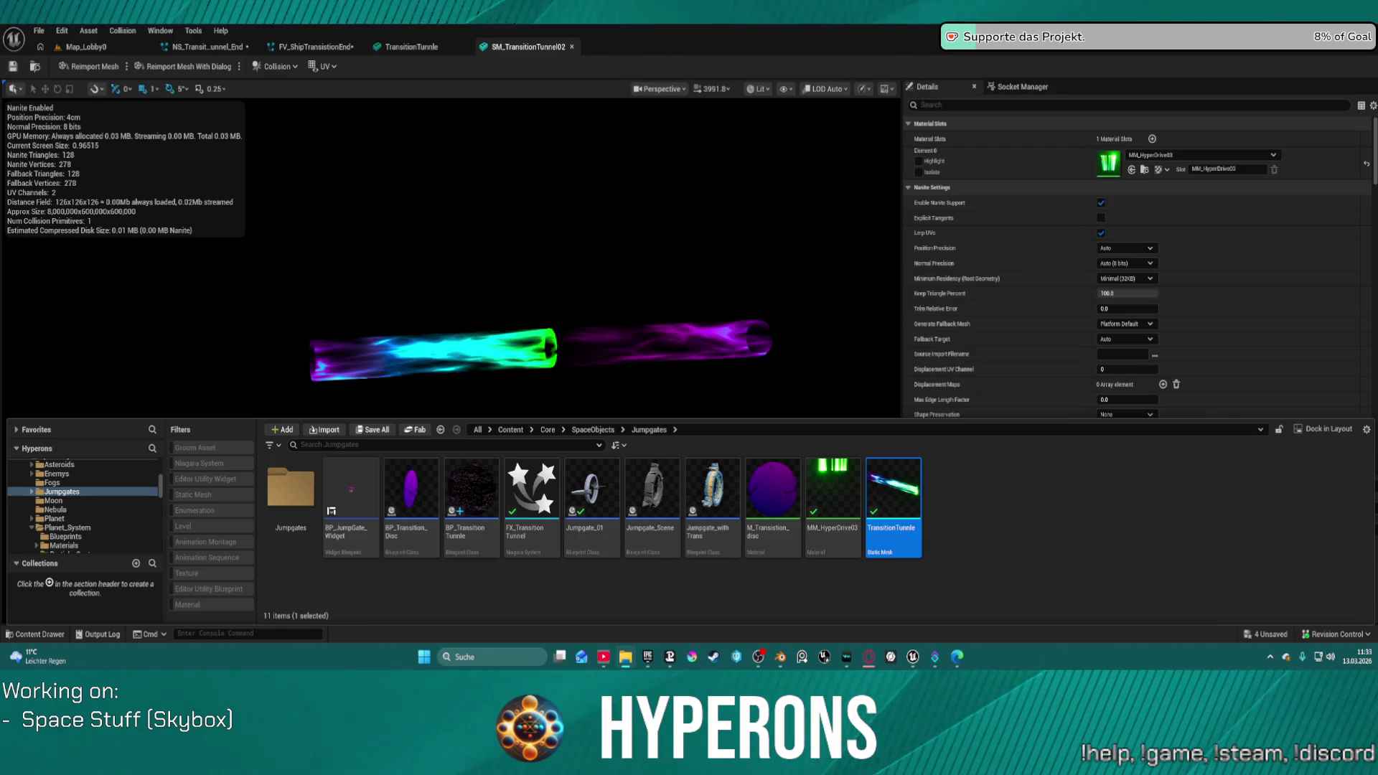
pyautogui.click(1056, 506)
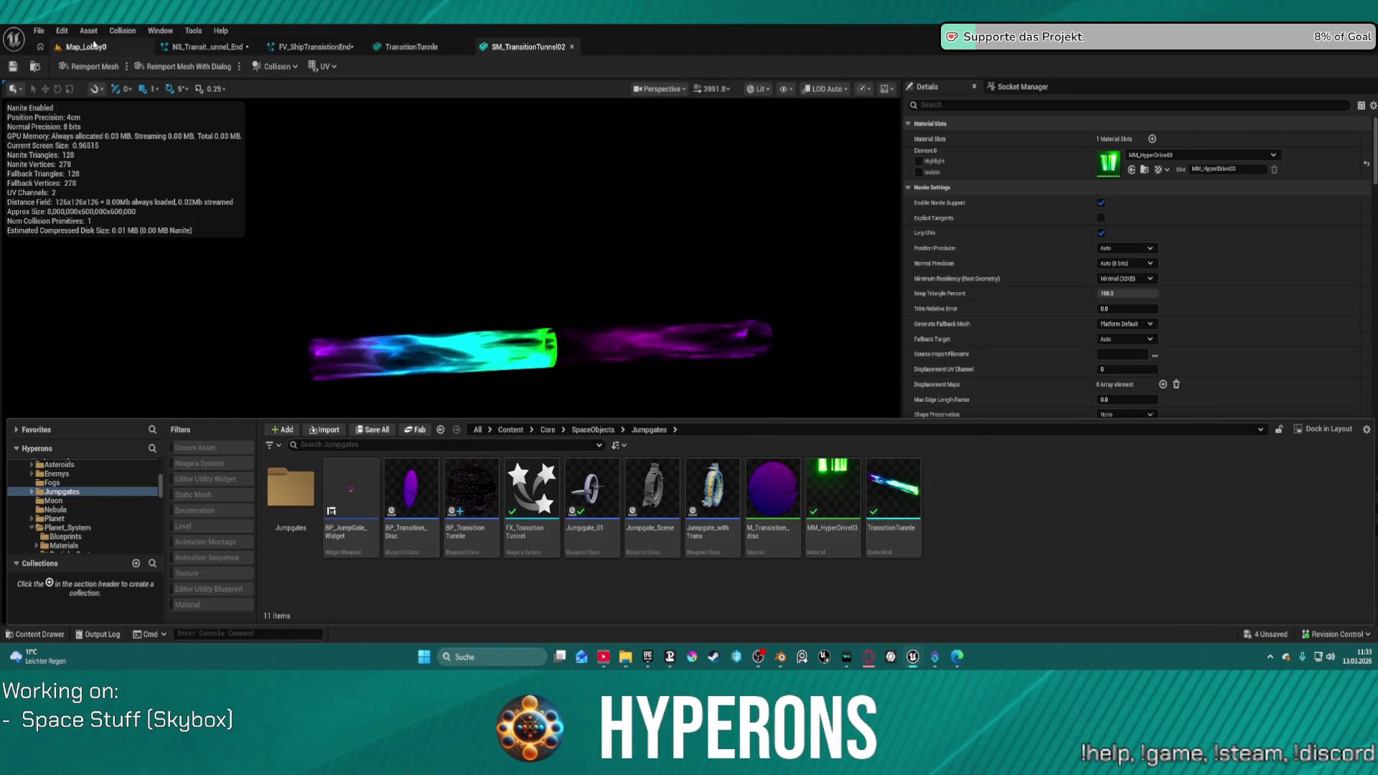
# Step: Export the tunnel mesh again from Blender and return to Unreal's SM_TransitionTunnel02 editor
pyautogui.hotkey('alt', 'Tab')
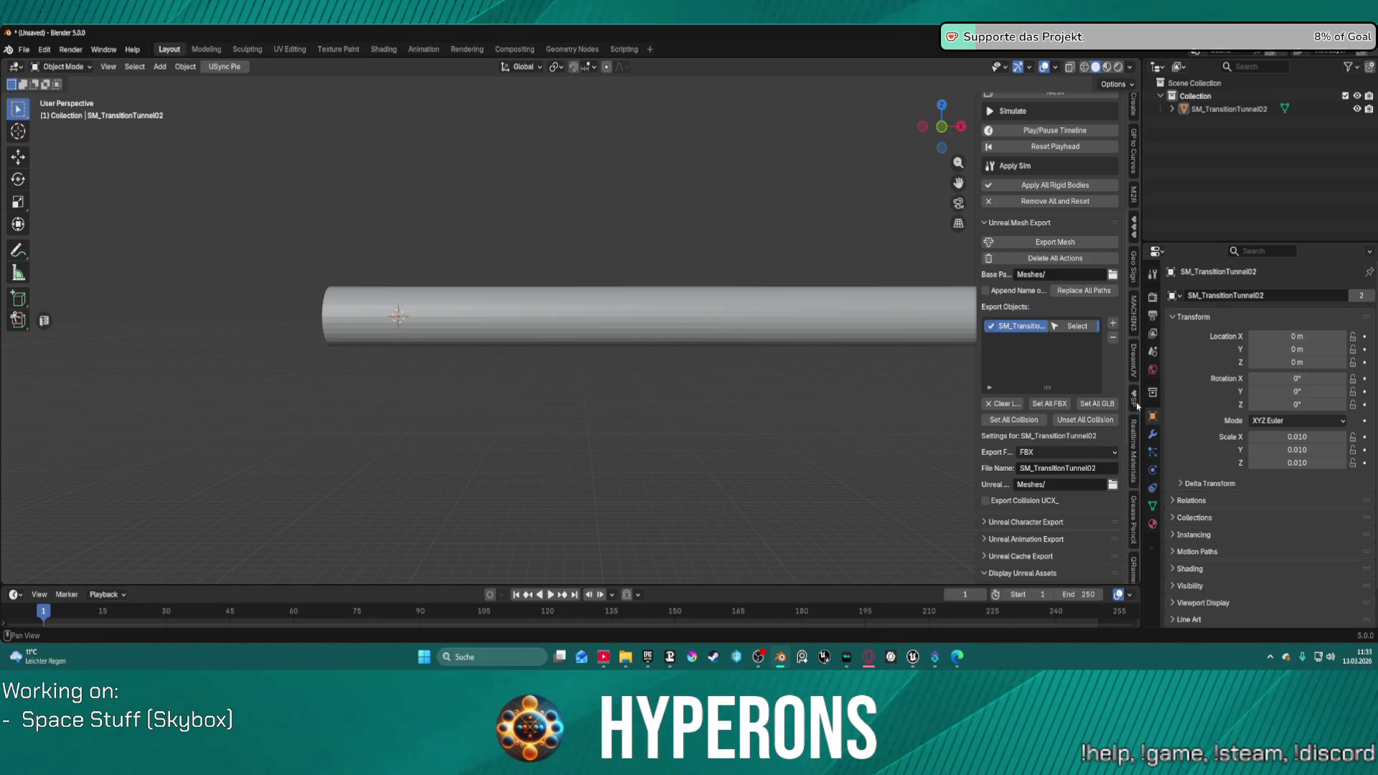
pyautogui.click(1055, 242)
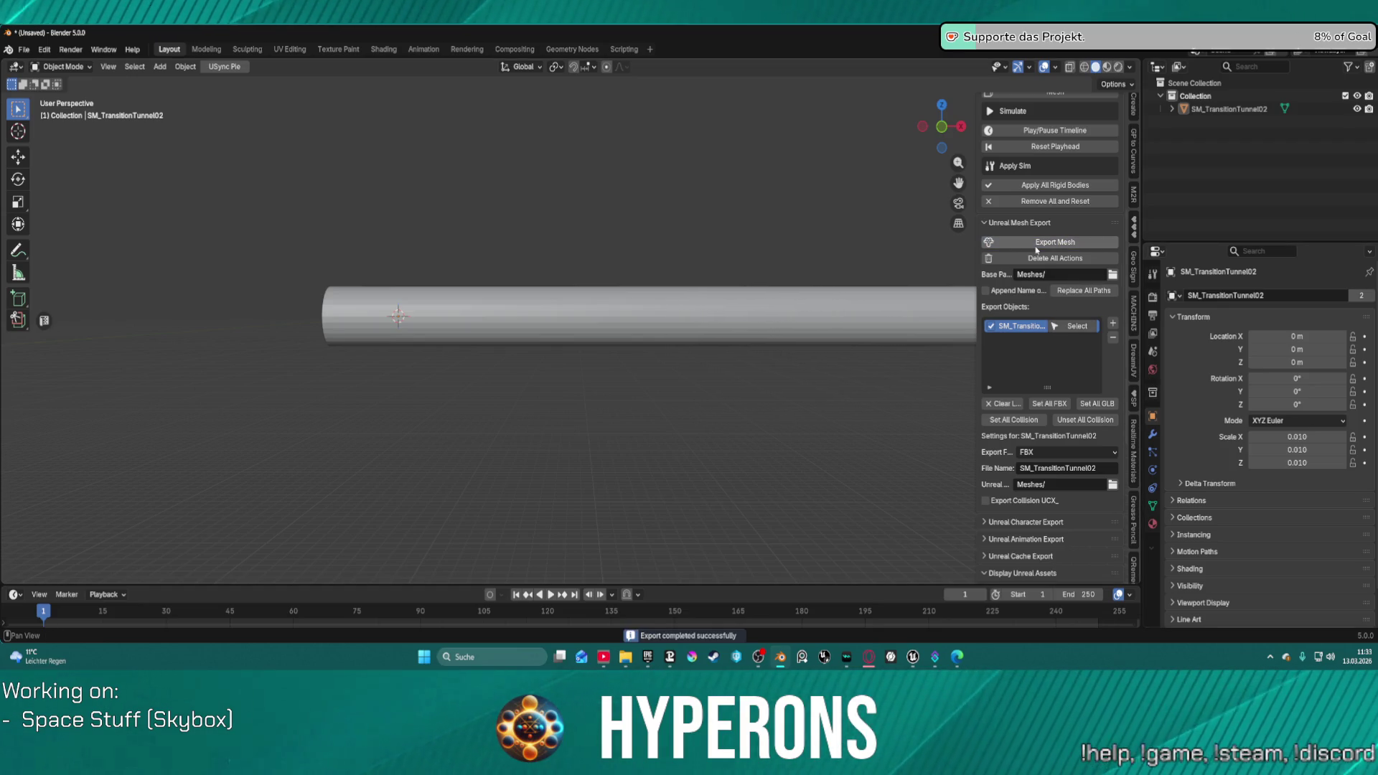
pyautogui.moveTo(913, 657)
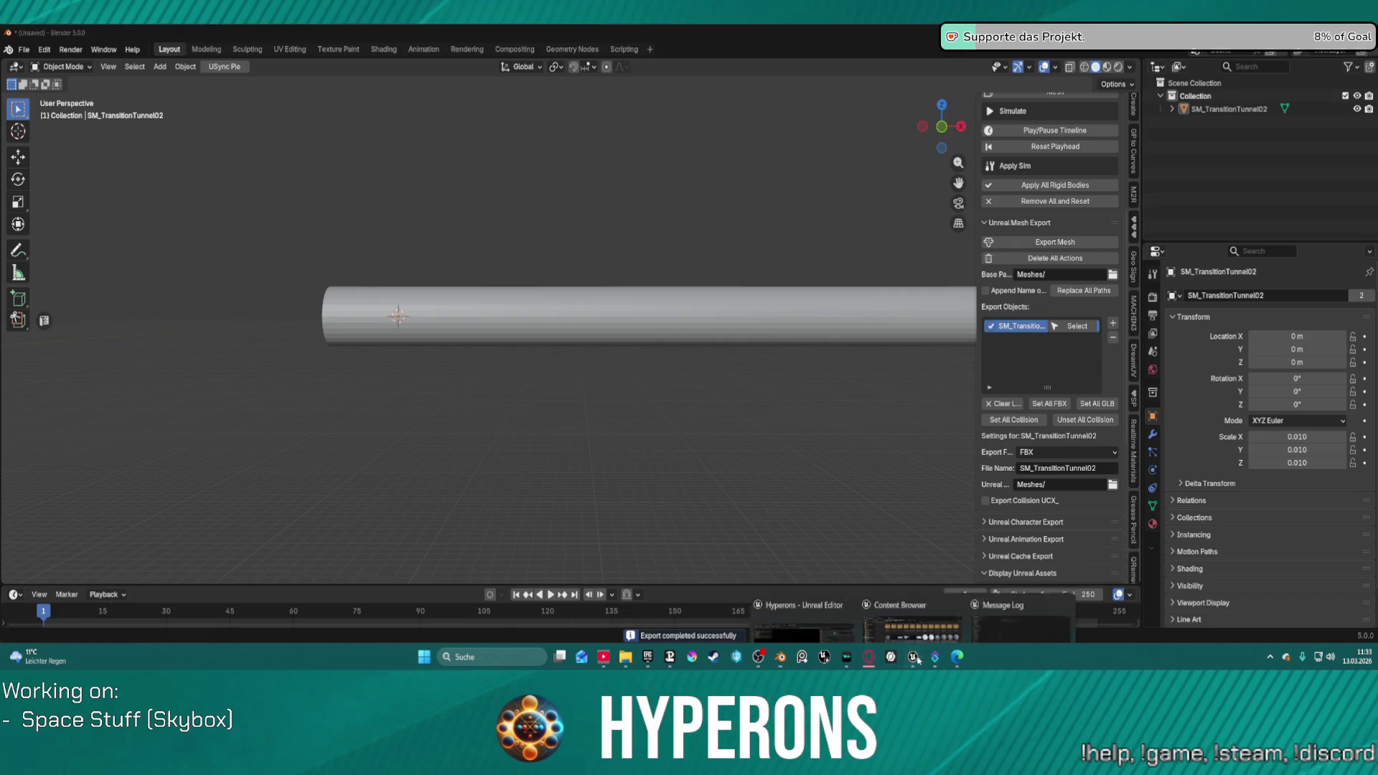
pyautogui.click(835, 595)
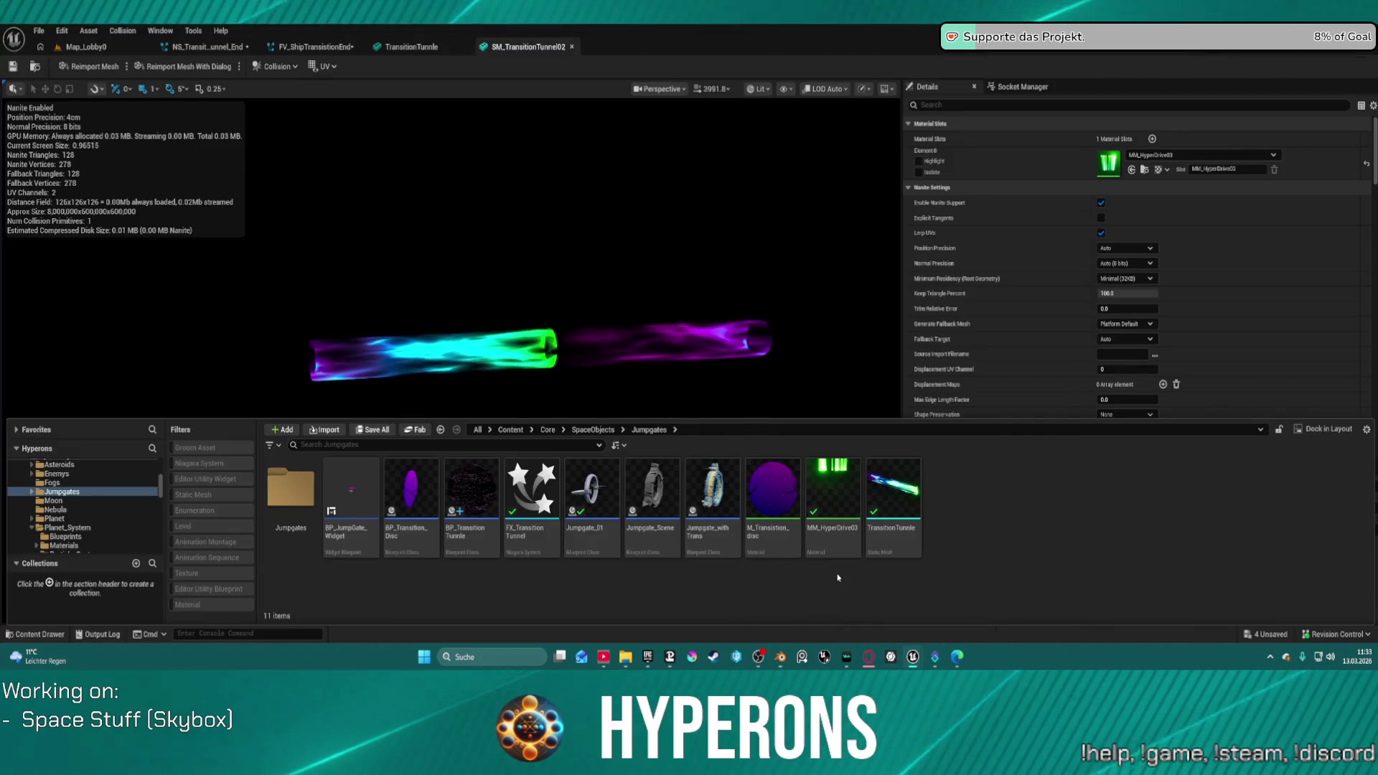
# Step: Trigger the tunnel reimport from the level tab and zoom to inspect its speckled magenta material
pyautogui.click(81, 47)
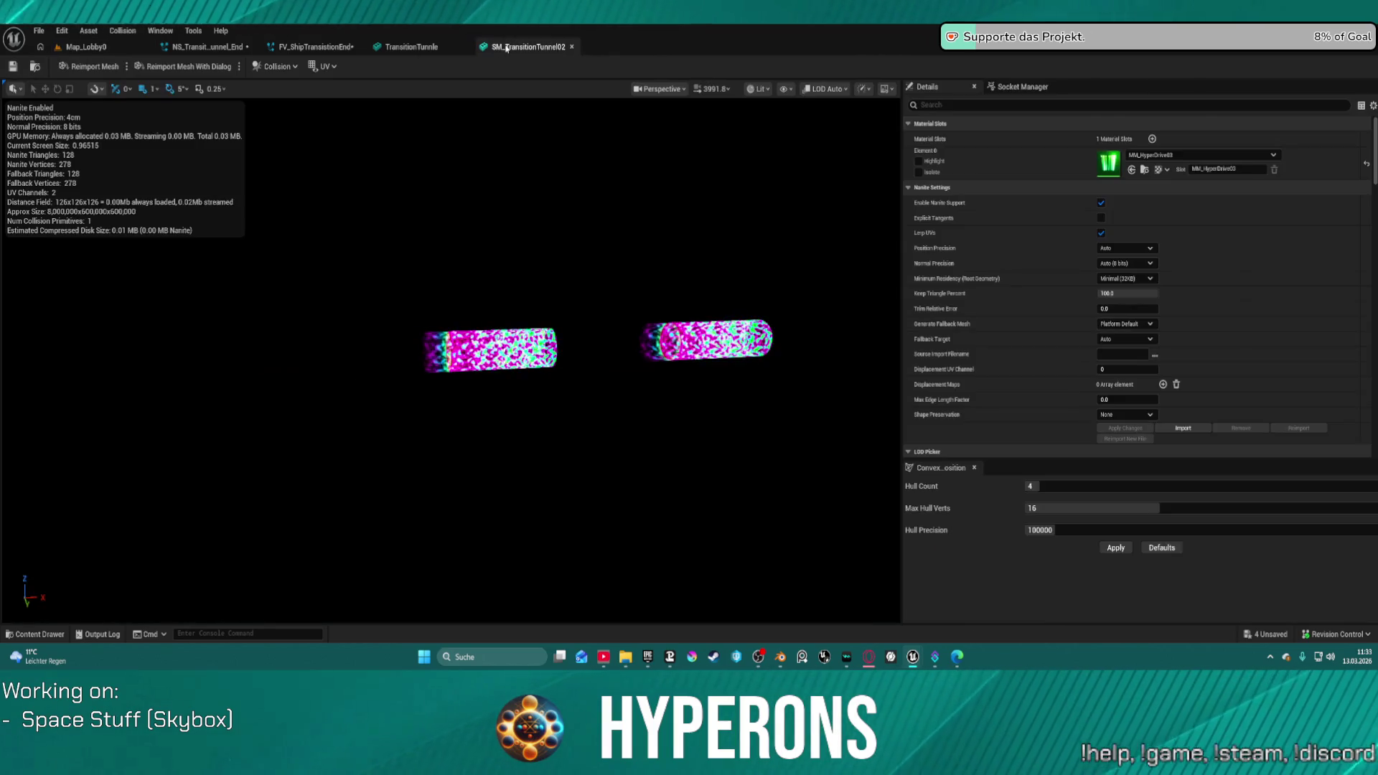
pyautogui.scroll(10, 637, 314)
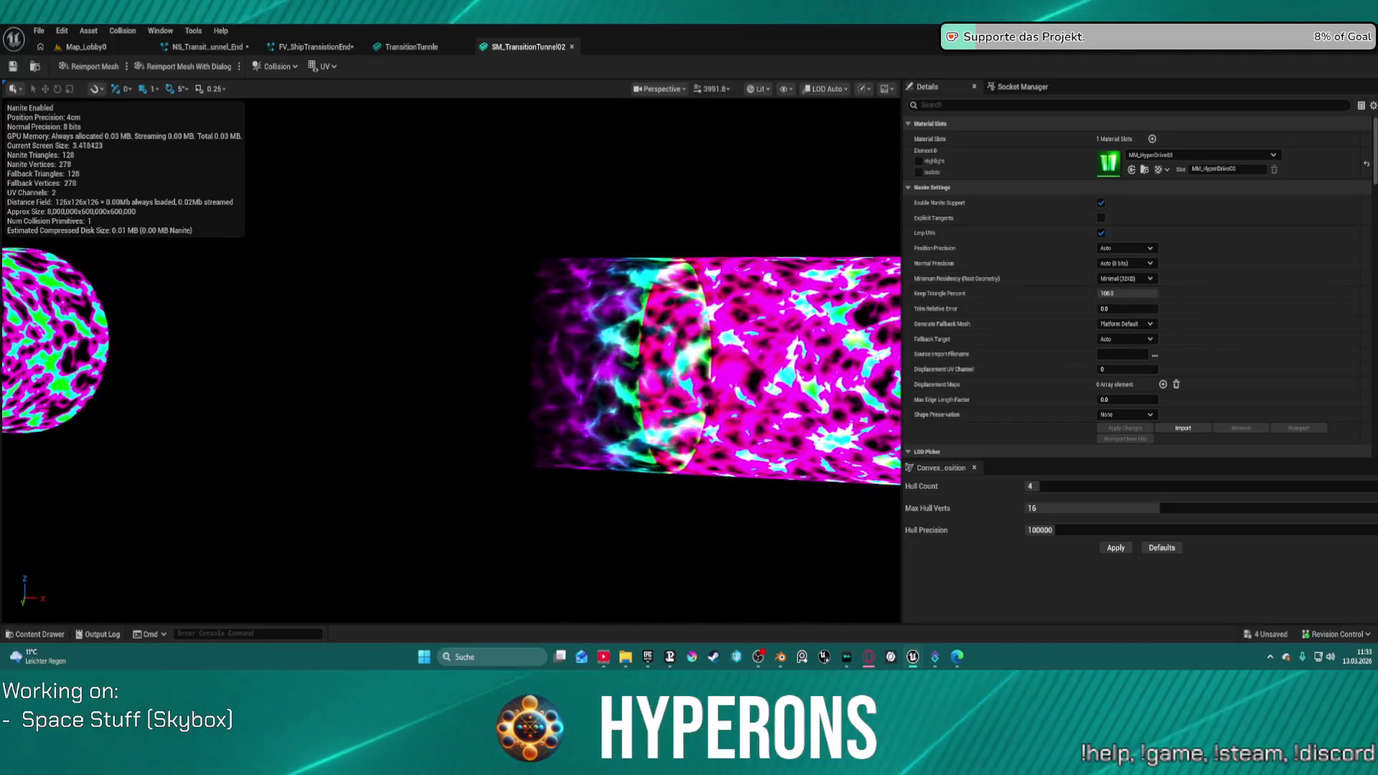
pyautogui.scroll(-5, 459, 359)
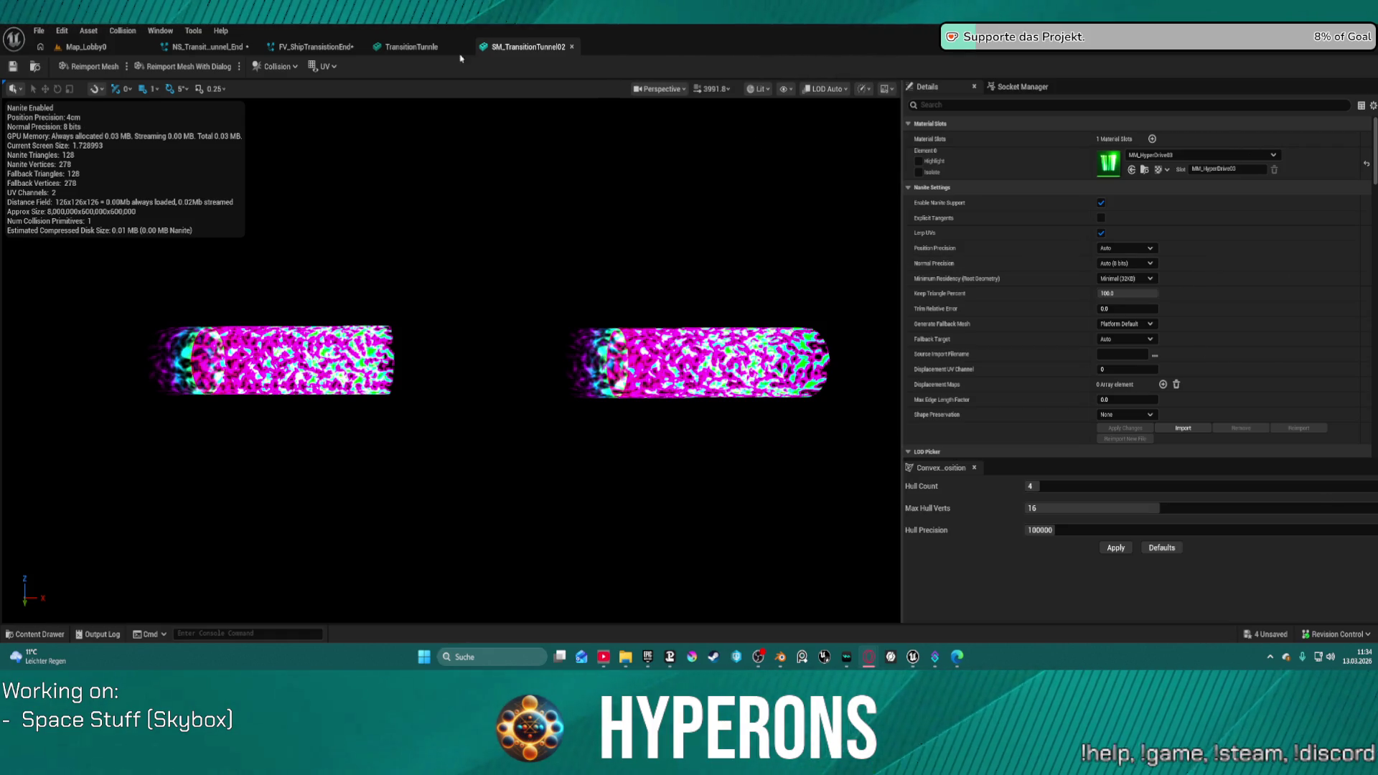
pyautogui.click(781, 658)
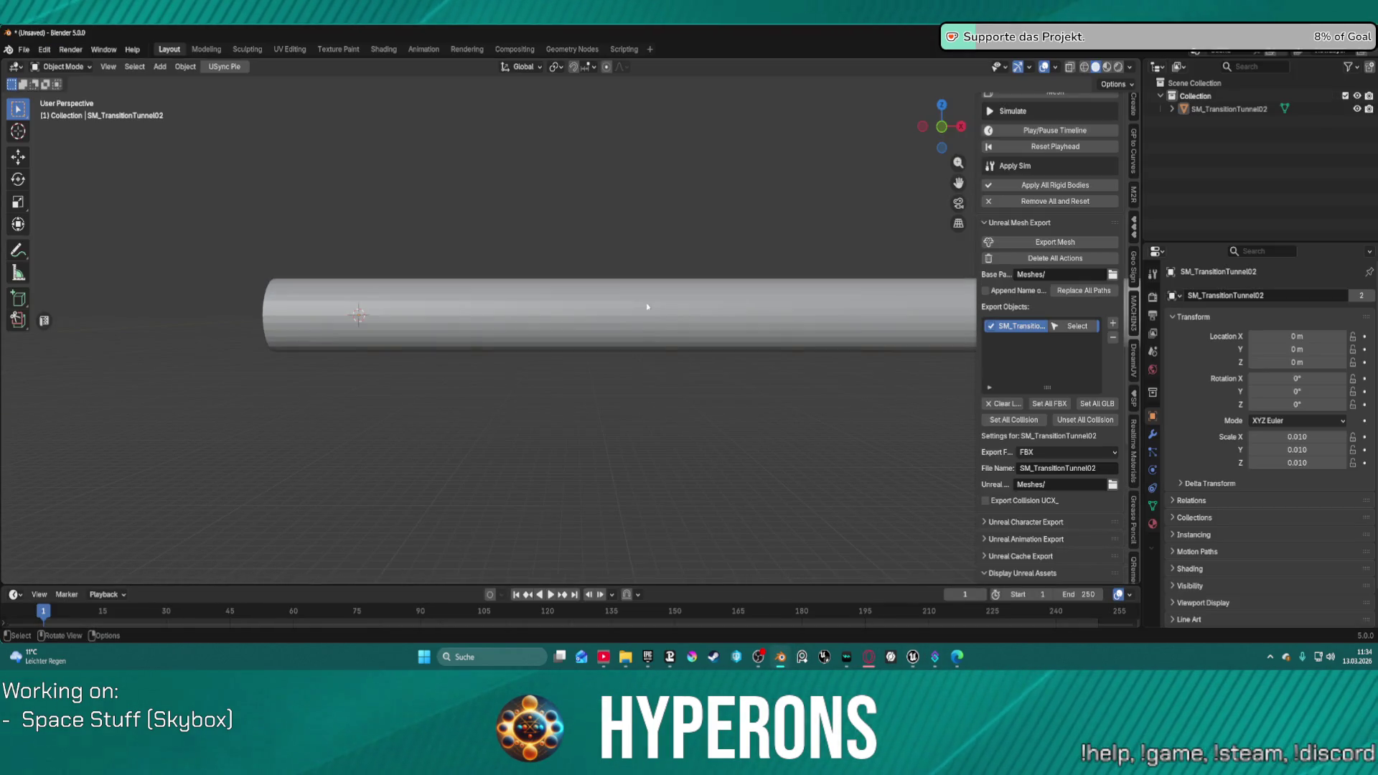
# Step: In Edit Mode's UV Editing workspace, deselect everything and select only the upper UV island
pyautogui.press('Tab')
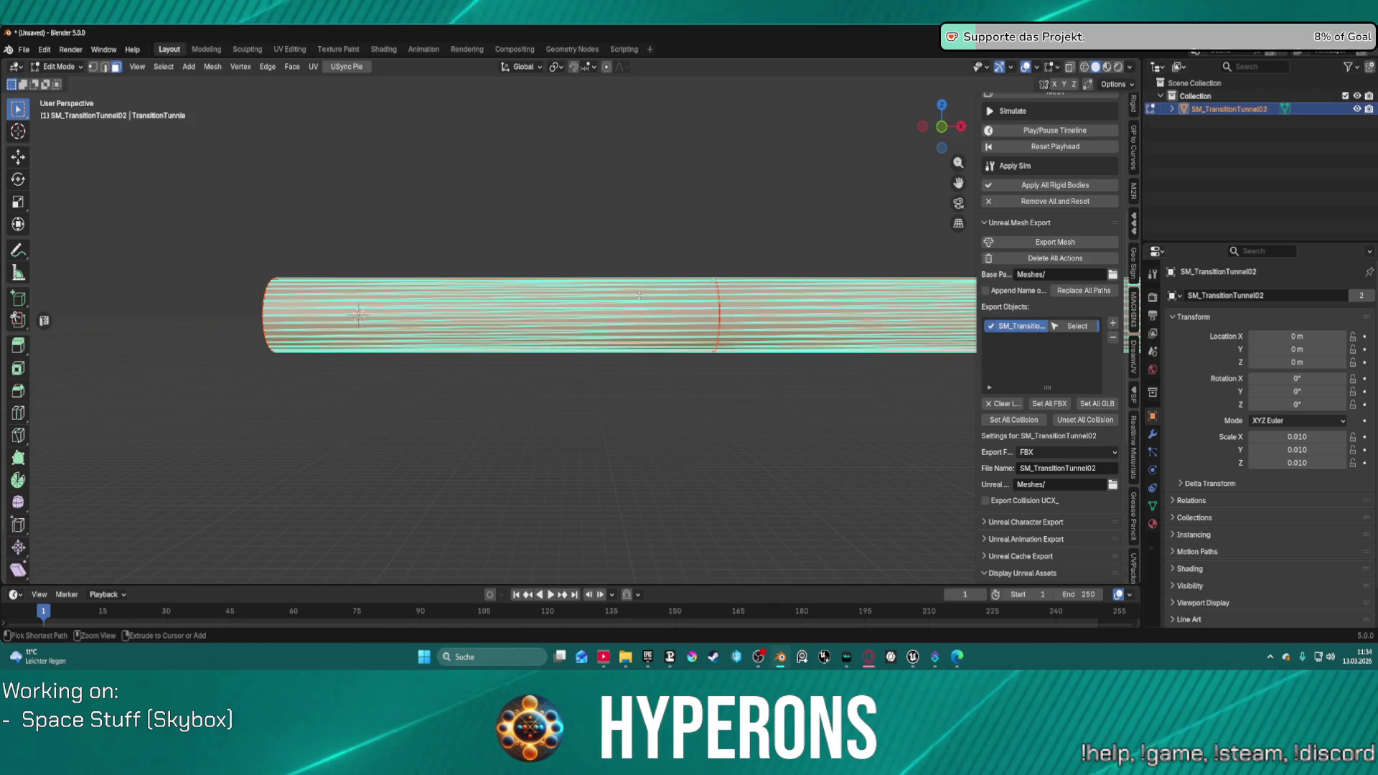
pyautogui.hotkey('alt', 'a')
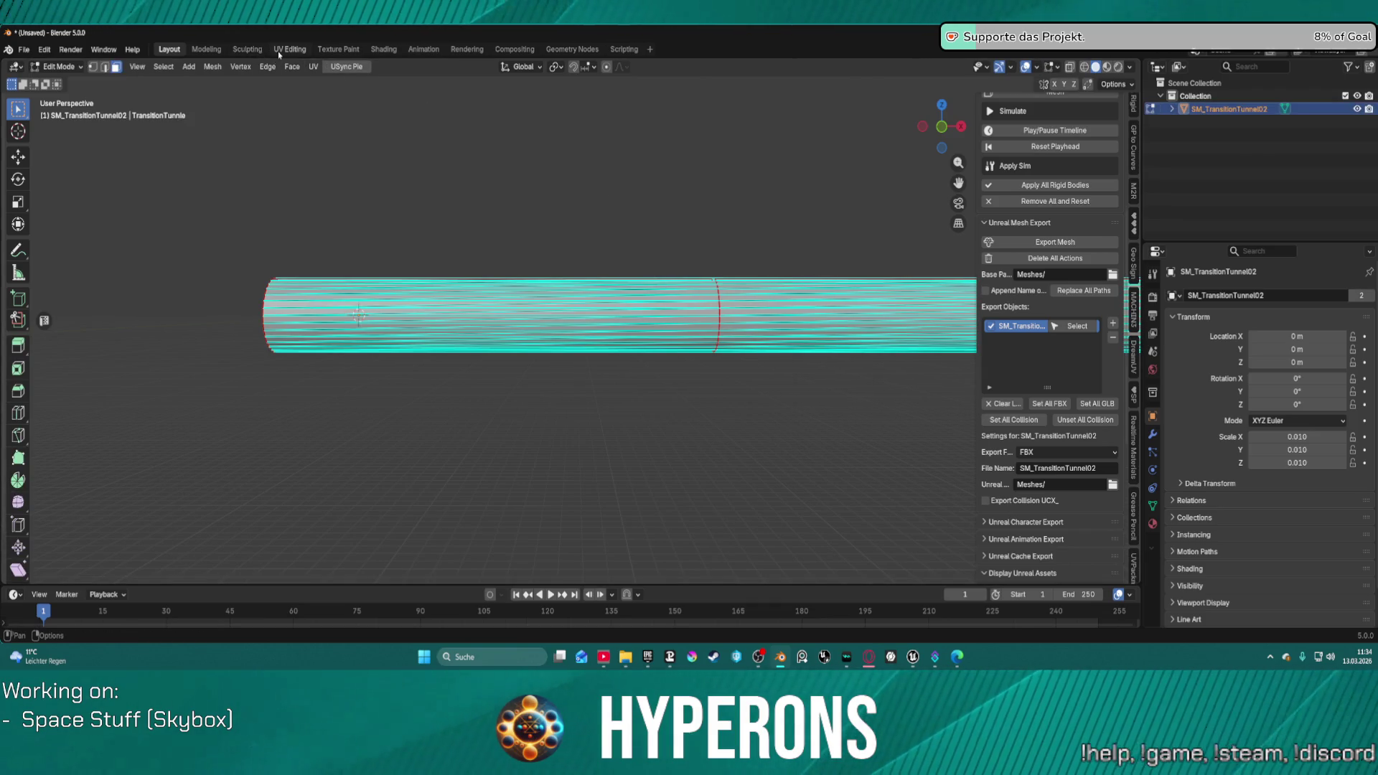
pyautogui.click(278, 50)
pyautogui.click(281, 295)
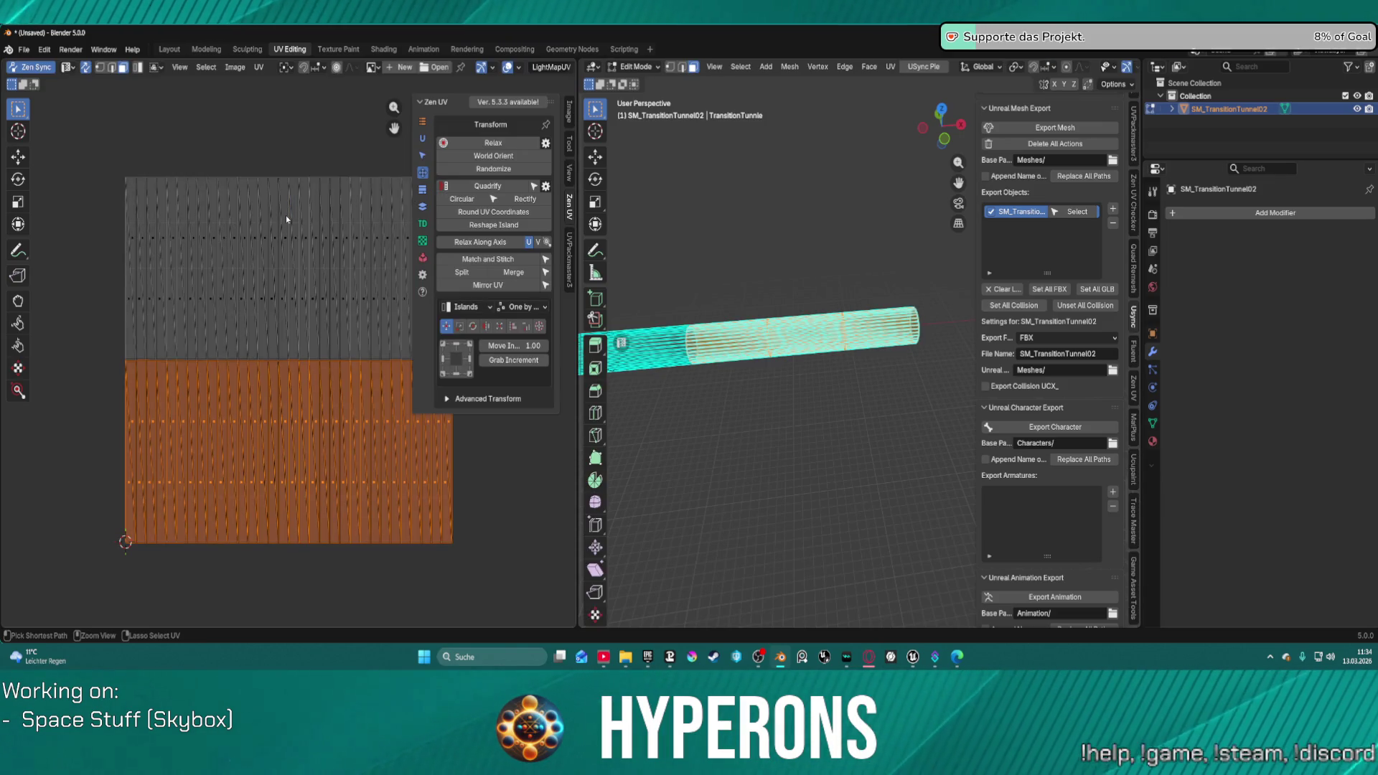
pyautogui.click(287, 217)
pyautogui.scroll(-1, 287, 219)
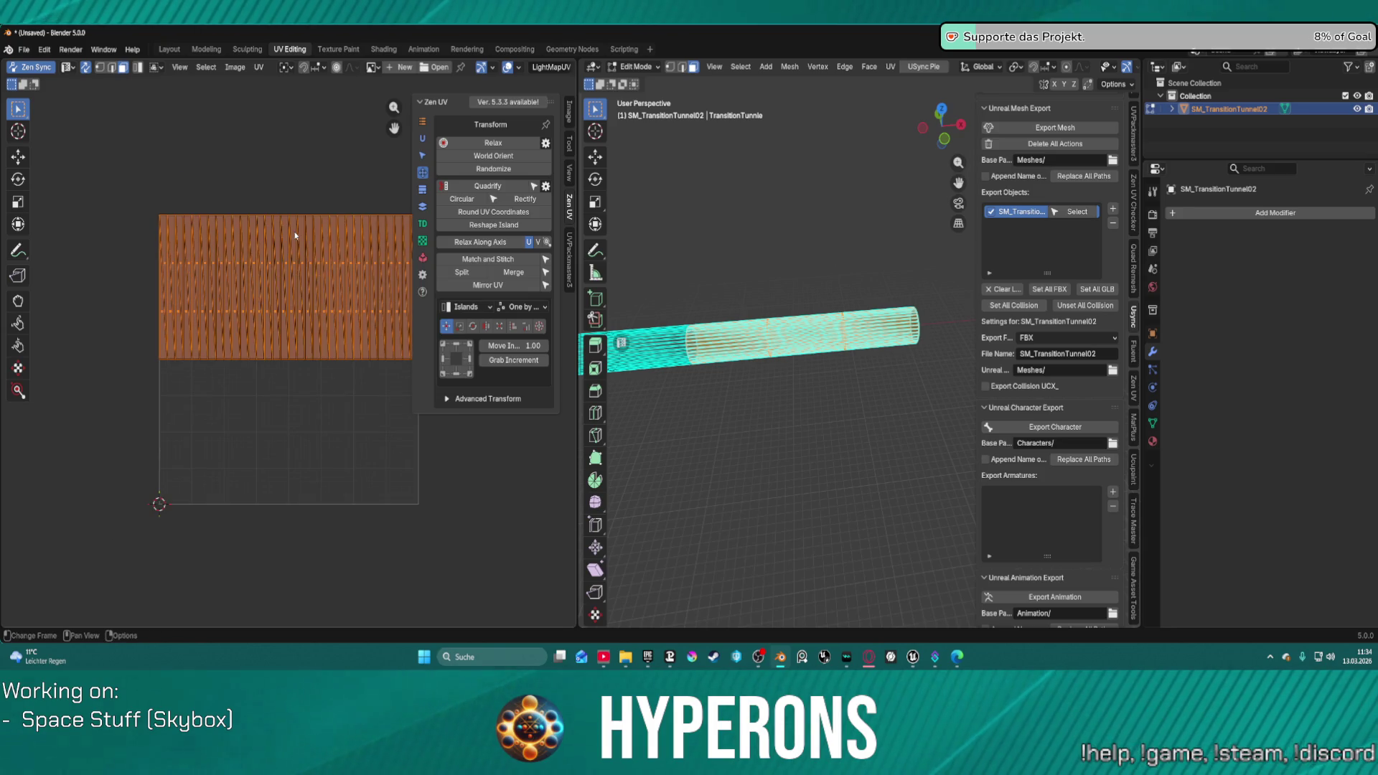
# Step: Rotate the selected UV island 180 degrees
pyautogui.press('r')
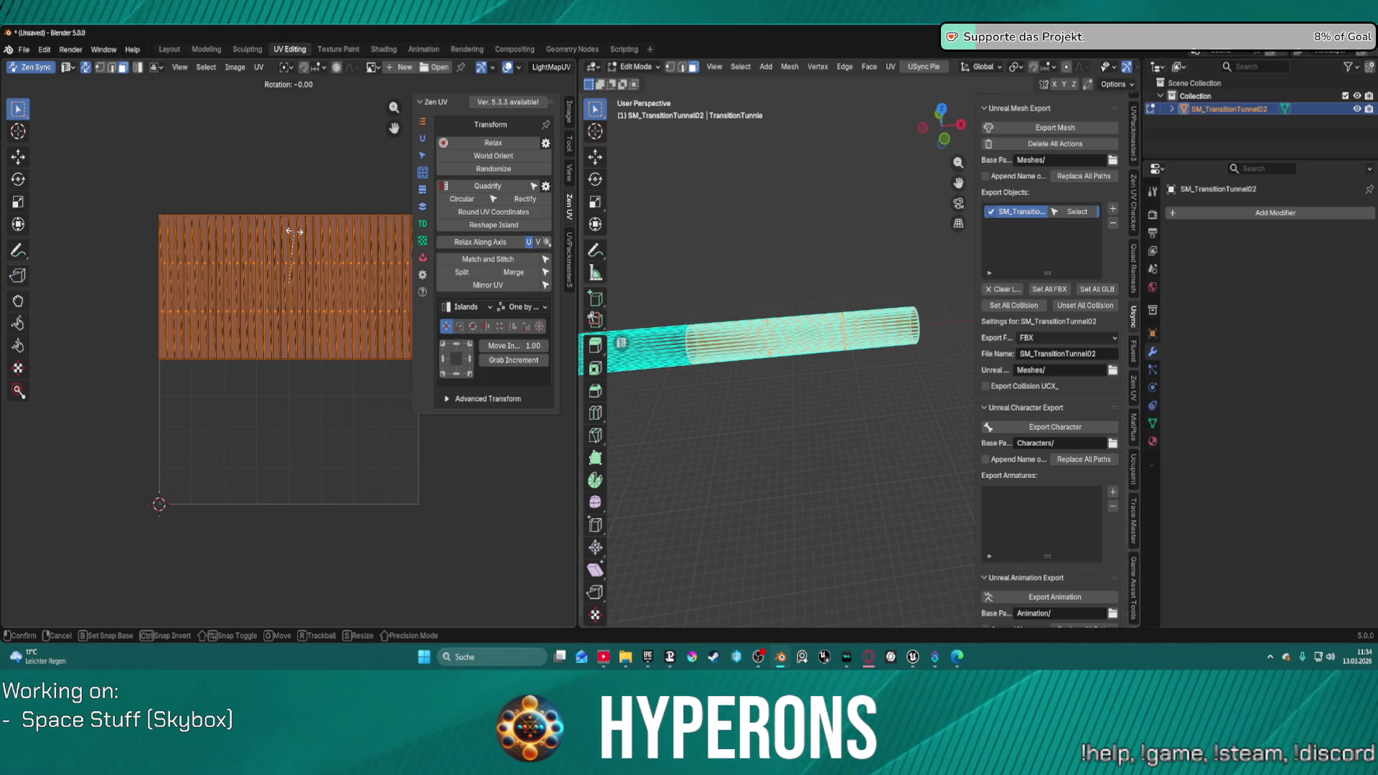
pyautogui.write('90')
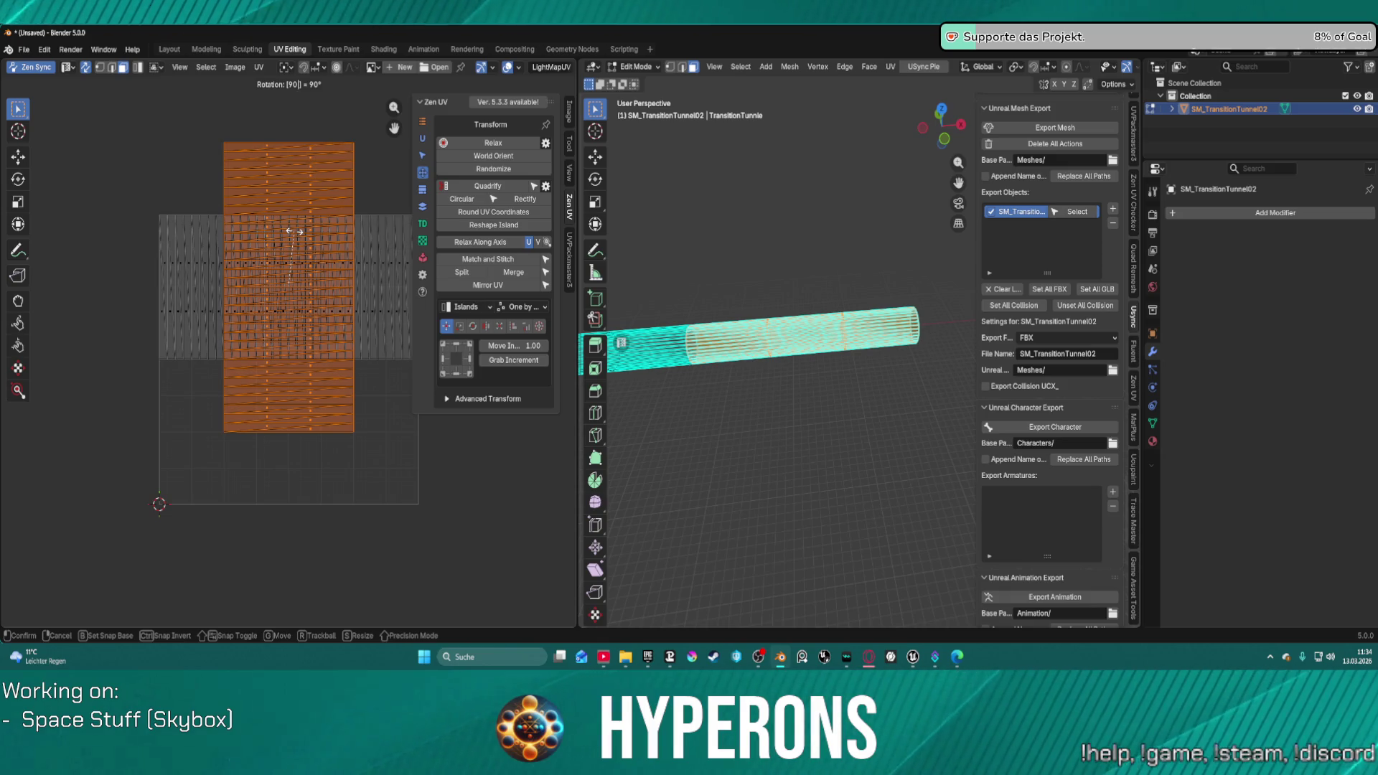
pyautogui.press('BackSpace')
pyautogui.press('BackSpace')
pyautogui.write('180')
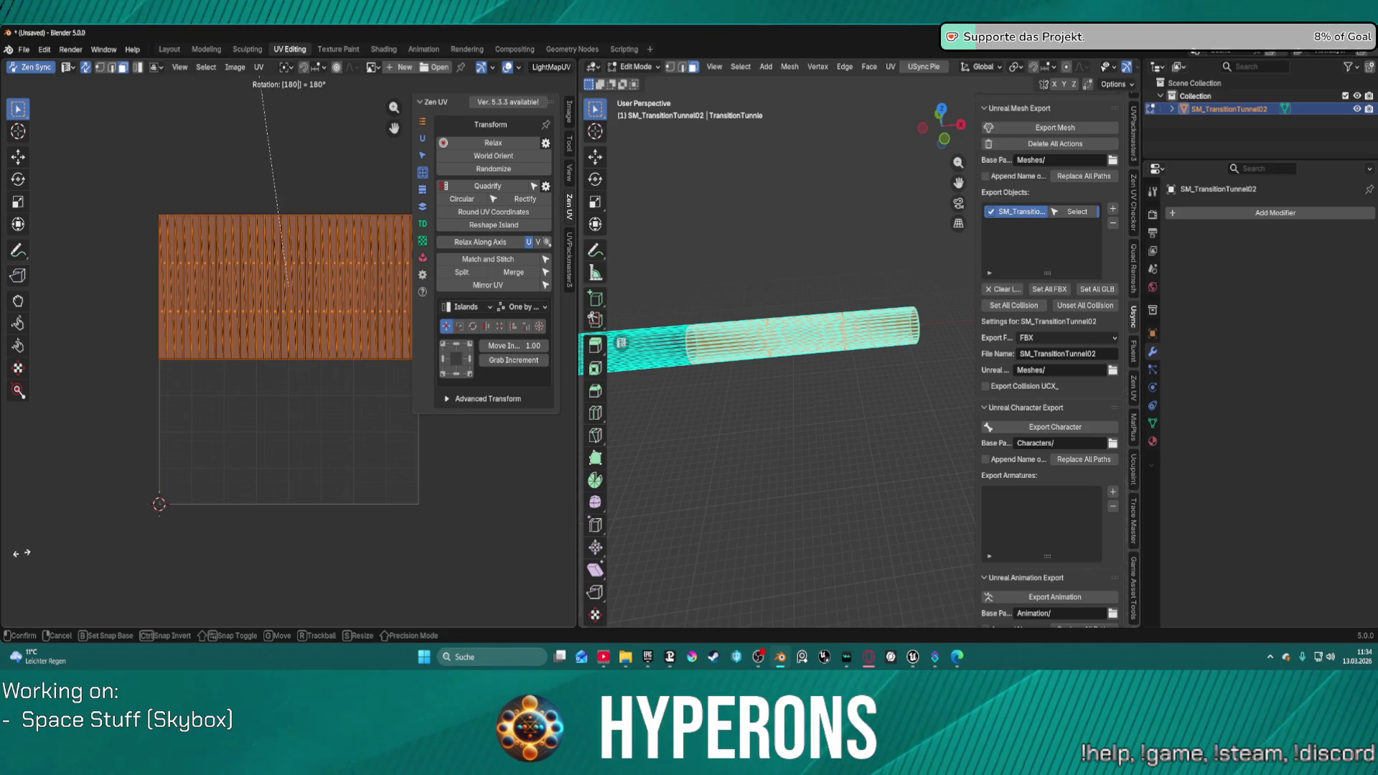
pyautogui.press('Return')
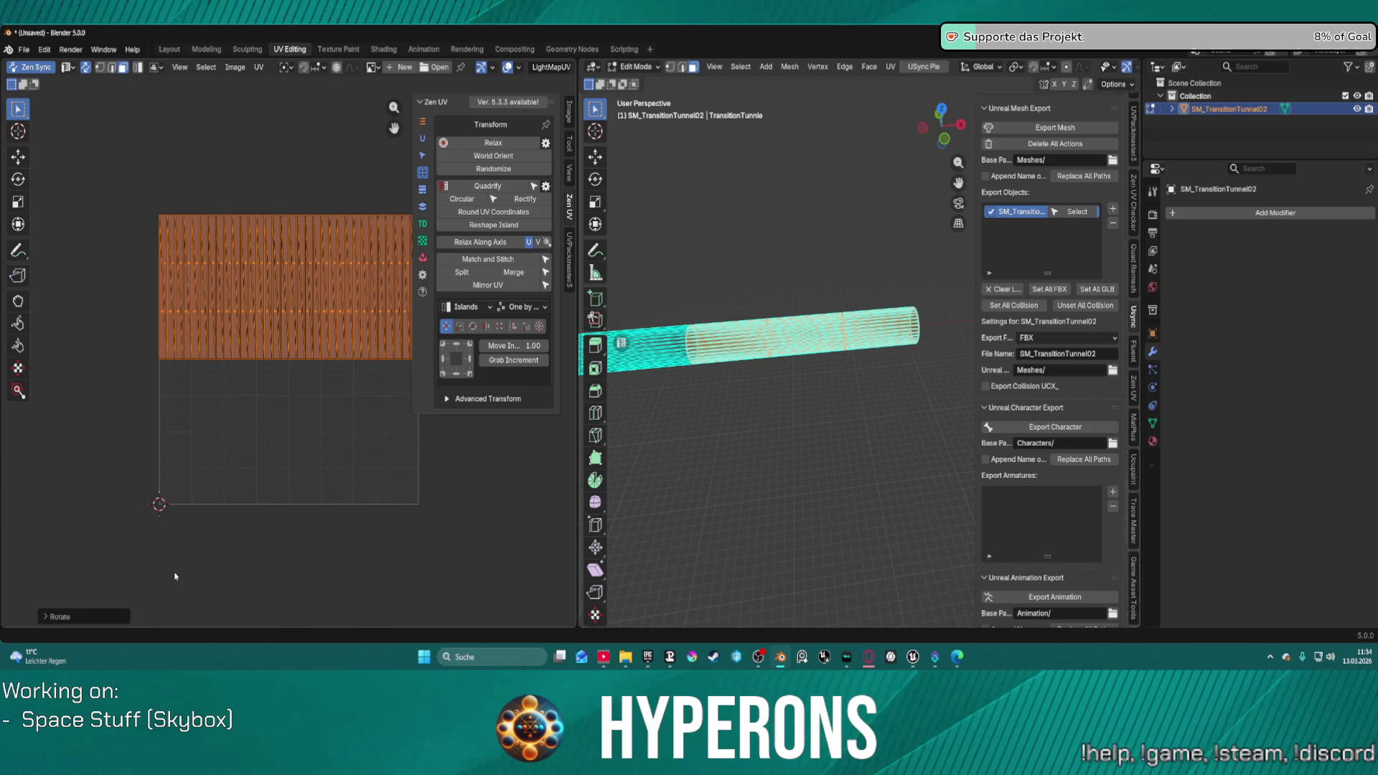
# Step: Export the tunnel mesh, retrying from the Layout workspace after the UV Editing attempt fails
pyautogui.press('u')
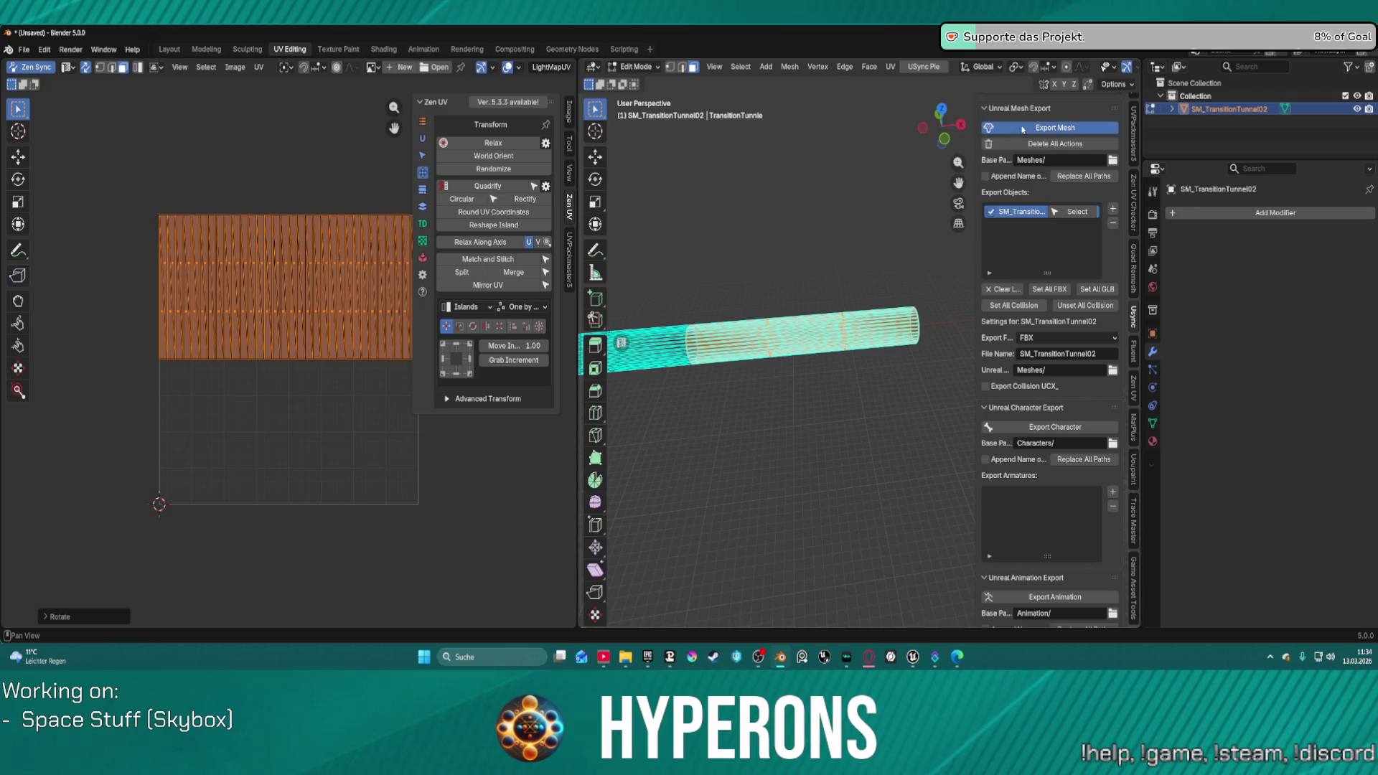
pyautogui.click(1055, 127)
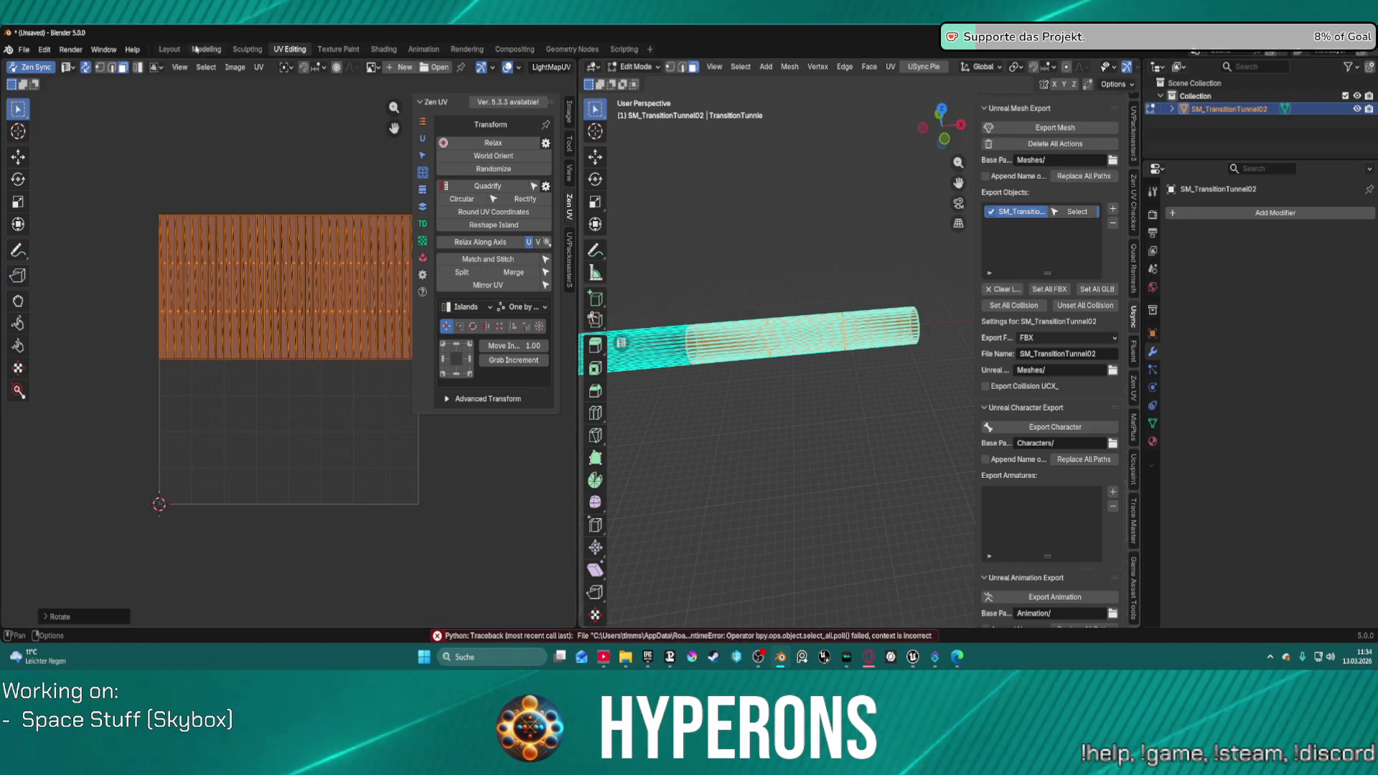
pyautogui.hotkey('ctrl', 'pageup')
pyautogui.hotkey('ctrl', 'pageup')
pyautogui.hotkey('ctrl', 'pageup')
pyautogui.click(1056, 242)
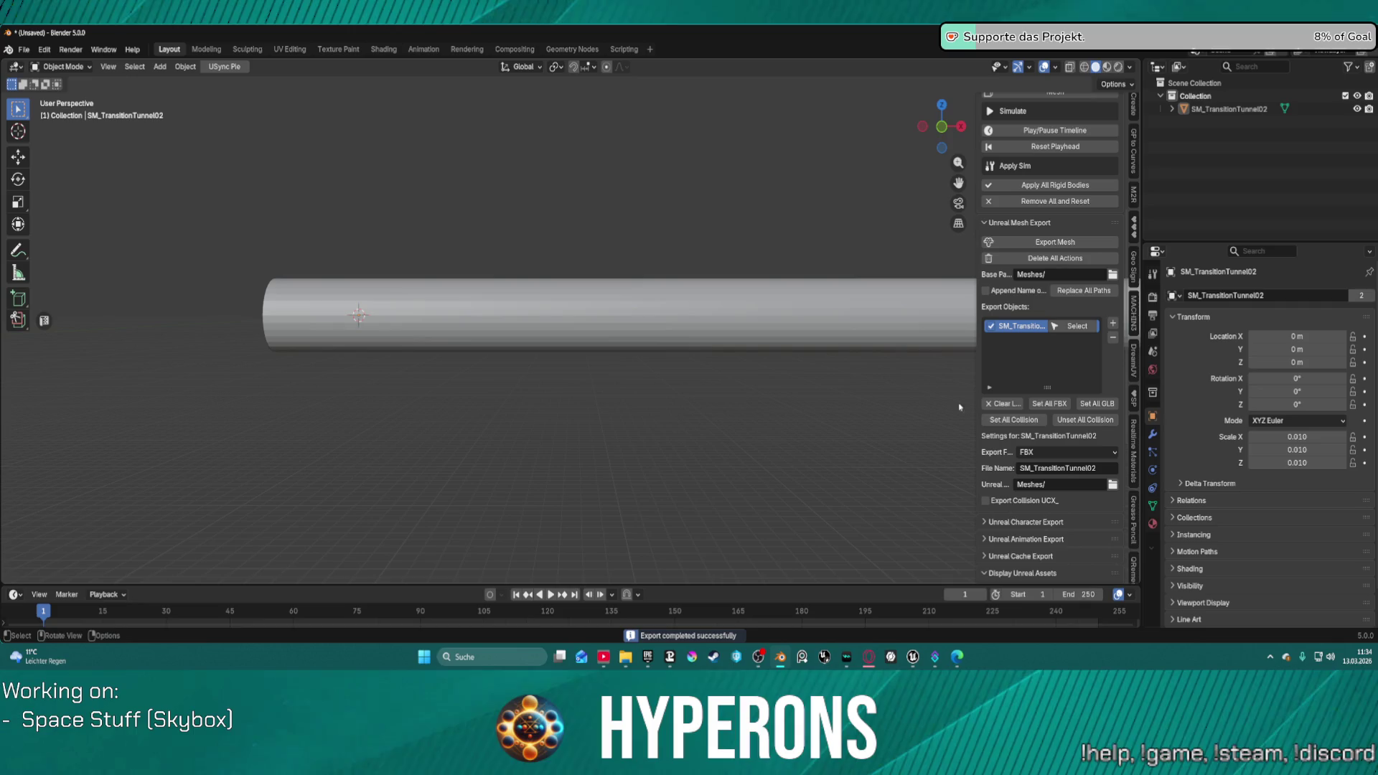
# Step: Import the exported meshes in Unreal from Map_Lobby0 and check the reimported SM_TransitionTunnel02
pyautogui.moveTo(930, 645)
pyautogui.click(804, 618)
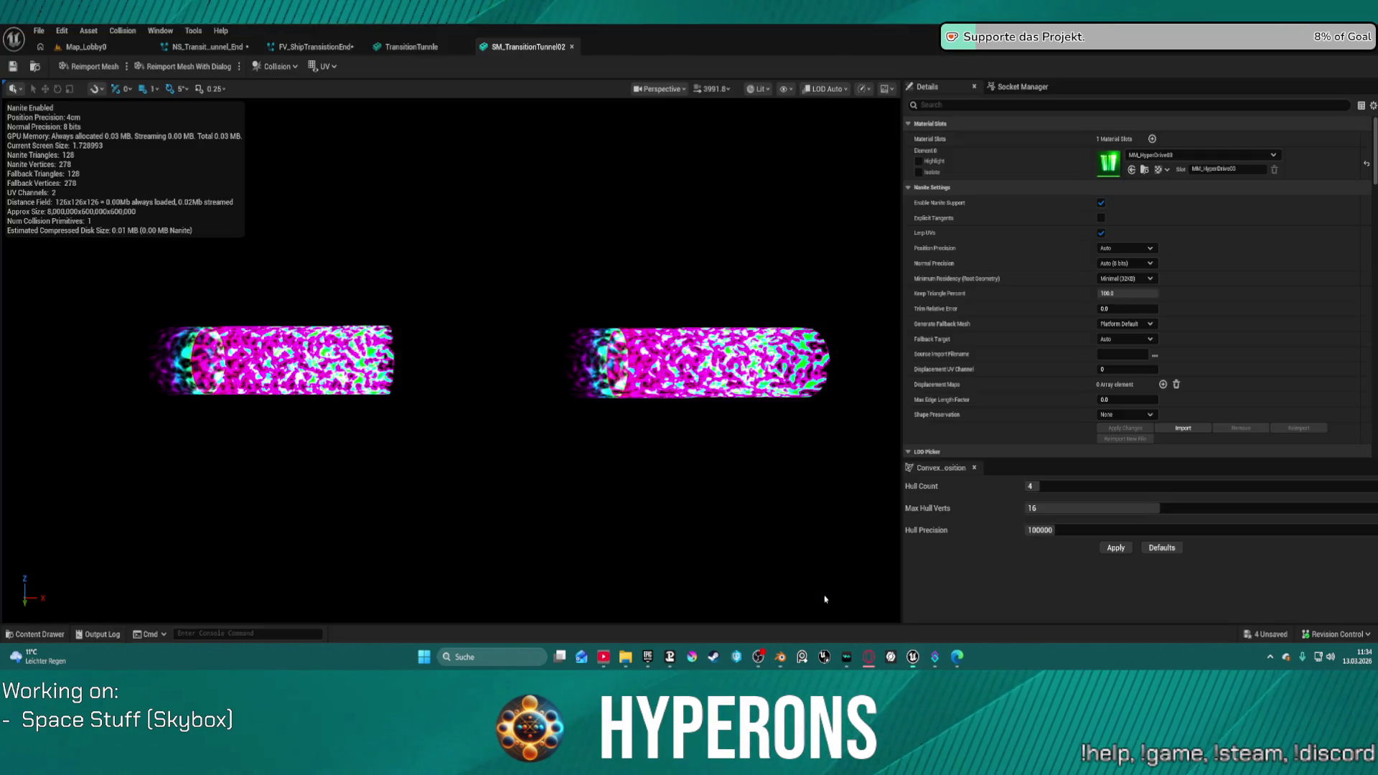
pyautogui.click(85, 47)
pyautogui.click(994, 141)
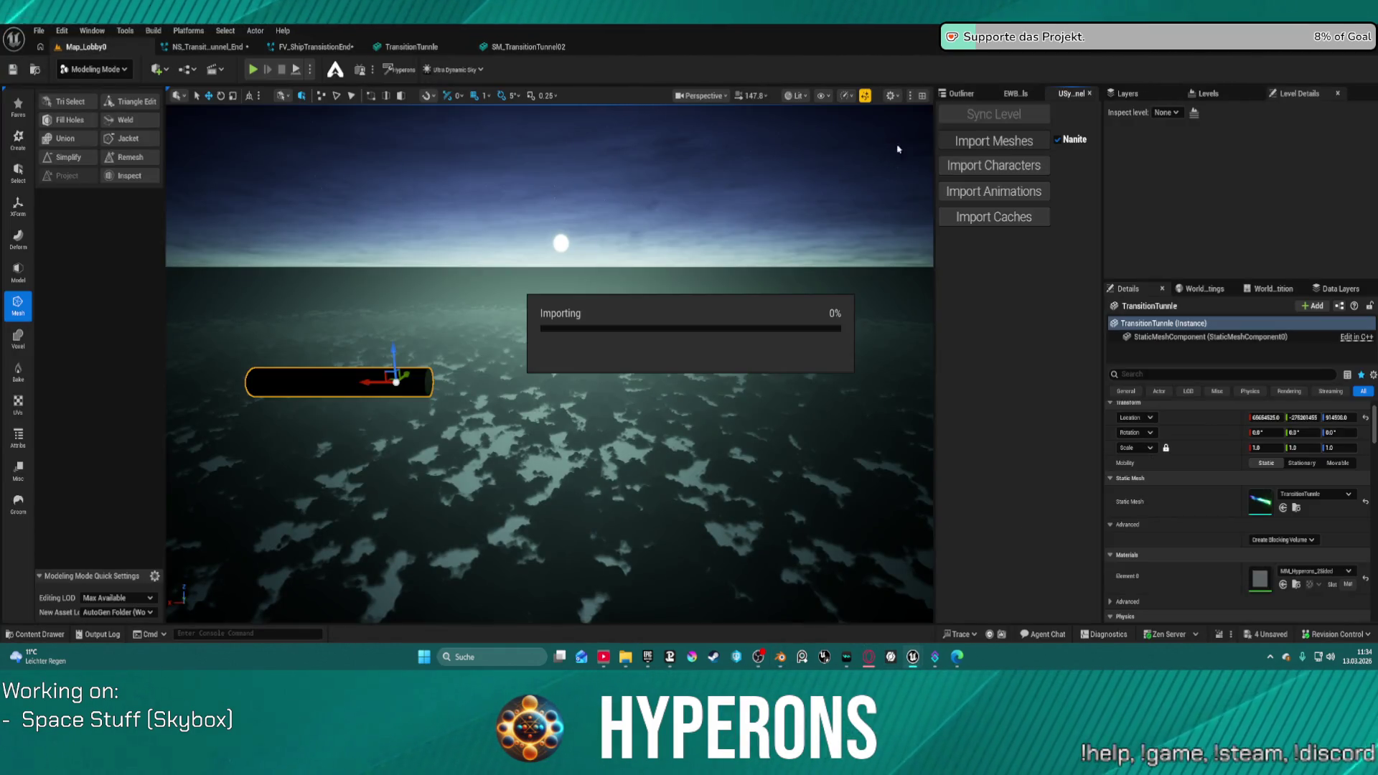
pyautogui.click(531, 46)
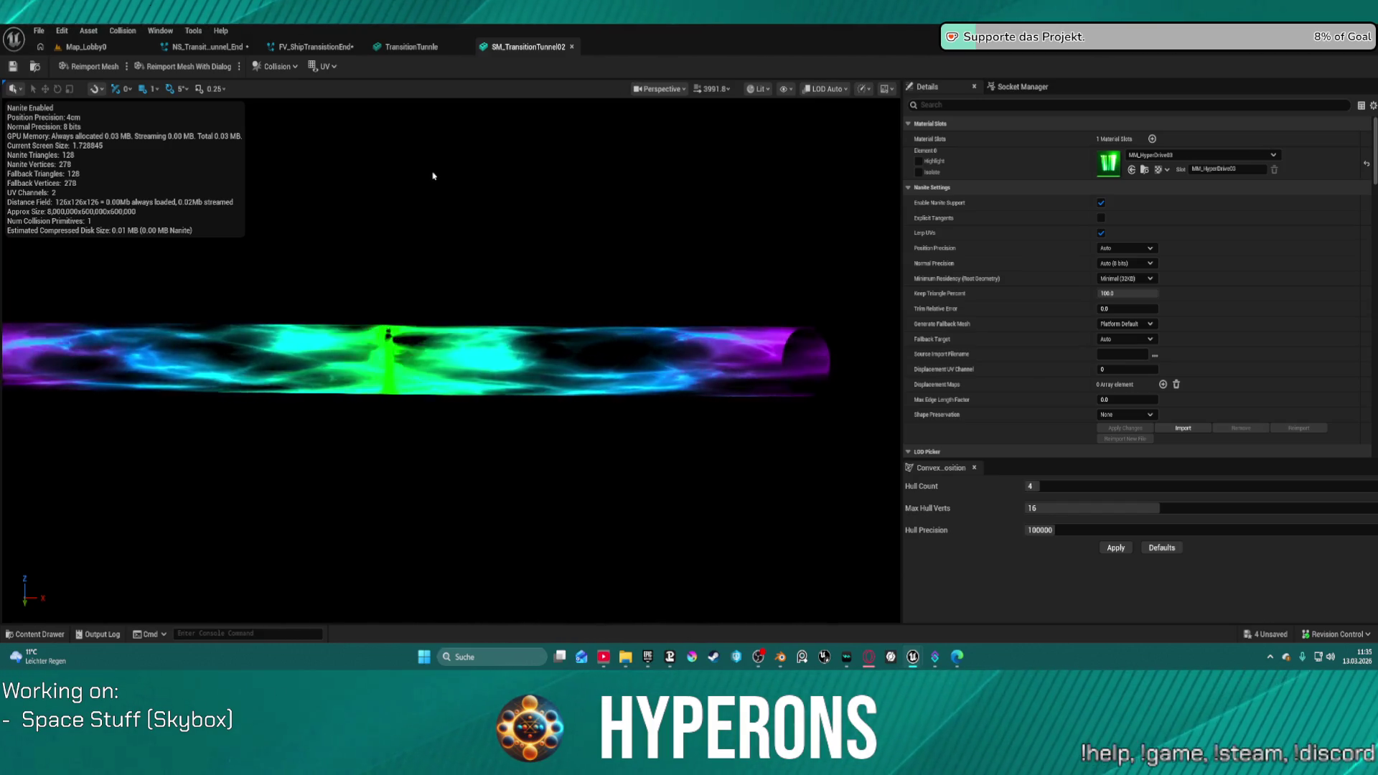
pyautogui.click(780, 657)
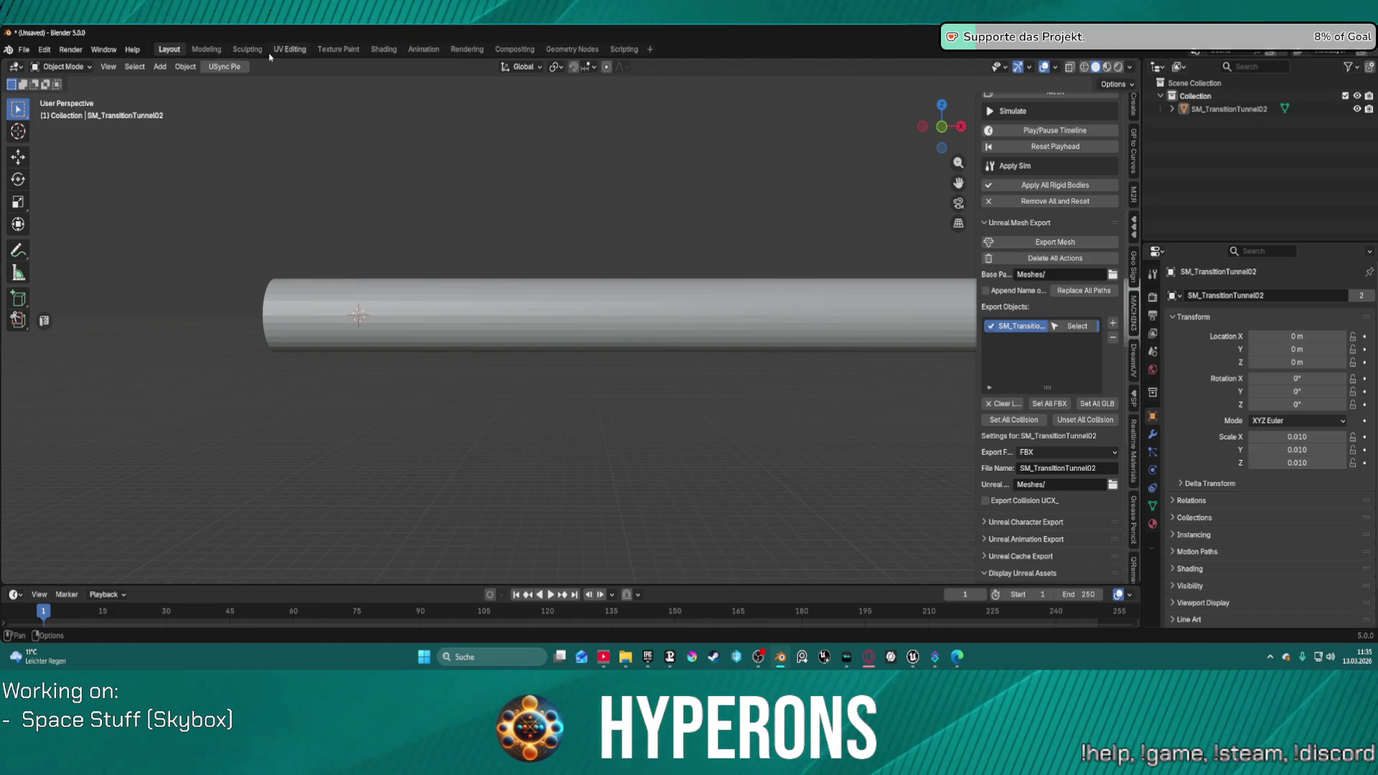
pyautogui.click(287, 50)
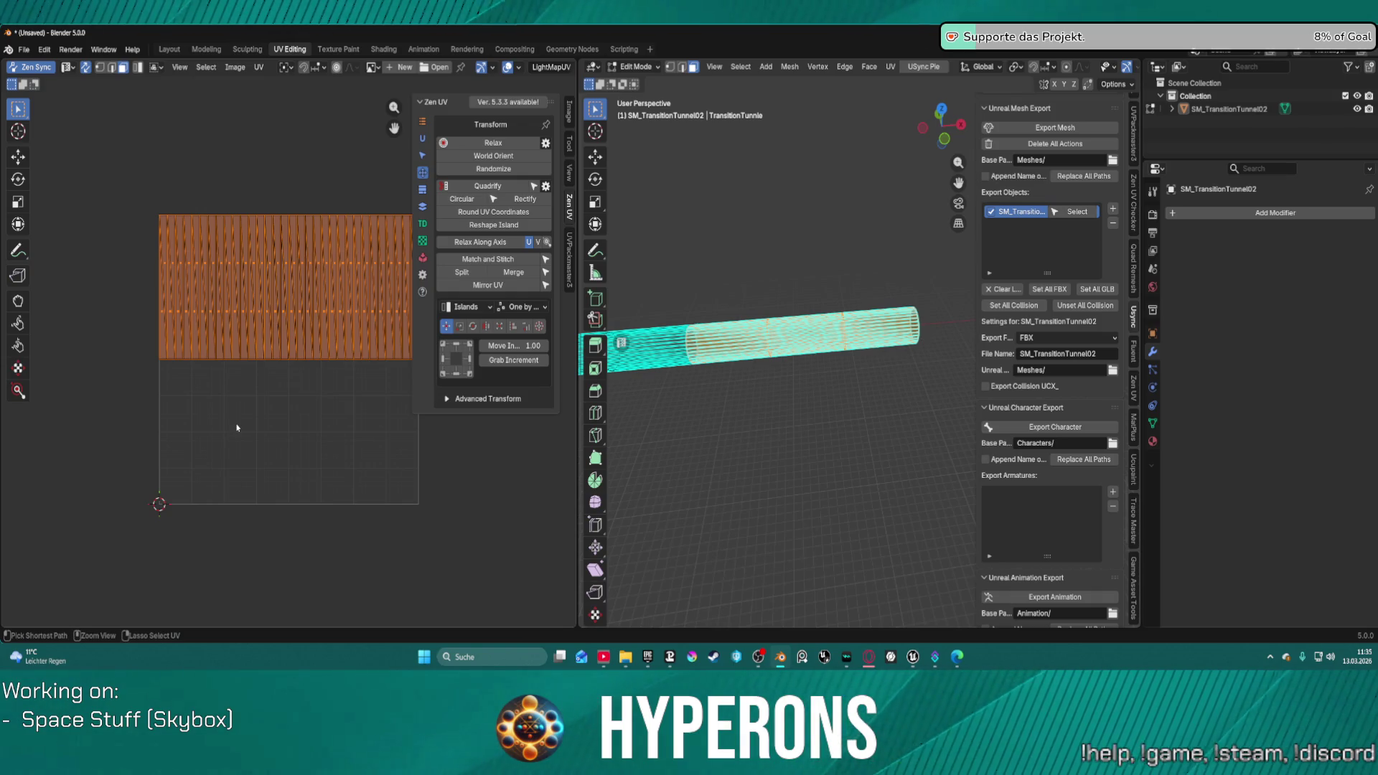
pyautogui.press('Tab')
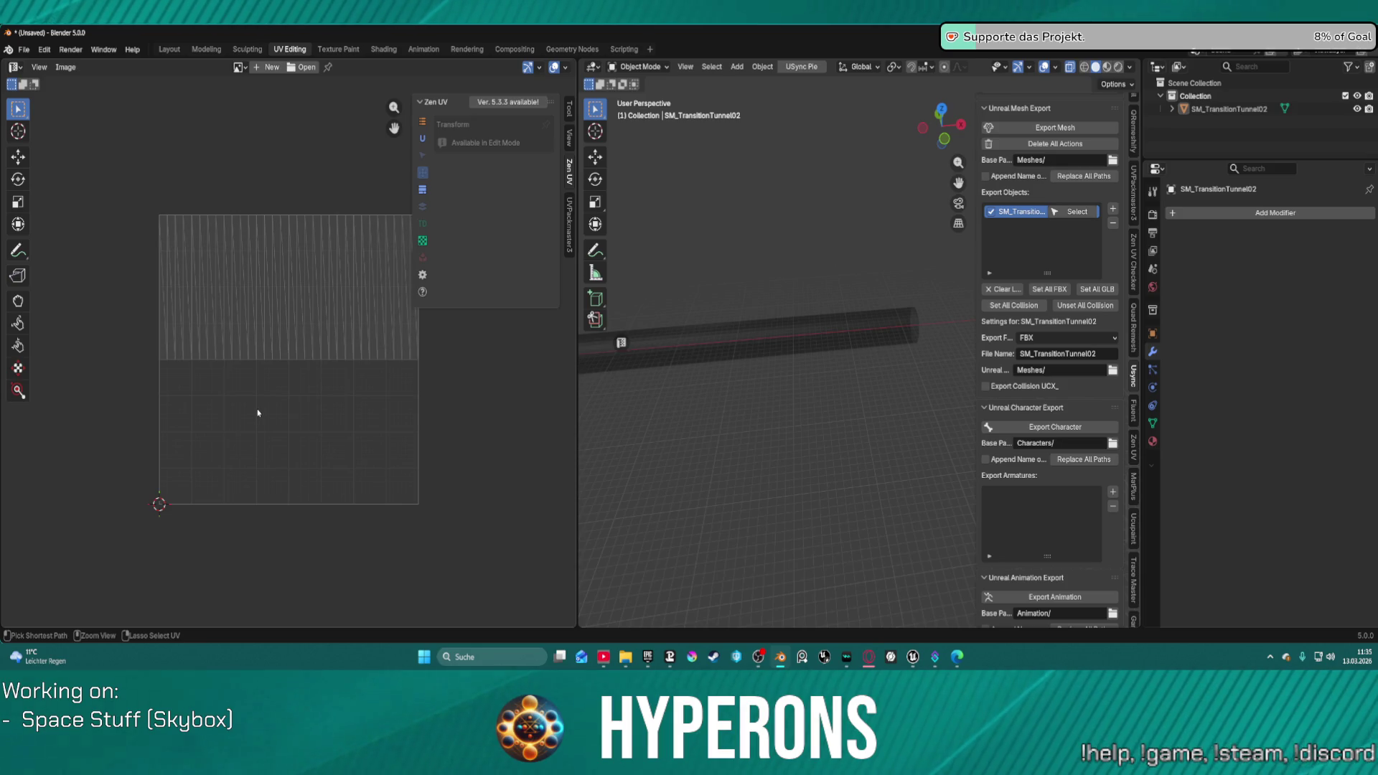
pyautogui.press('Tab')
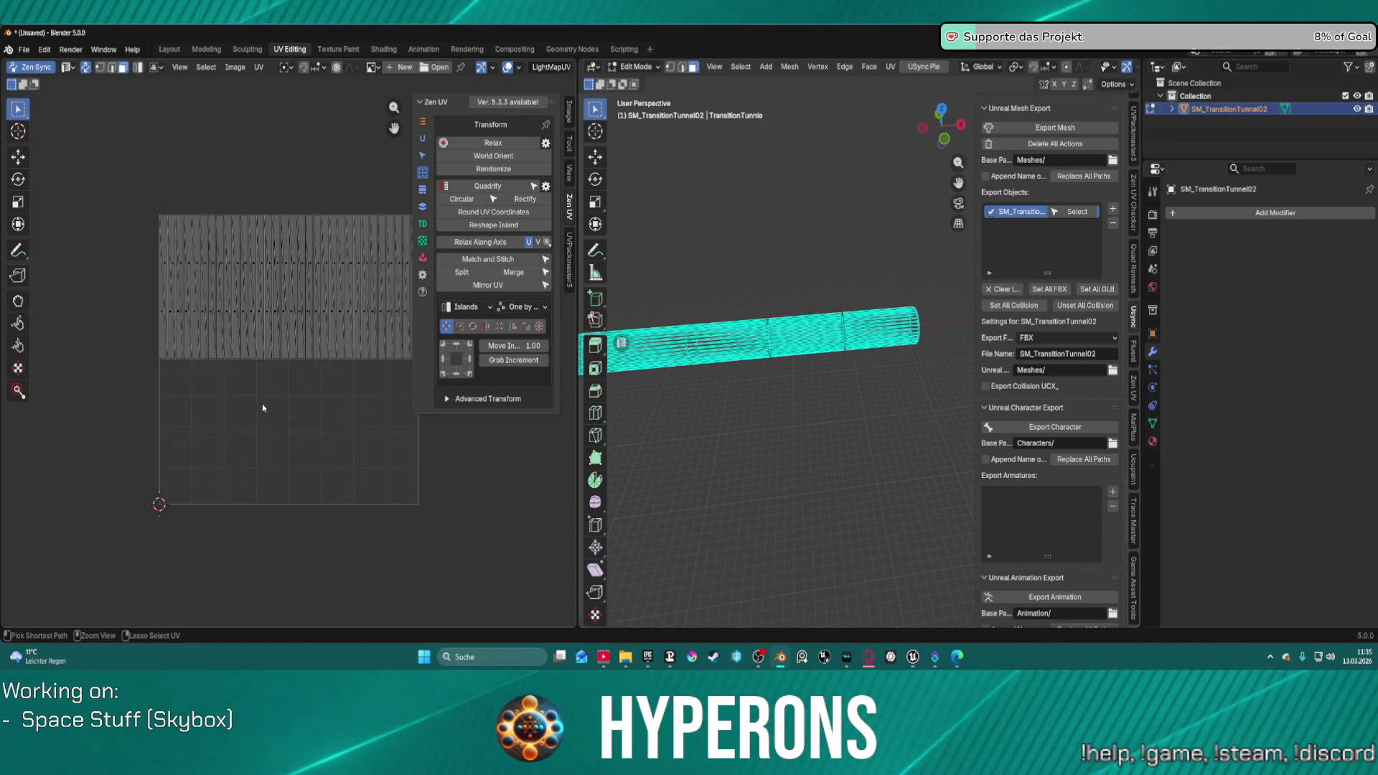
pyautogui.moveTo(734, 183); pyautogui.dragTo(910, 470)
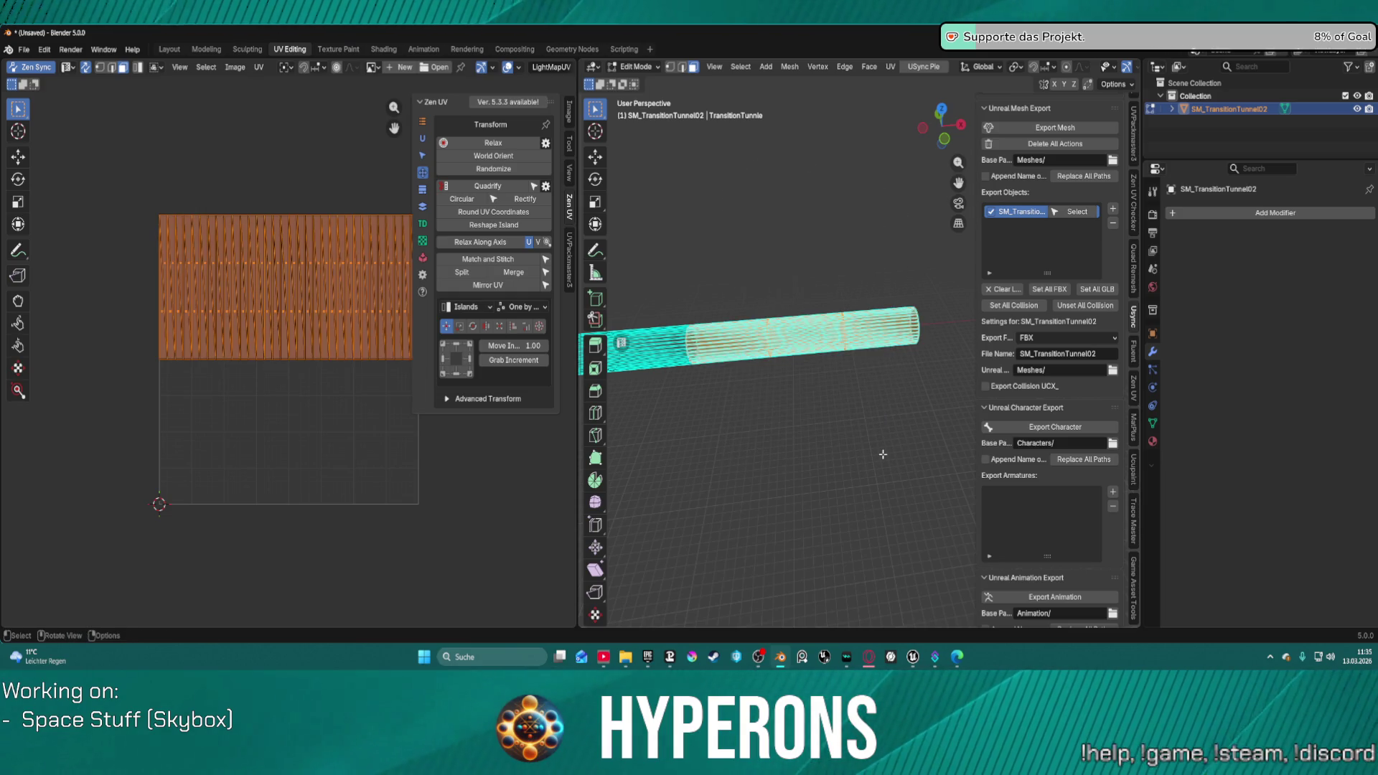
pyautogui.click(506, 144)
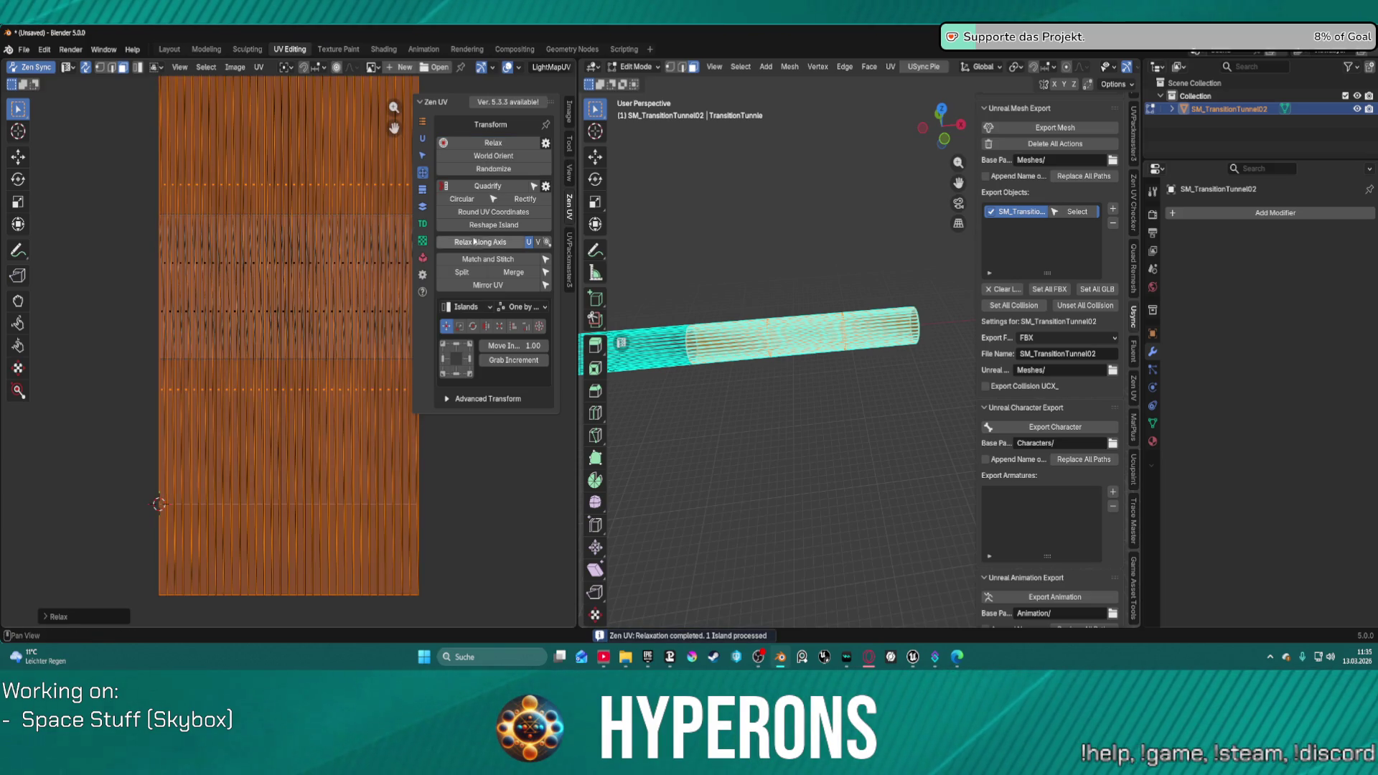
pyautogui.scroll(-3, 357, 229)
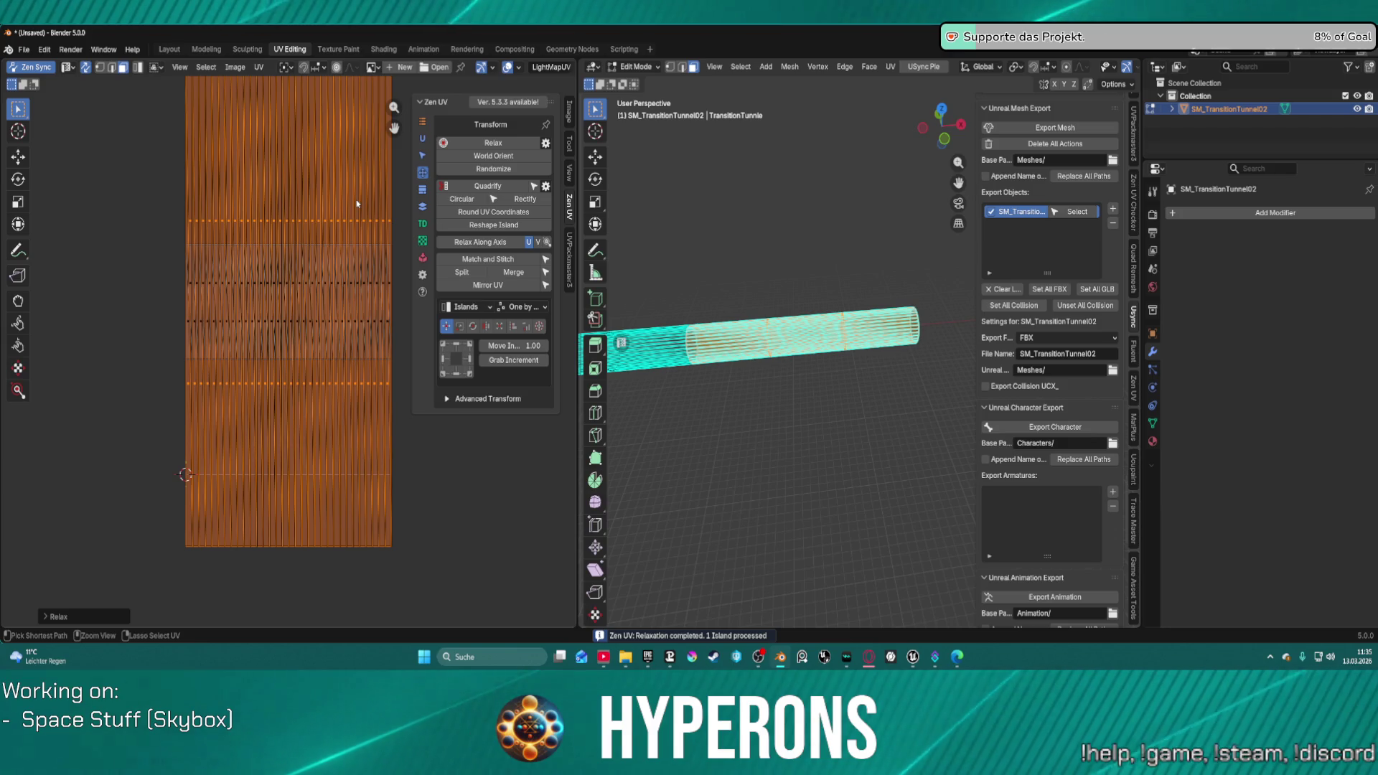
pyautogui.hotkey('ctrl', 'z')
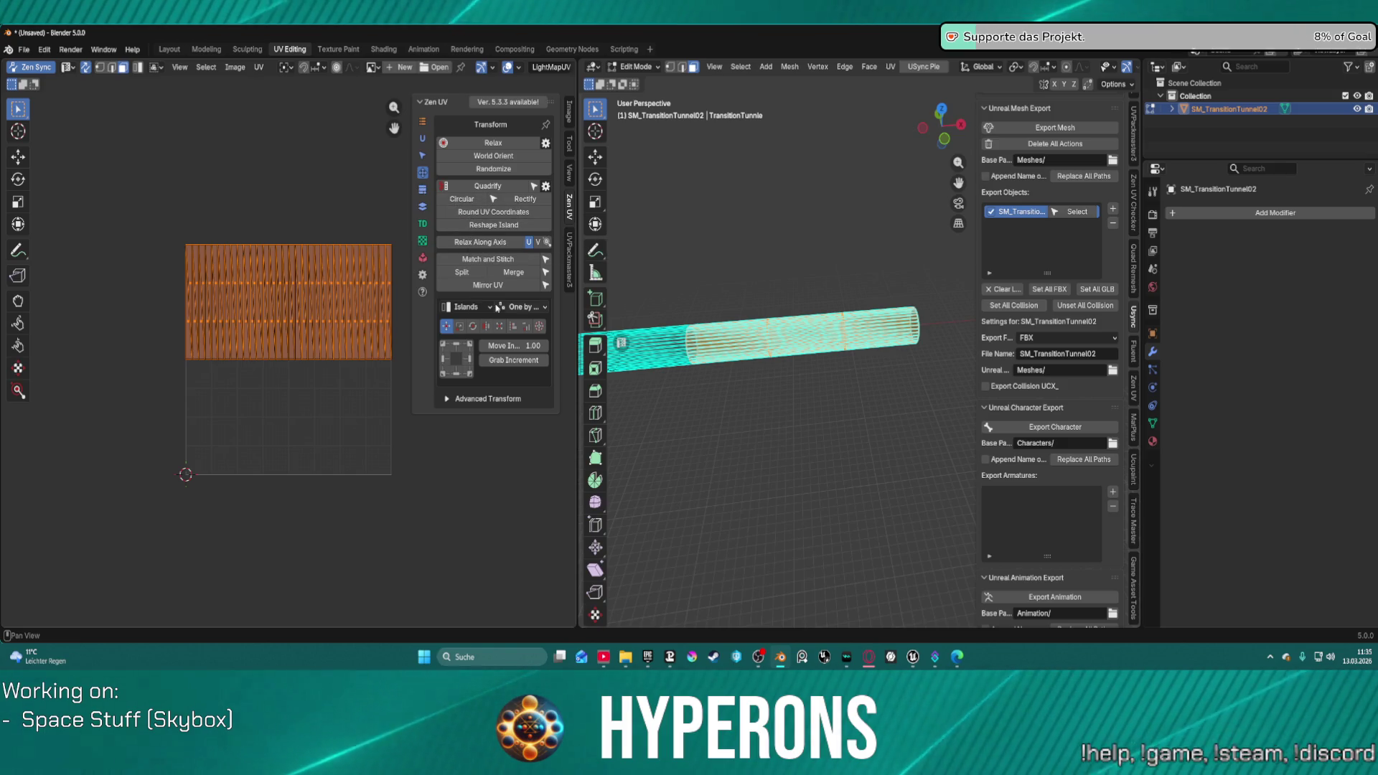
pyautogui.click(472, 326)
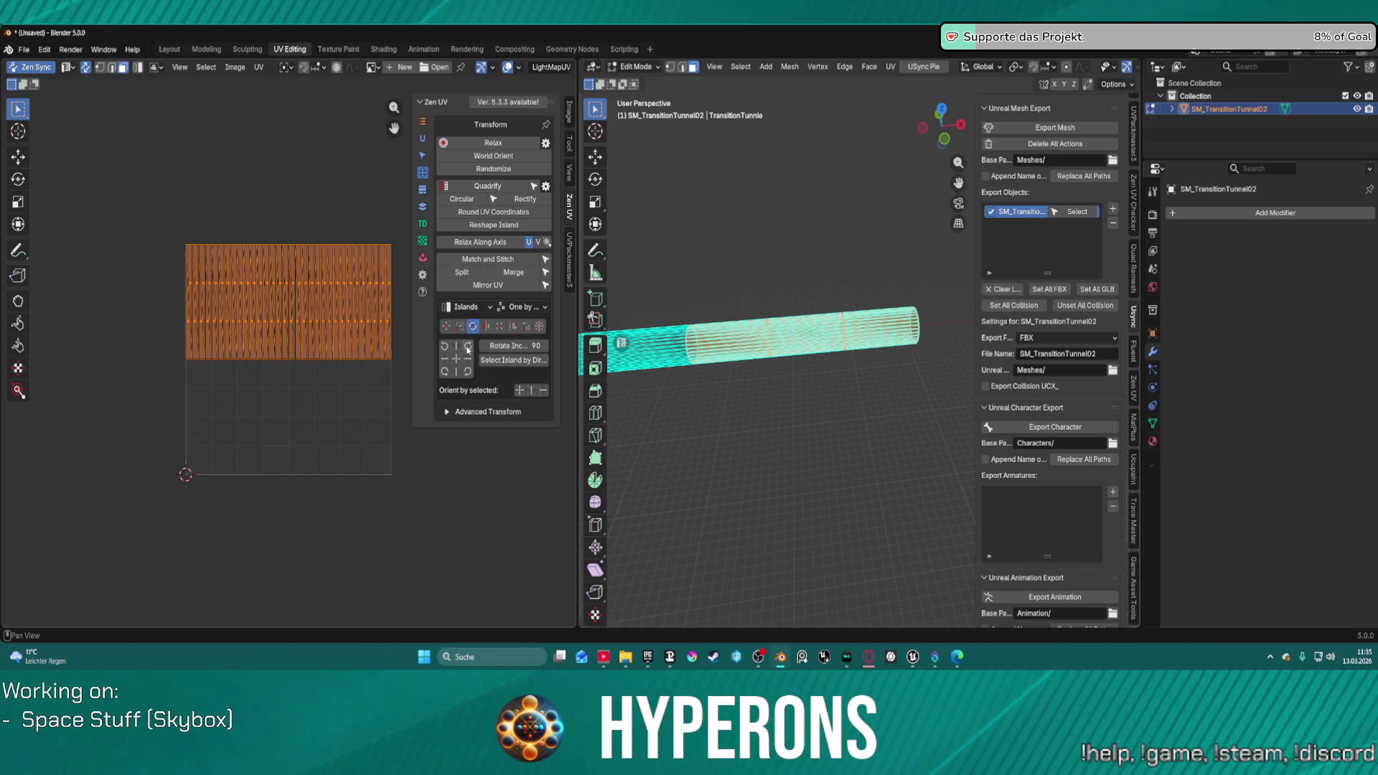
# Step: Rotate the UV island 90° and back, then flip it vertically with Zen UV Flip Y
pyautogui.click(469, 348)
pyautogui.click(469, 348)
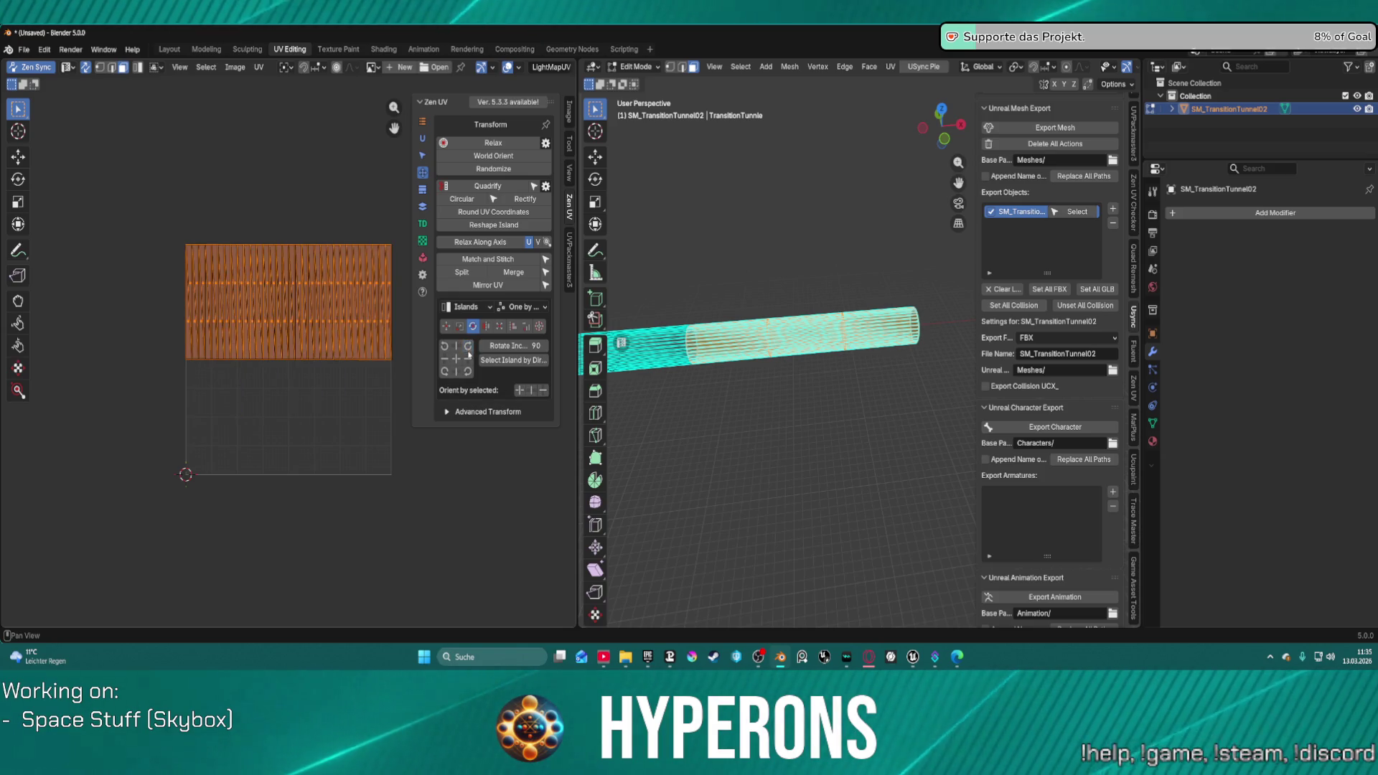
pyautogui.click(488, 327)
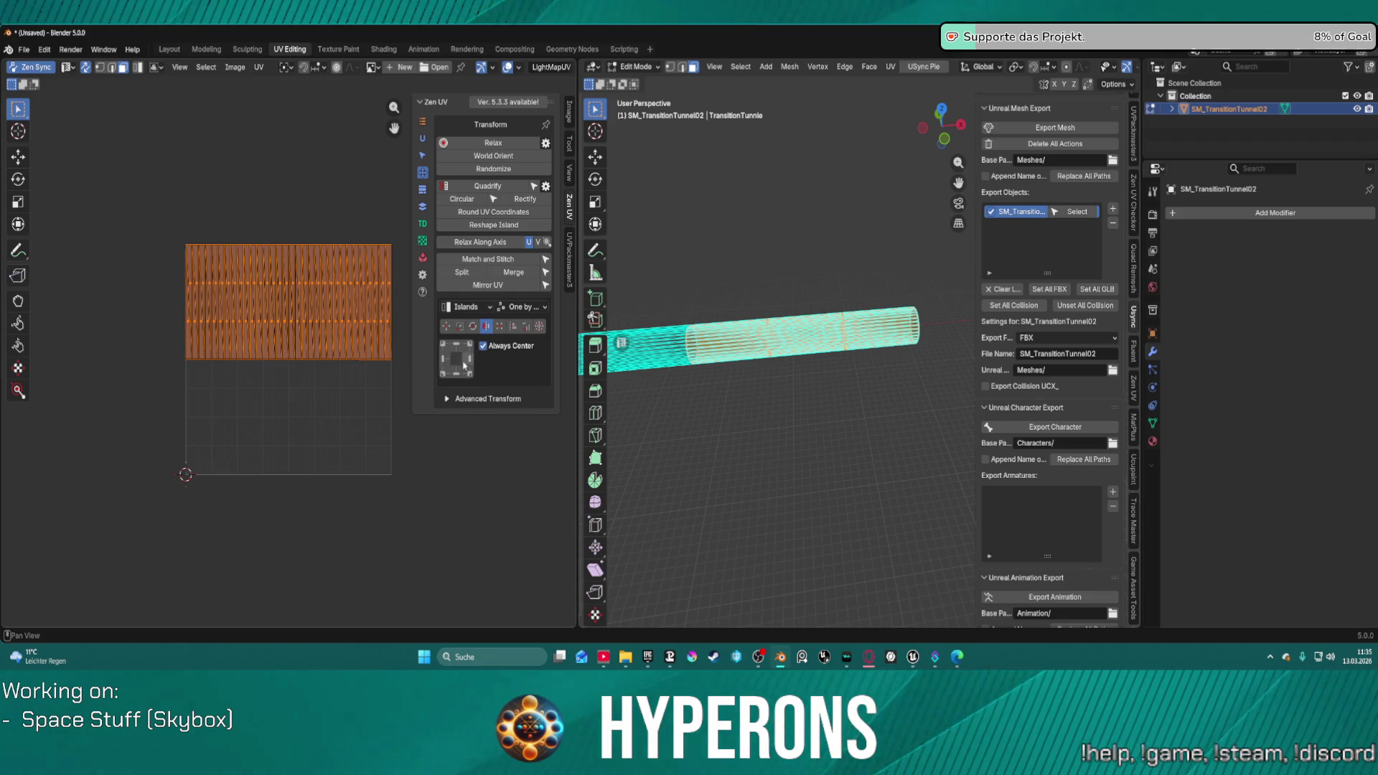
pyautogui.click(458, 374)
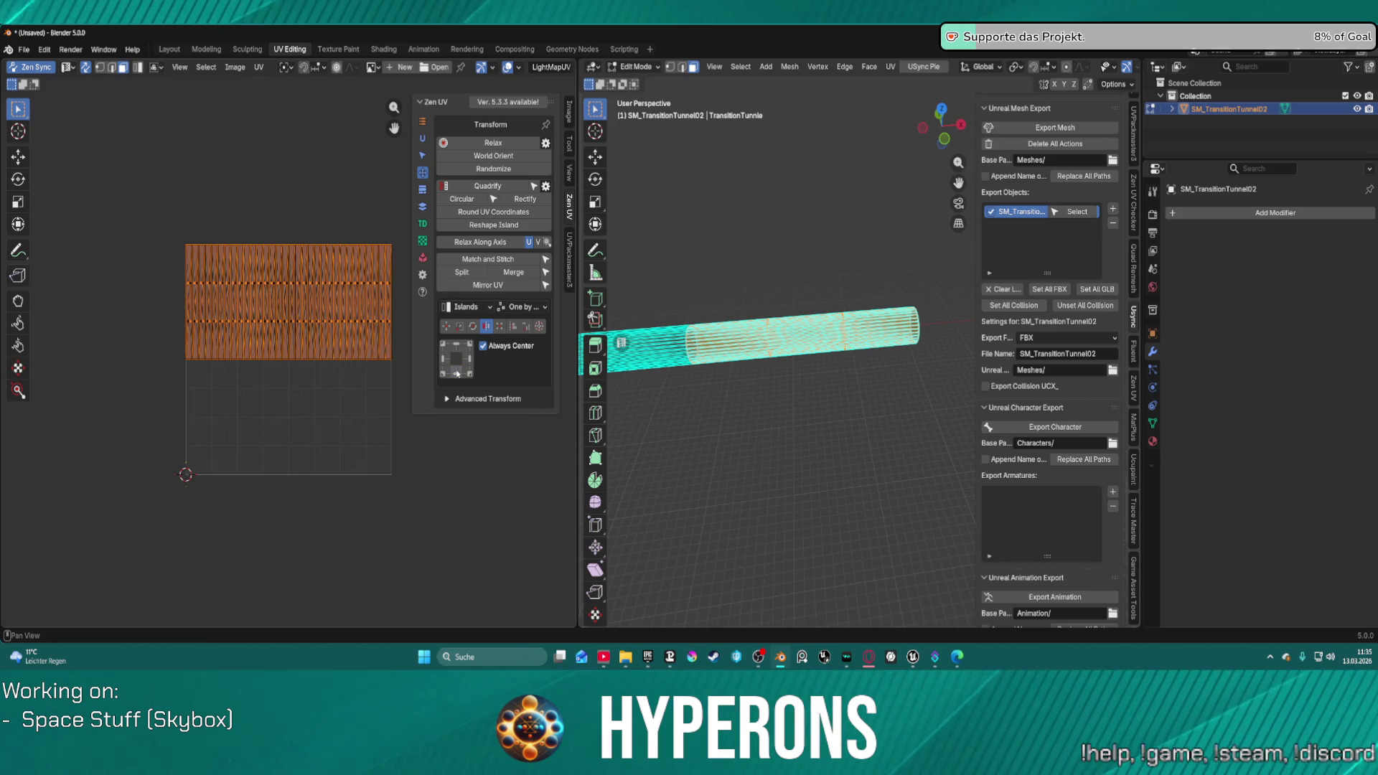
# Step: Export SM_TransitionTunnel02 from the Layout workspace and bring Unreal's mesh editor forward
pyautogui.click(25, 50)
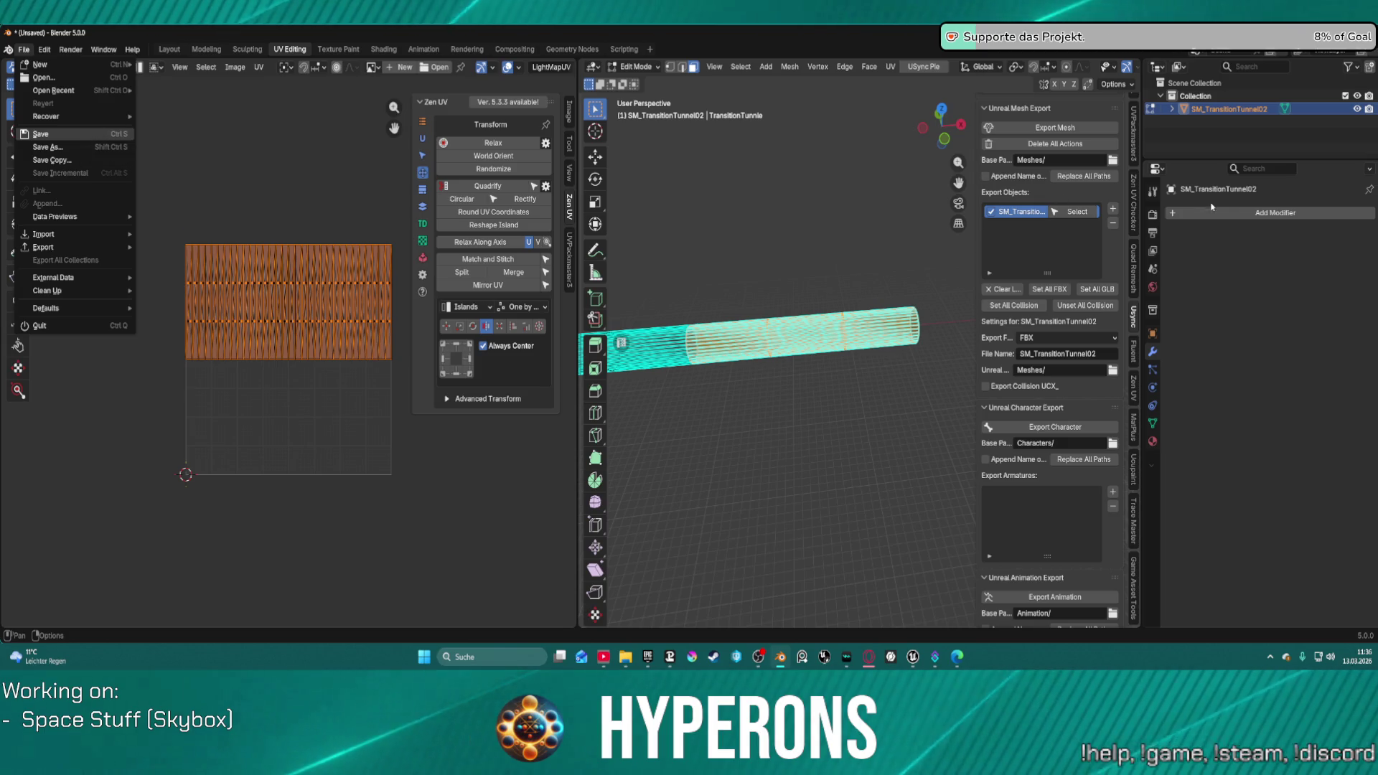
pyautogui.click(1030, 130)
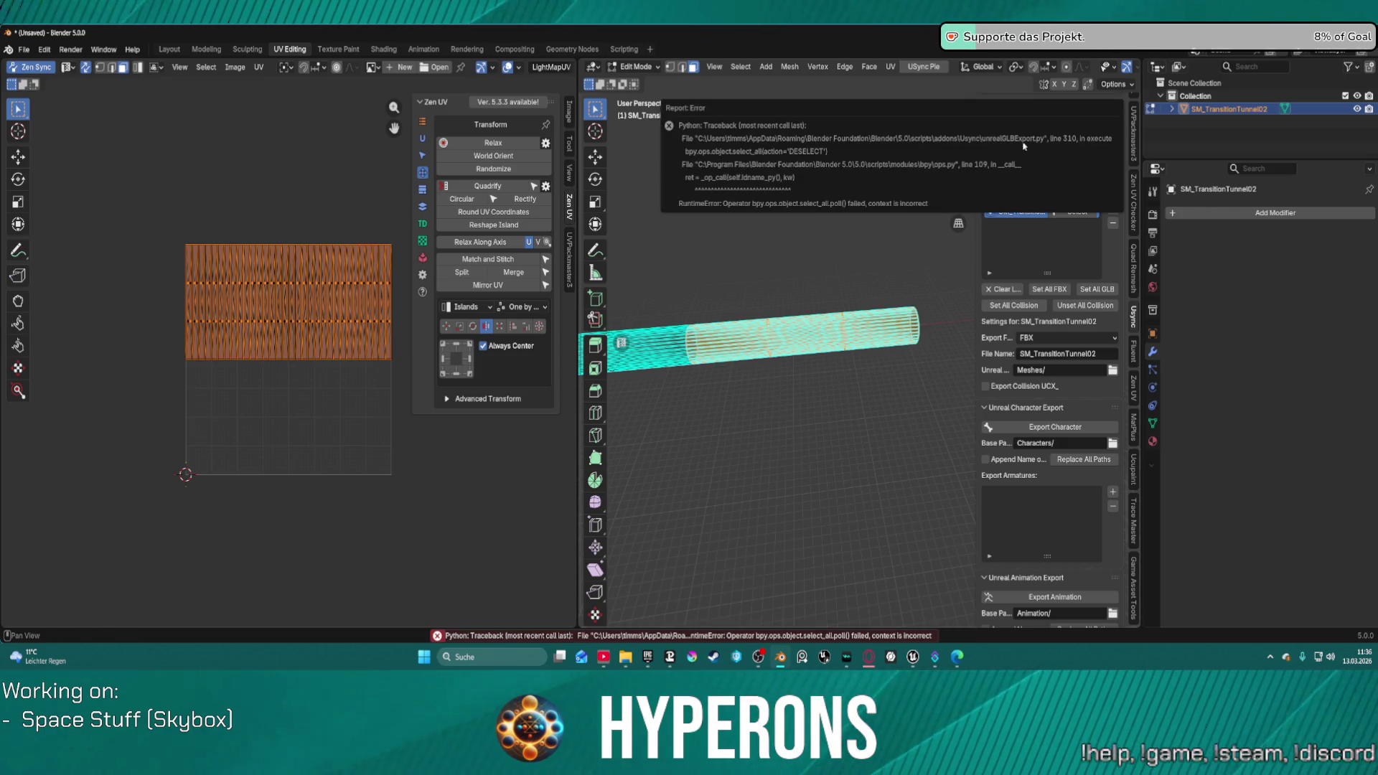
pyautogui.doubleClick(169, 49)
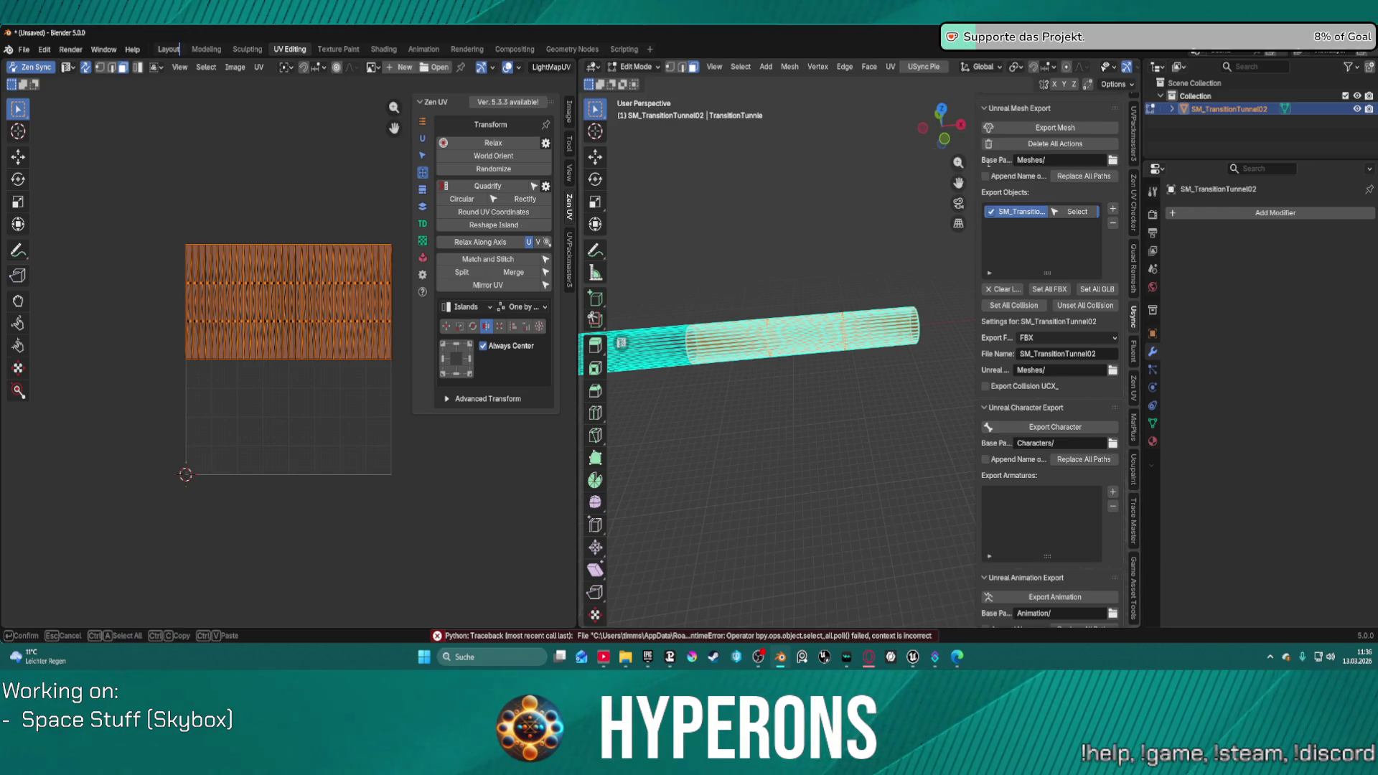
pyautogui.click(1059, 130)
pyautogui.click(1055, 130)
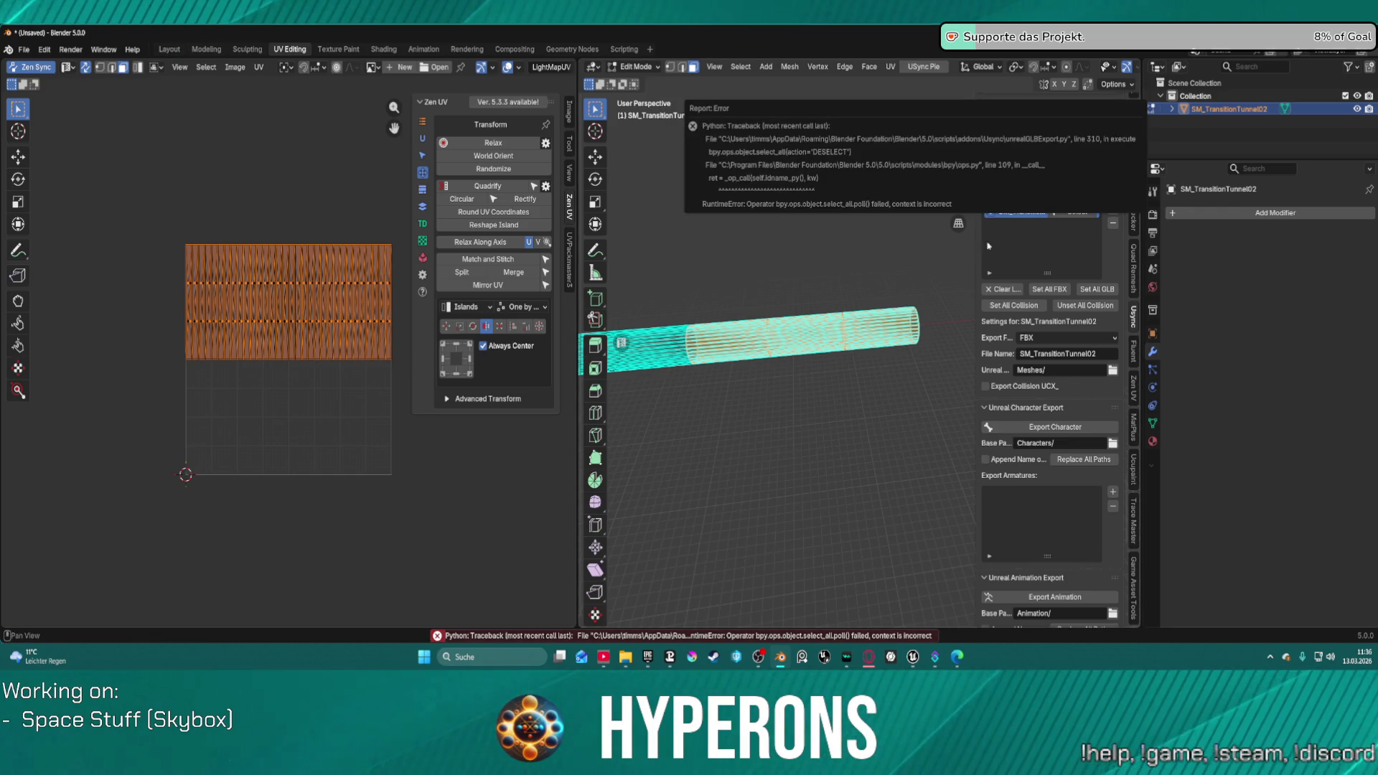
pyautogui.click(170, 49)
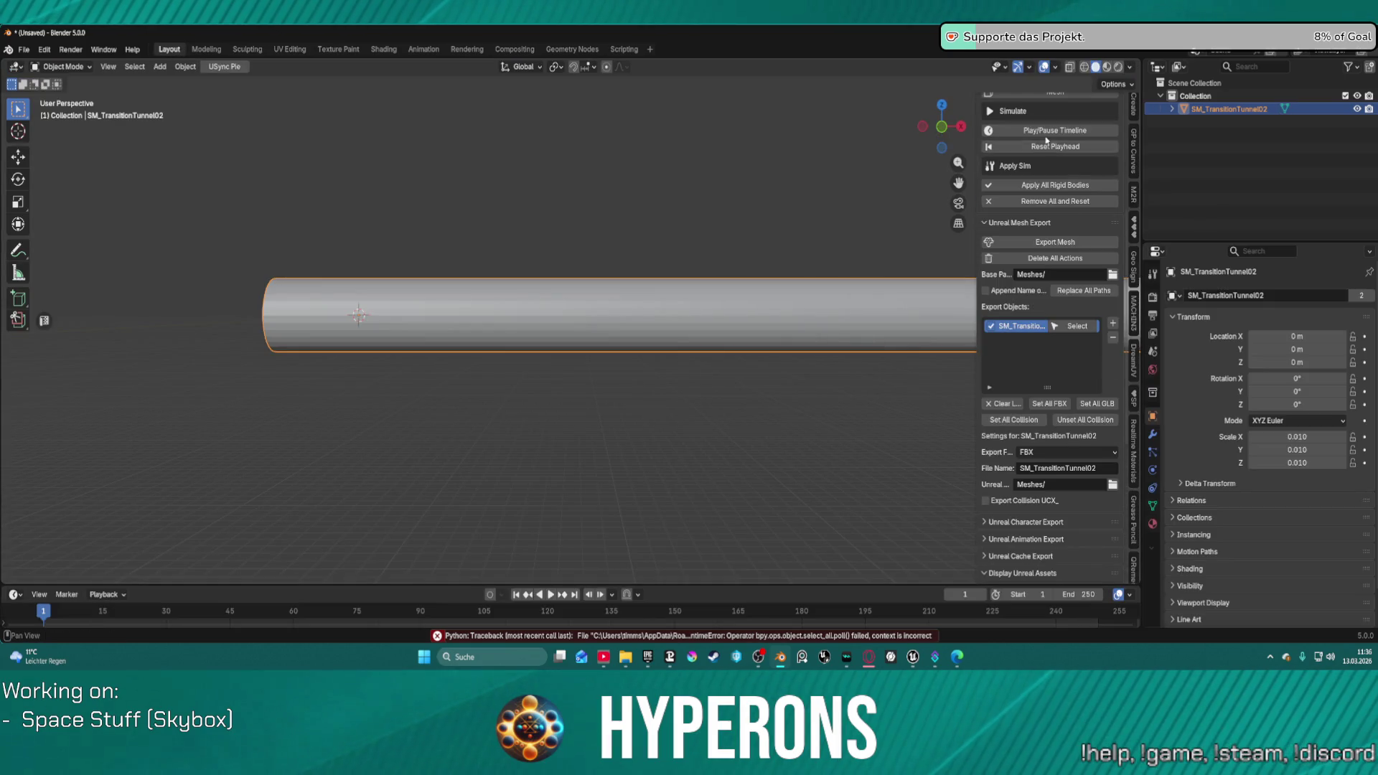
pyautogui.click(1055, 242)
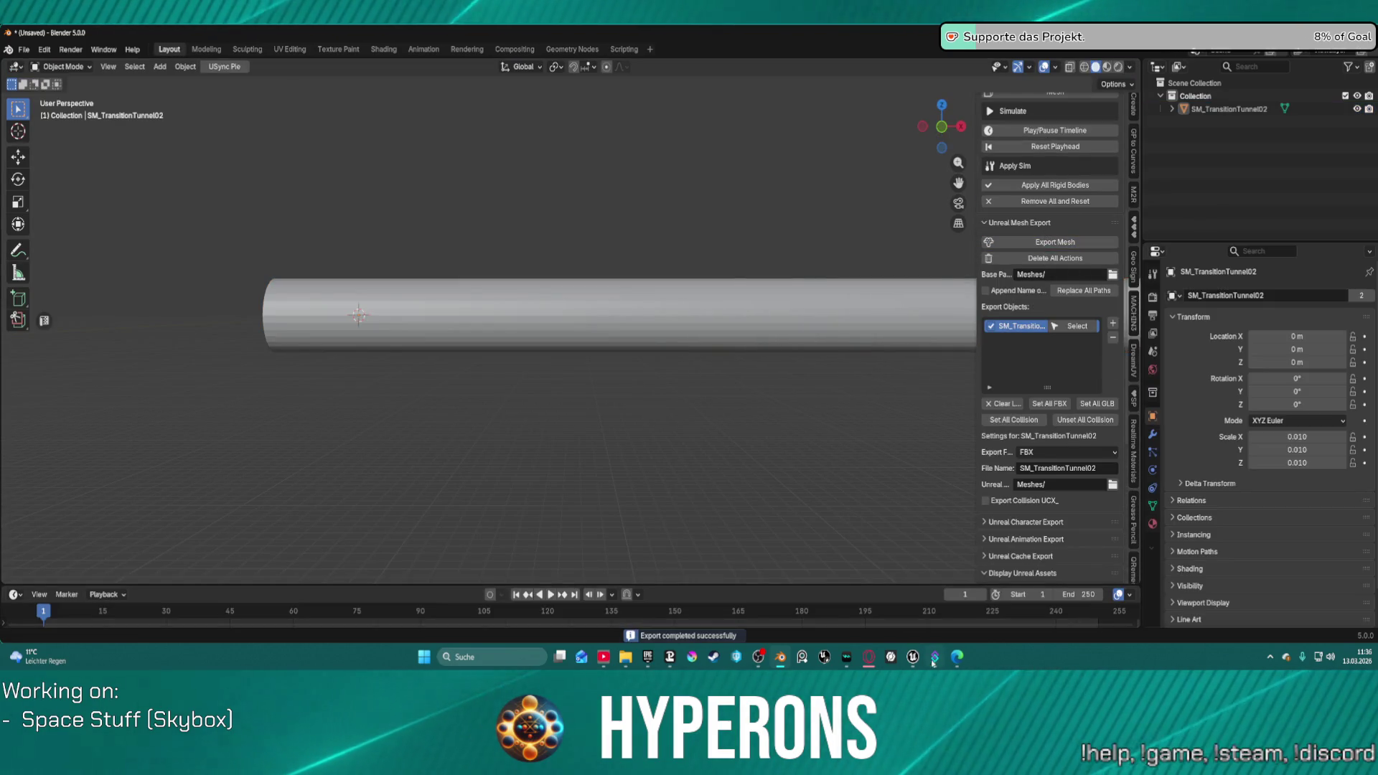
pyautogui.moveTo(912, 657)
pyautogui.click(803, 592)
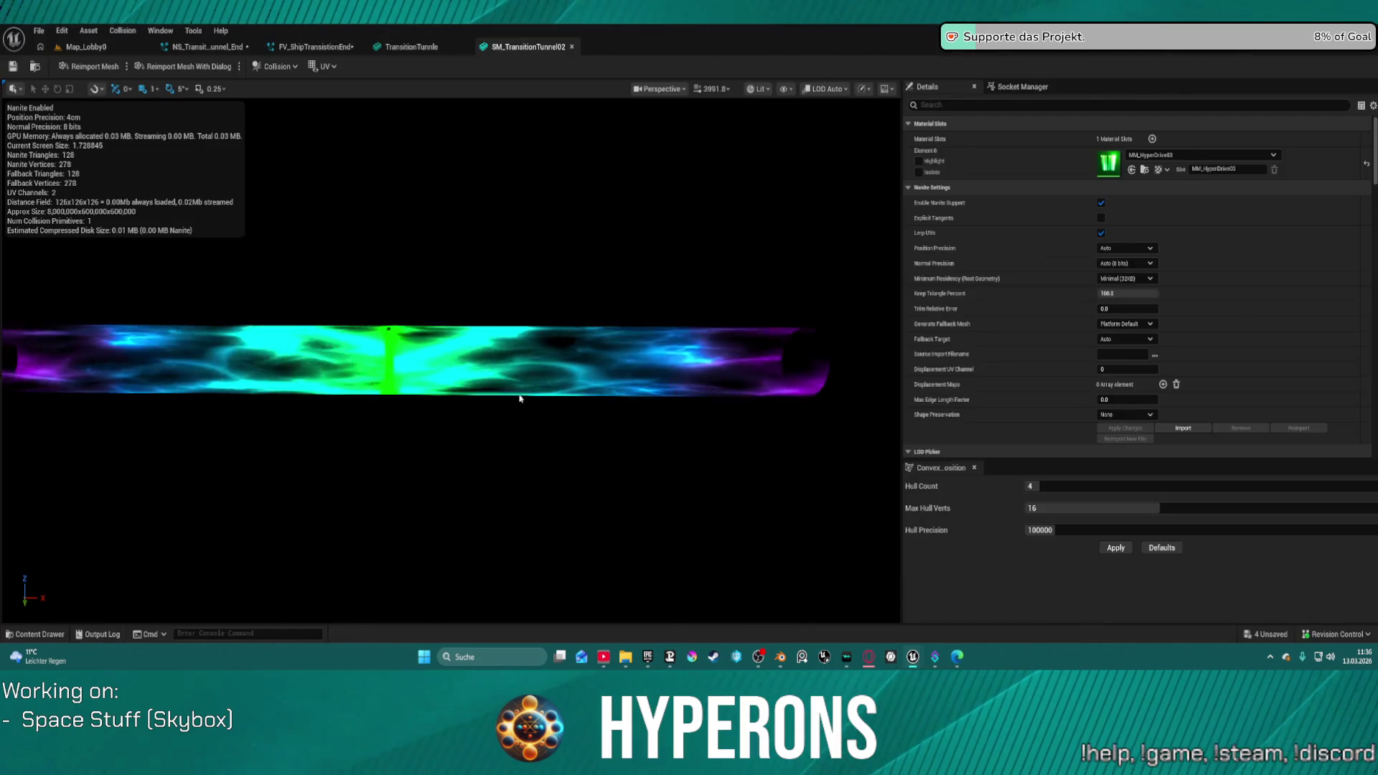
# Step: Import the freshly exported tunnel from Map_Lobby0 and check its new texture layout in SM_TransitionTunnel02
pyautogui.click(100, 50)
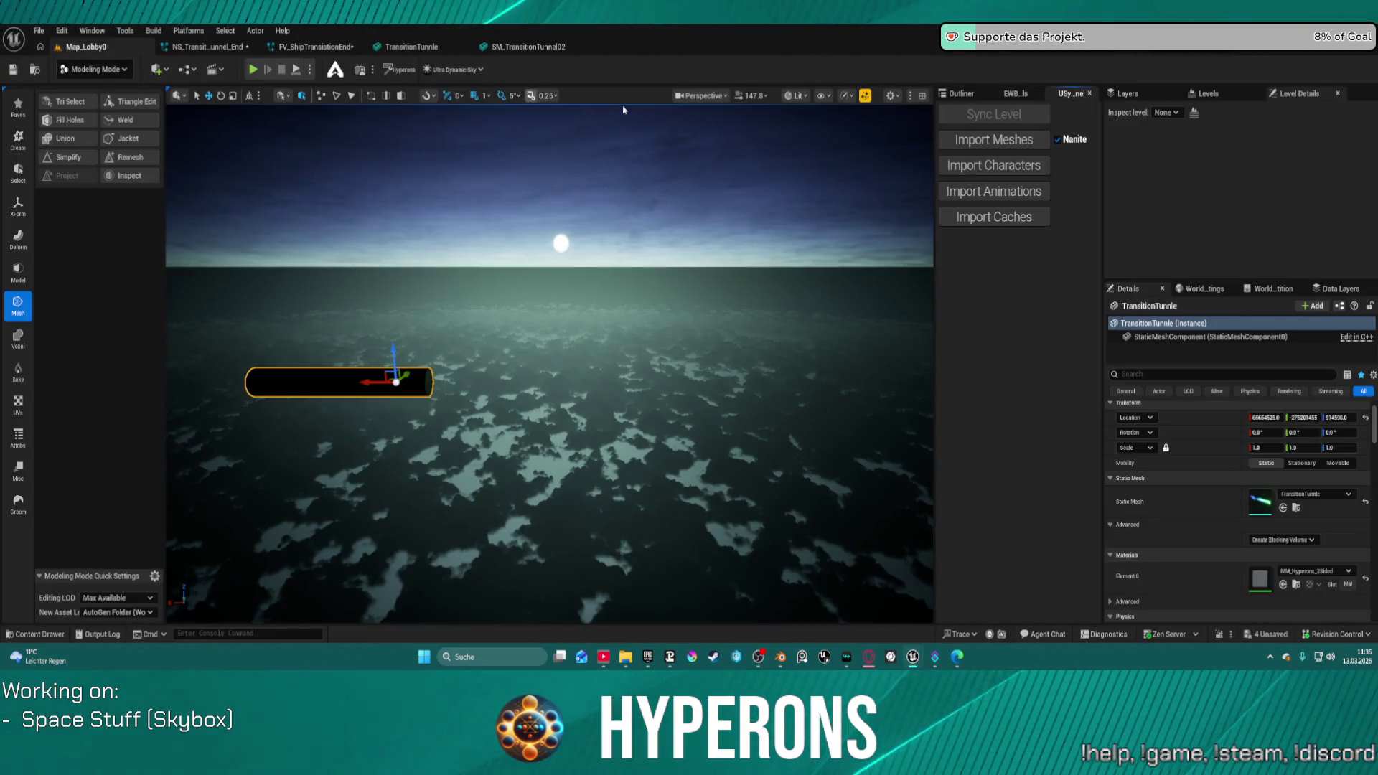
pyautogui.click(1010, 147)
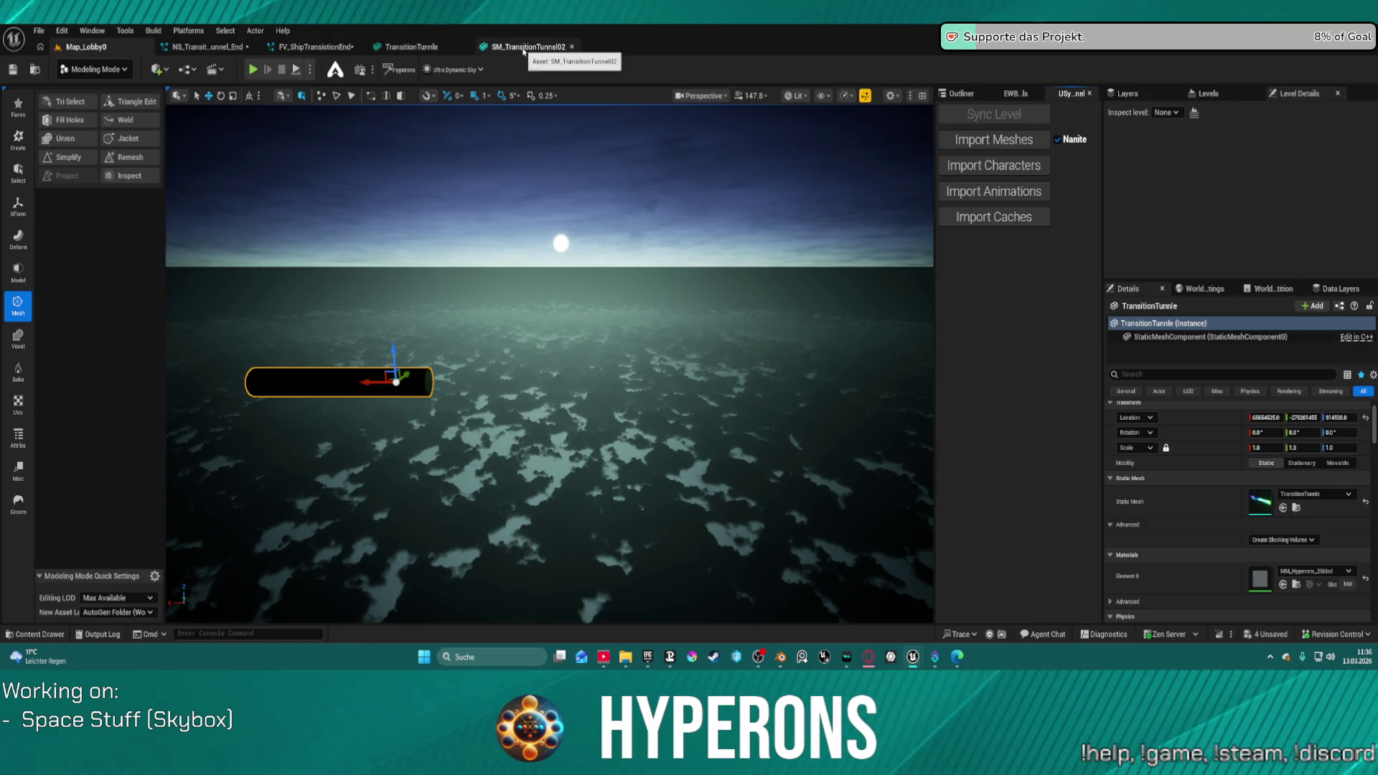
pyautogui.click(523, 47)
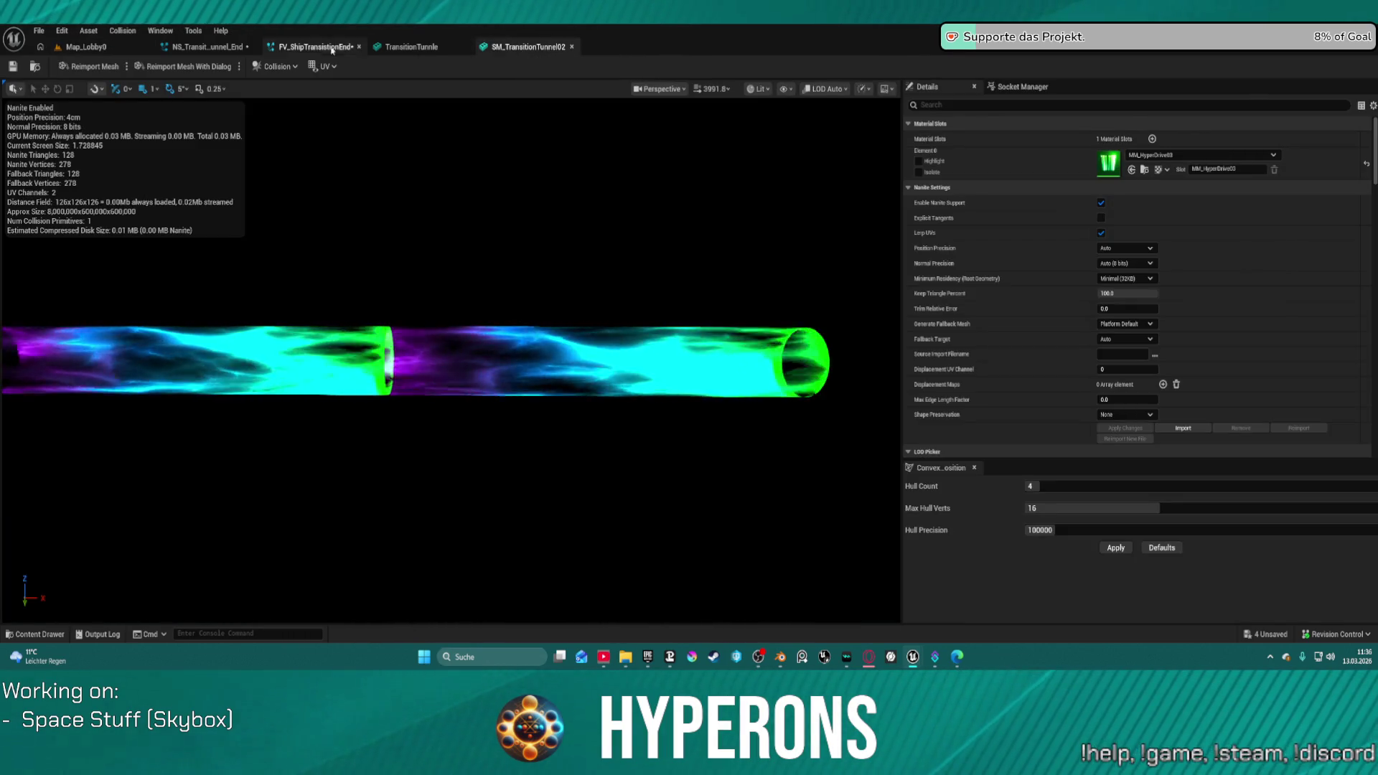
pyautogui.hotkey('ctrl', 'Tab')
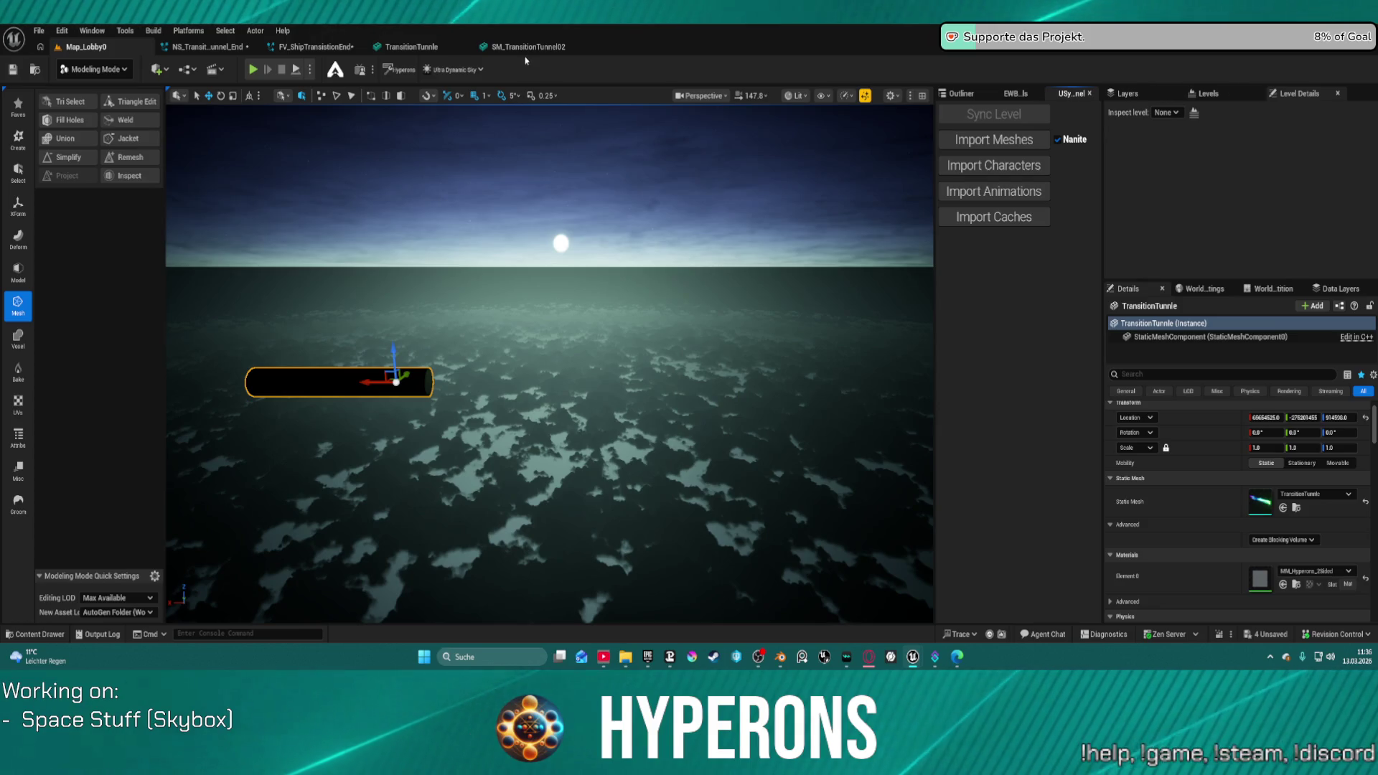
pyautogui.click(781, 659)
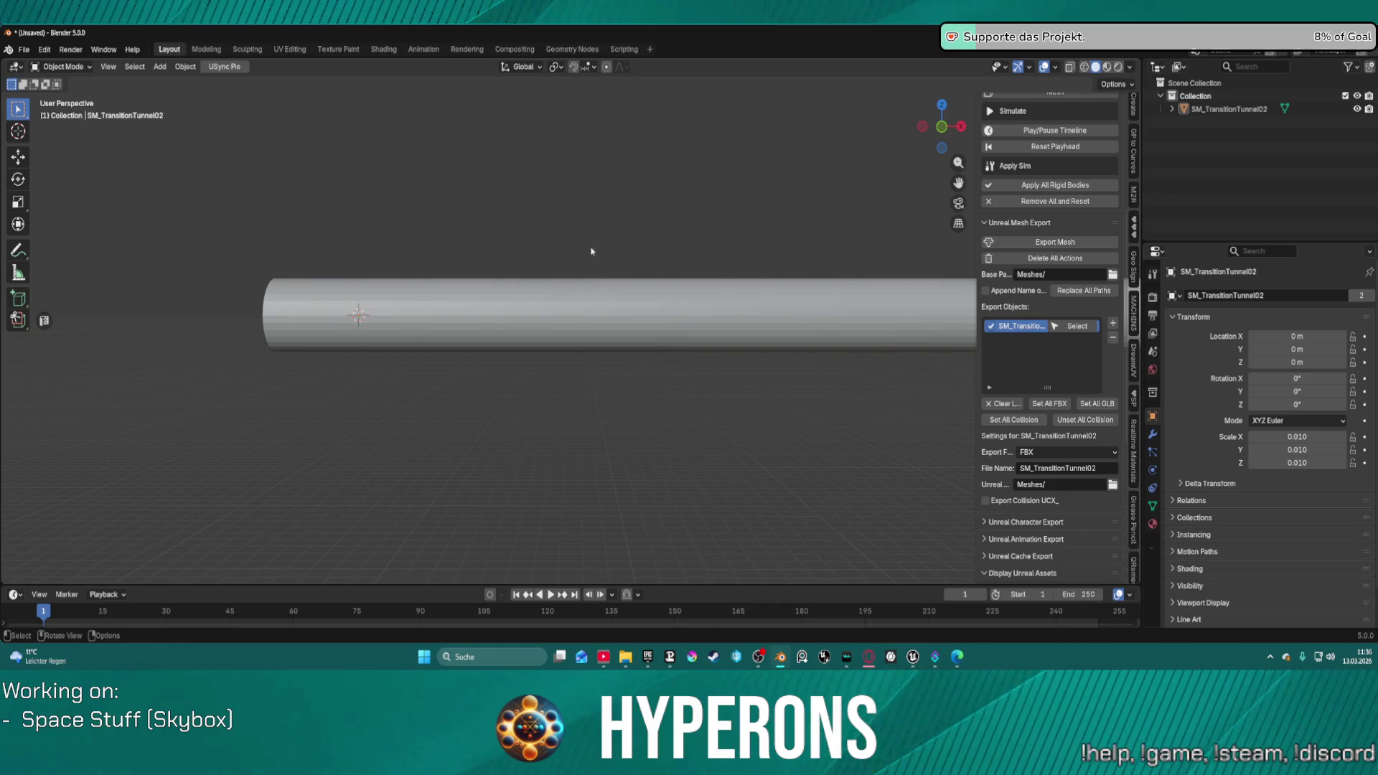
# Step: Pass through UV Editing, export the tunnel again from Layout, and reimport it in Unreal
pyautogui.hotkey('ctrl', 'Tab')
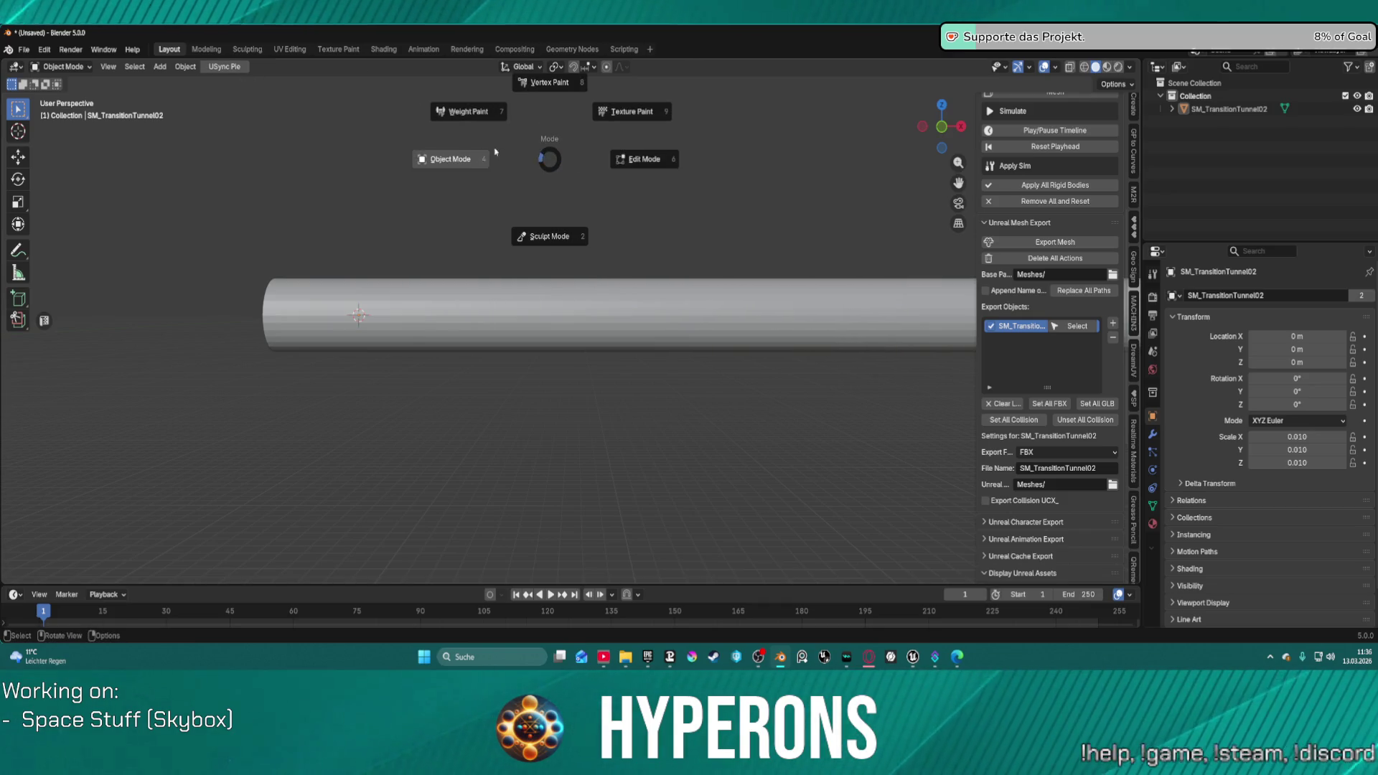
pyautogui.click(450, 159)
pyautogui.click(290, 48)
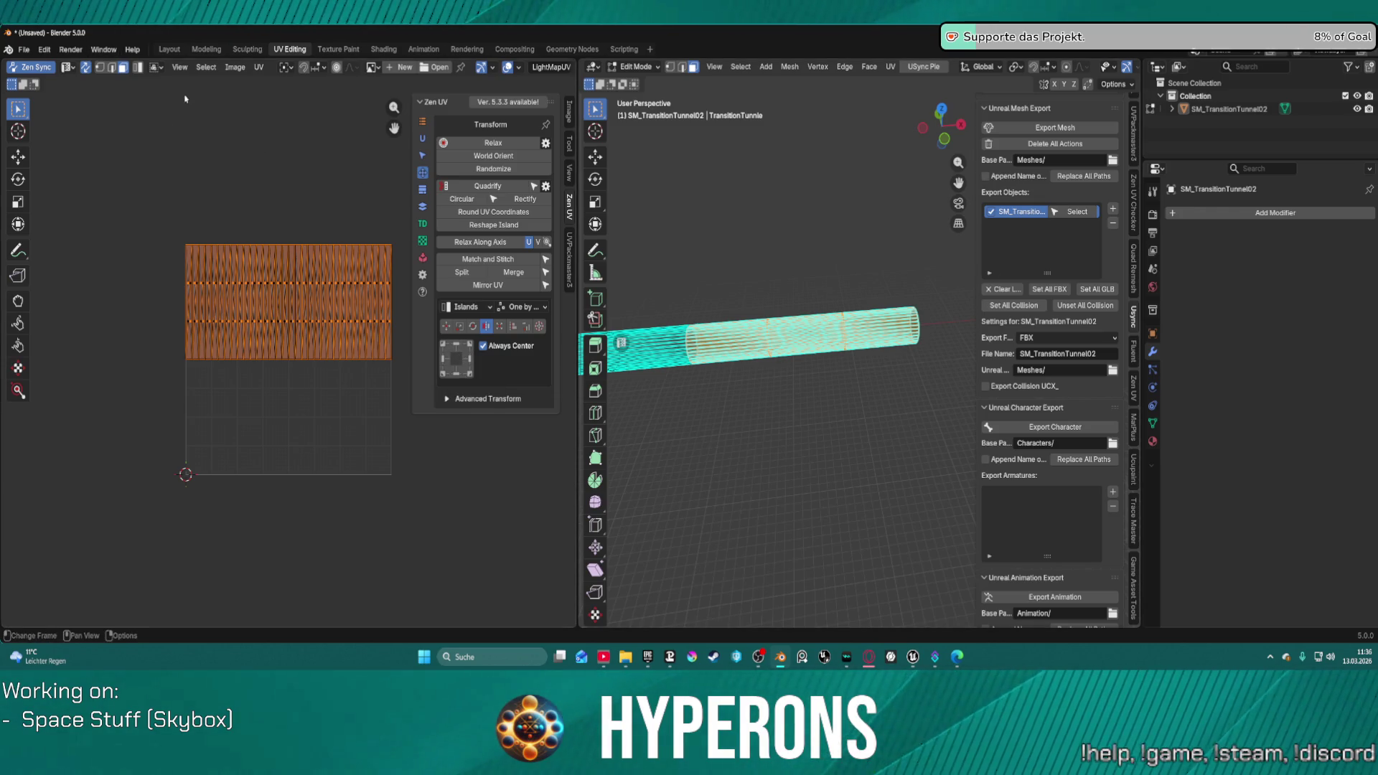
pyautogui.click(165, 50)
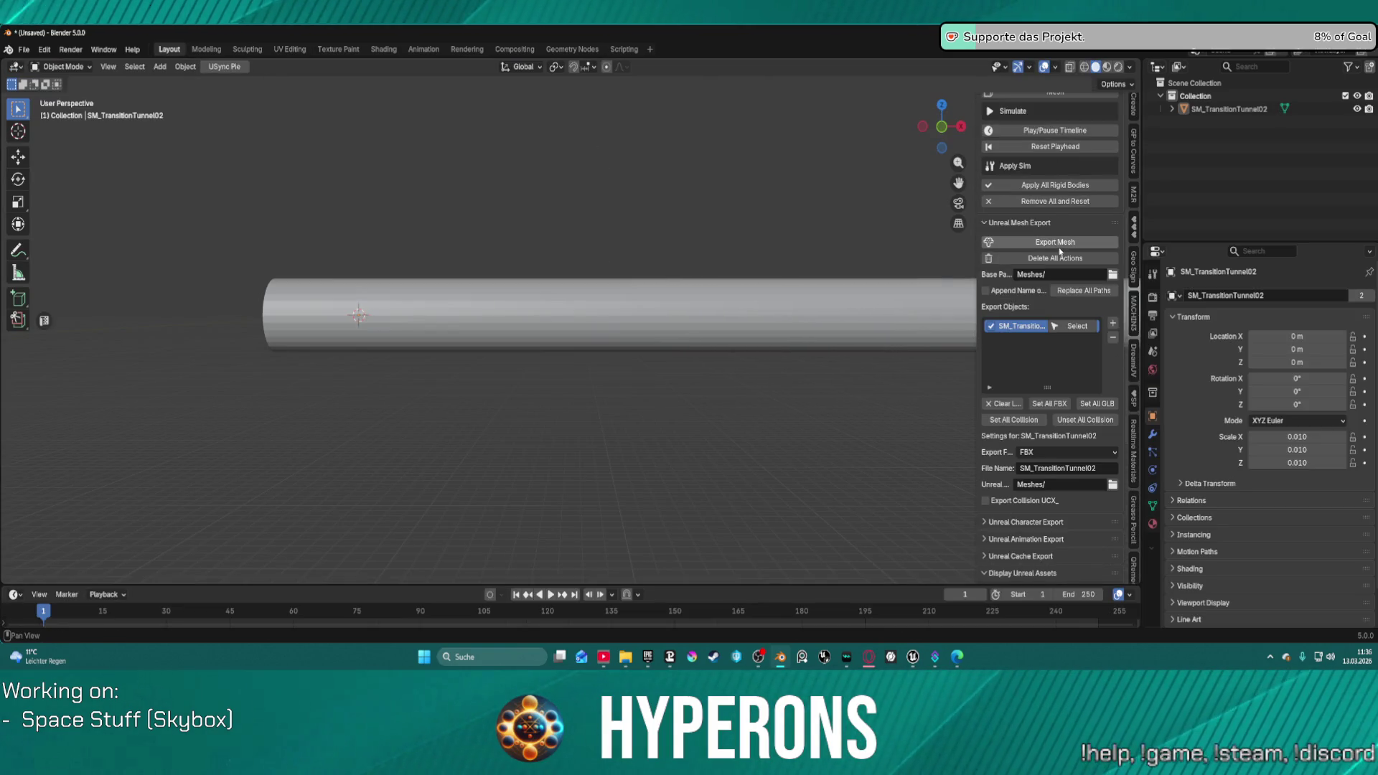
pyautogui.click(1037, 242)
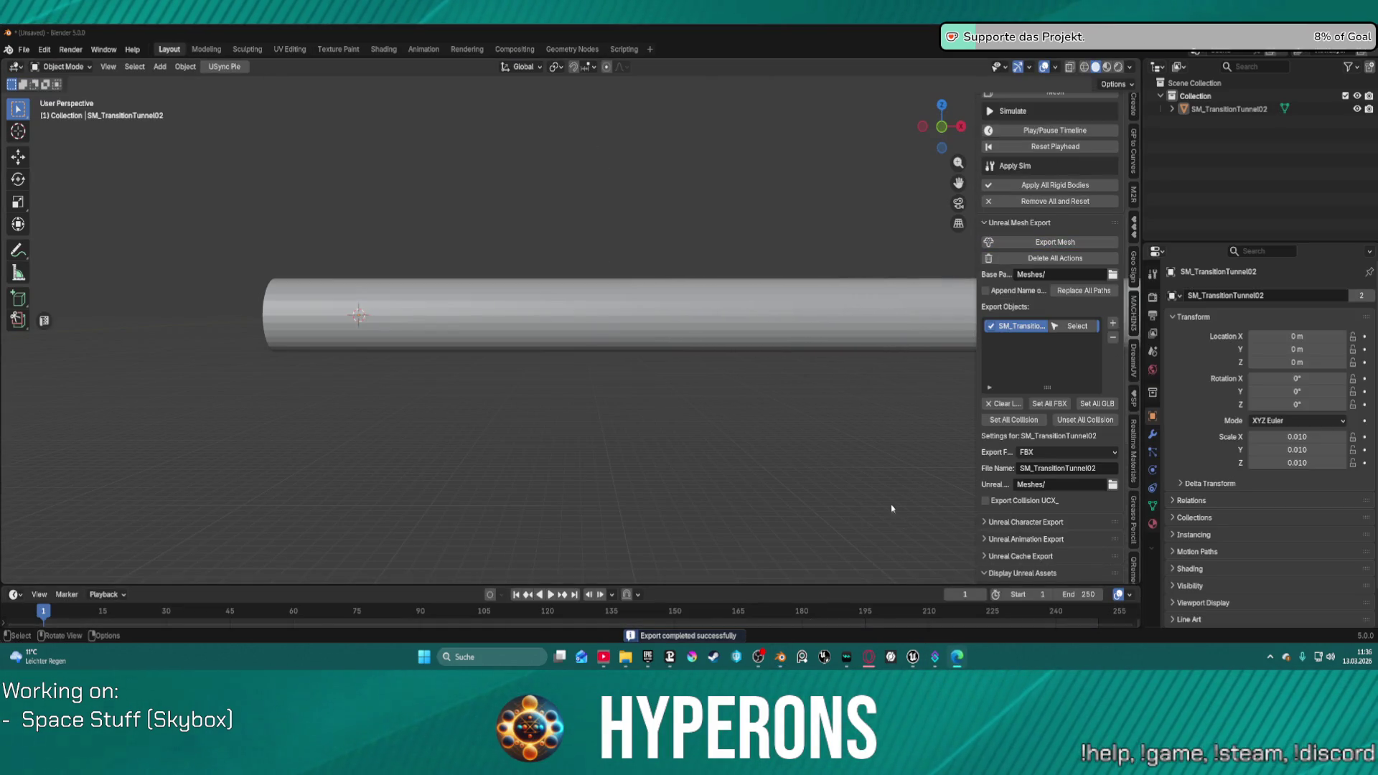
pyautogui.moveTo(910, 657)
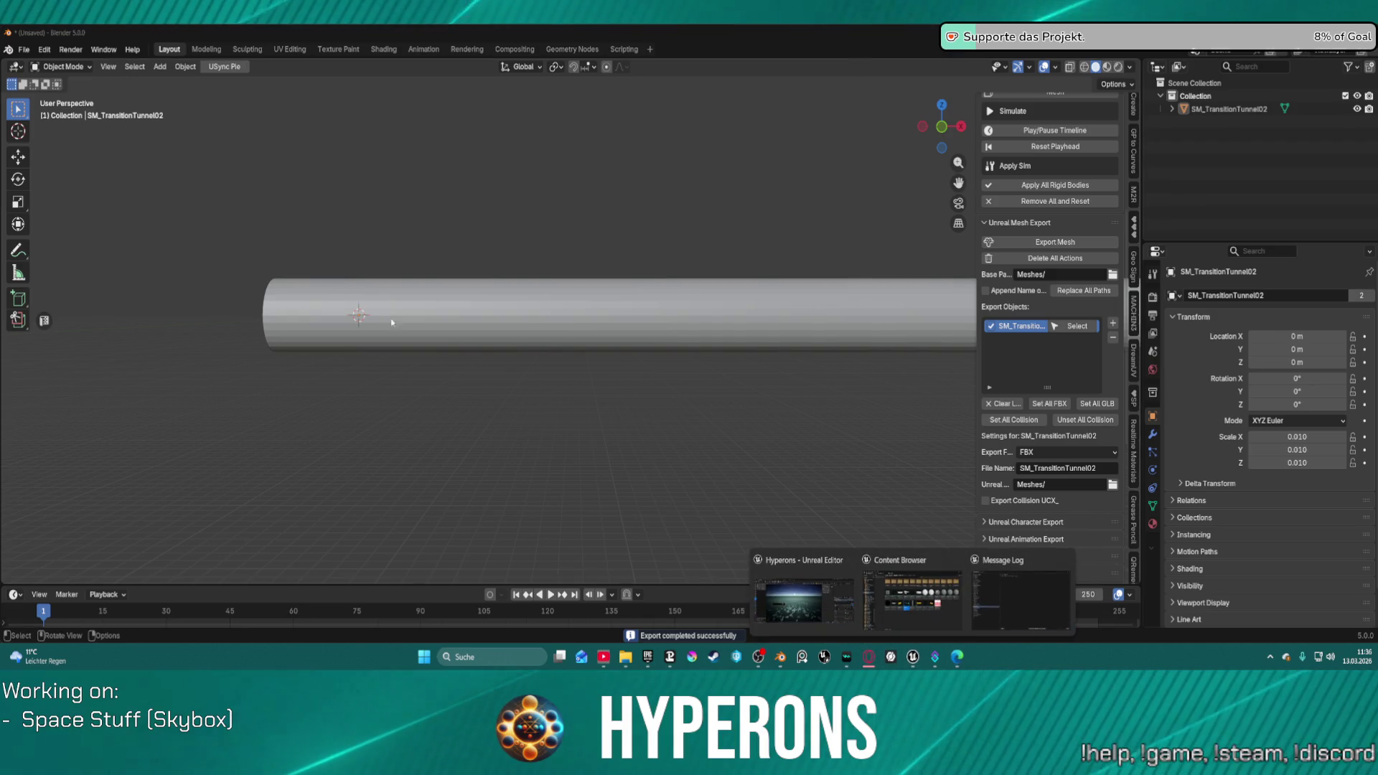
pyautogui.click(804, 588)
pyautogui.click(987, 143)
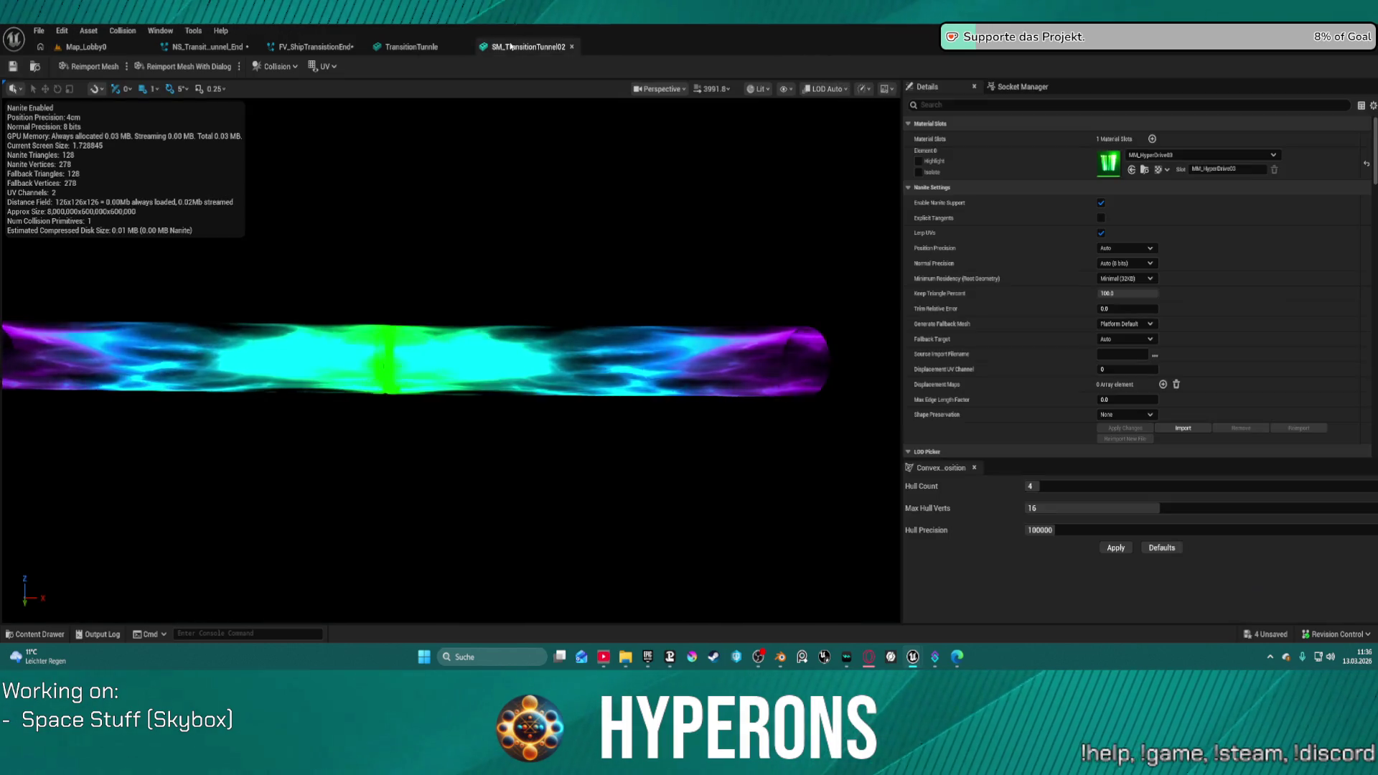
# Step: Open the SM_TransitionTunnel02 editor and orbit around the tunnel to inspect its once-stretched material
pyautogui.click(501, 47)
pyautogui.moveTo(431, 271); pyautogui.dragTo(582, 423)
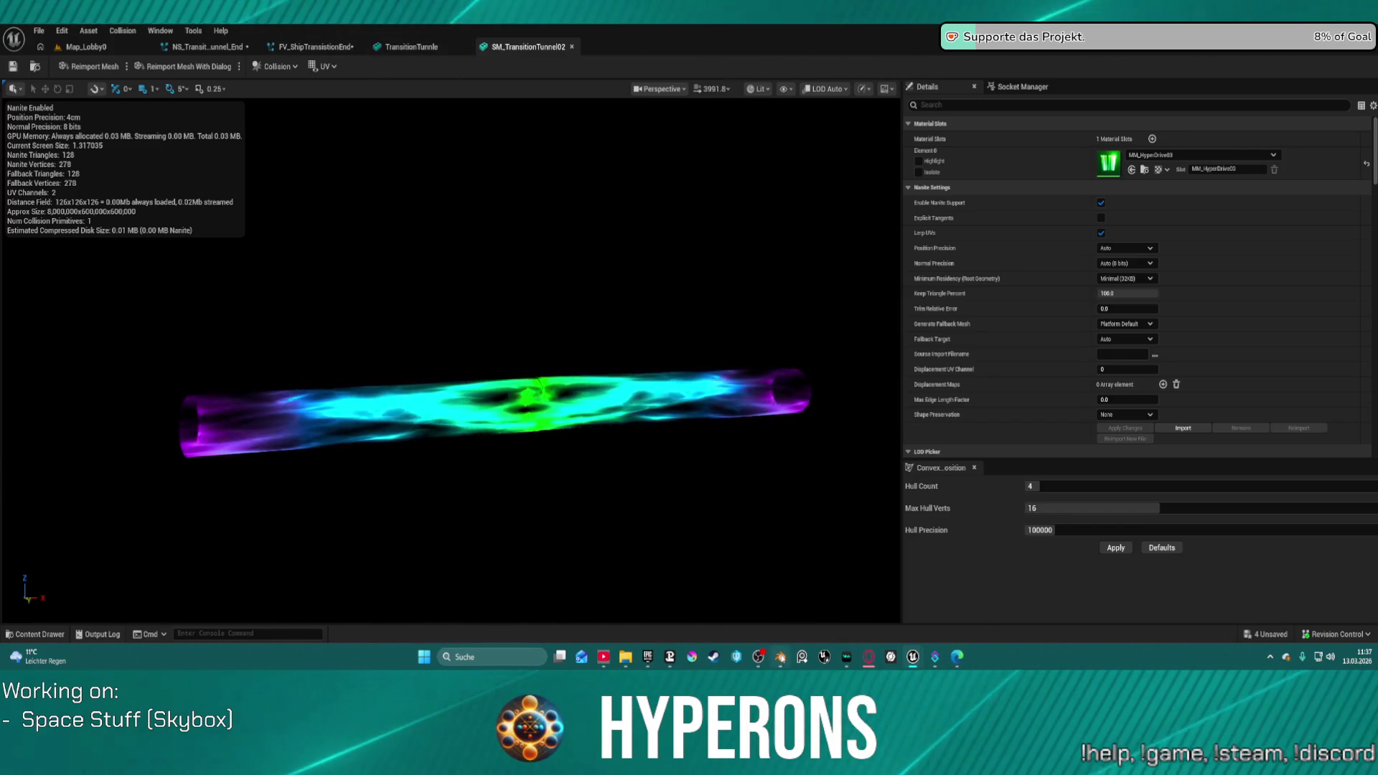
pyautogui.click(781, 657)
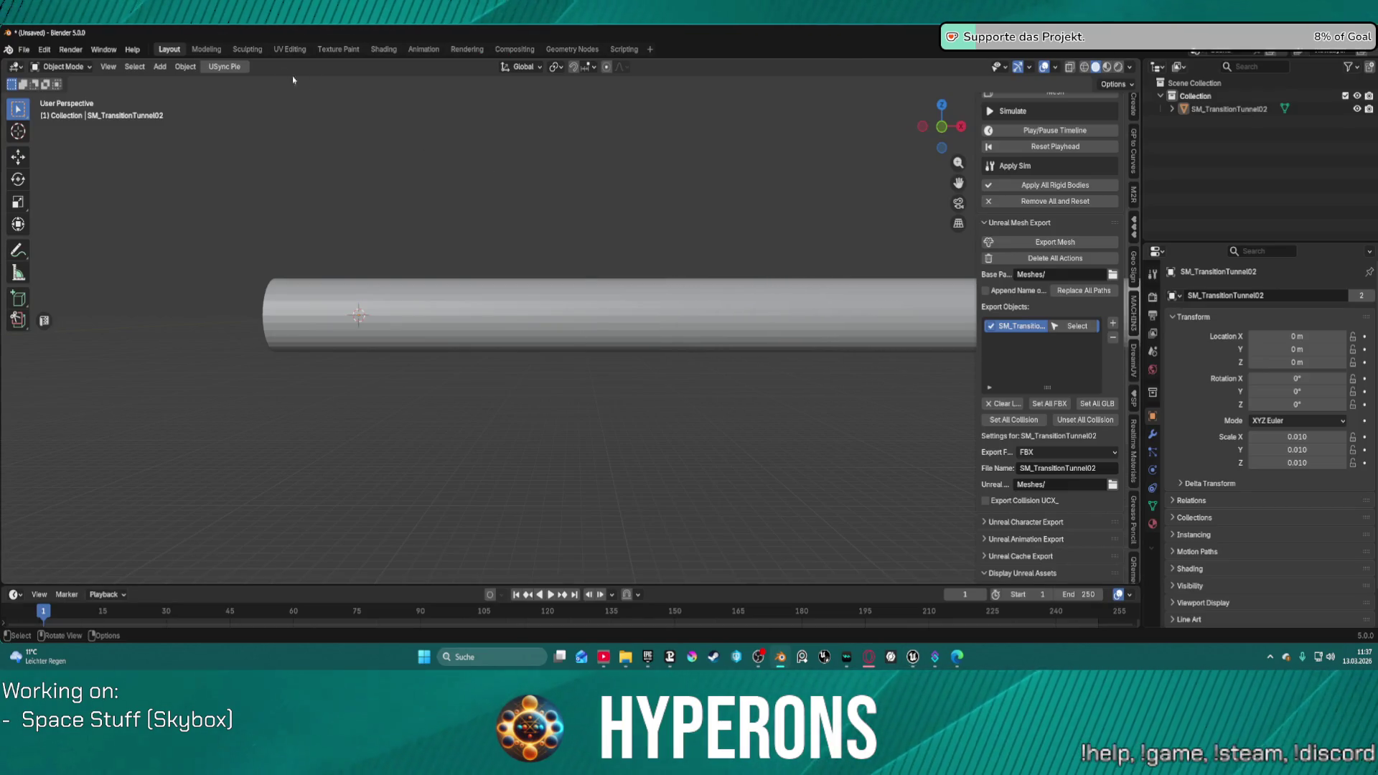
# Step: Review the tunnel UVs, export SM_TransitionTunnel02 from Layout, and bring Unreal's mesh editor forward
pyautogui.click(295, 50)
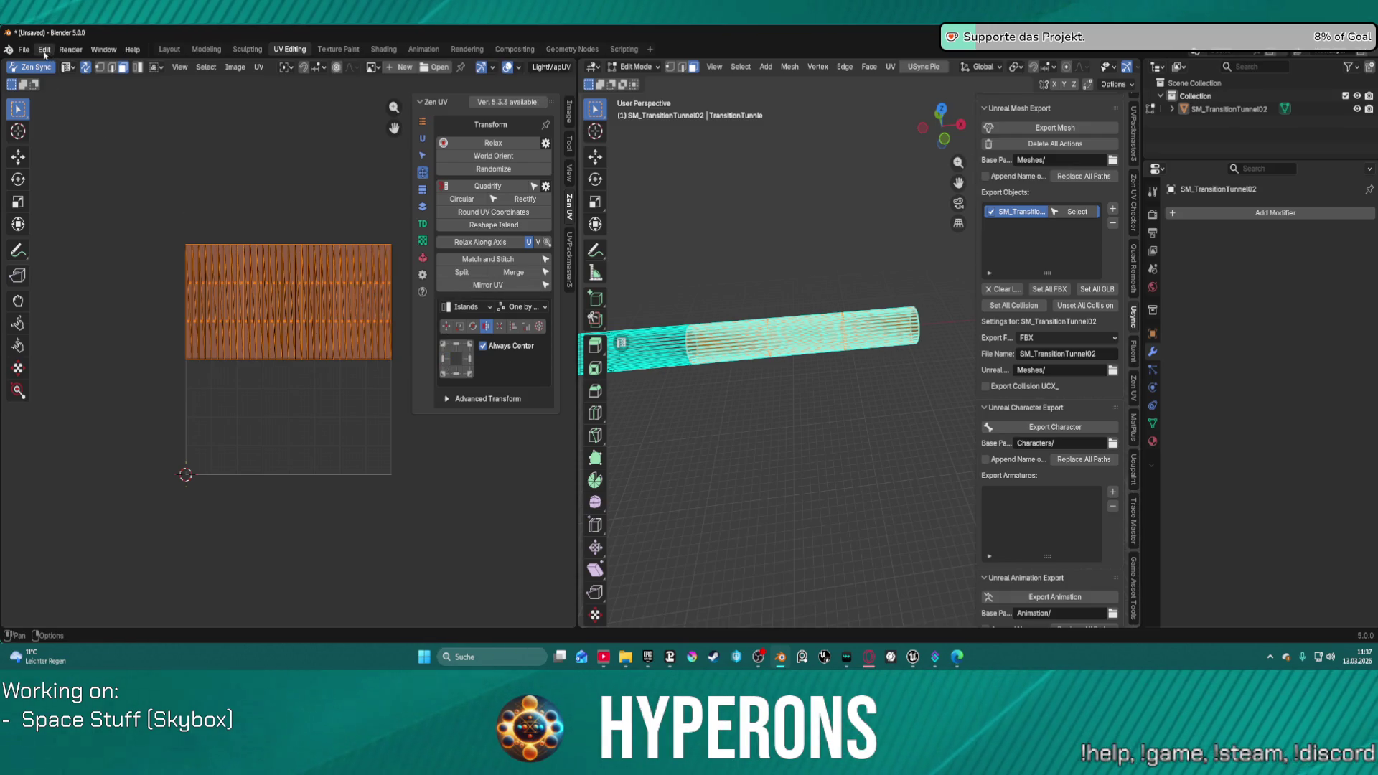
pyautogui.click(170, 50)
pyautogui.click(1055, 242)
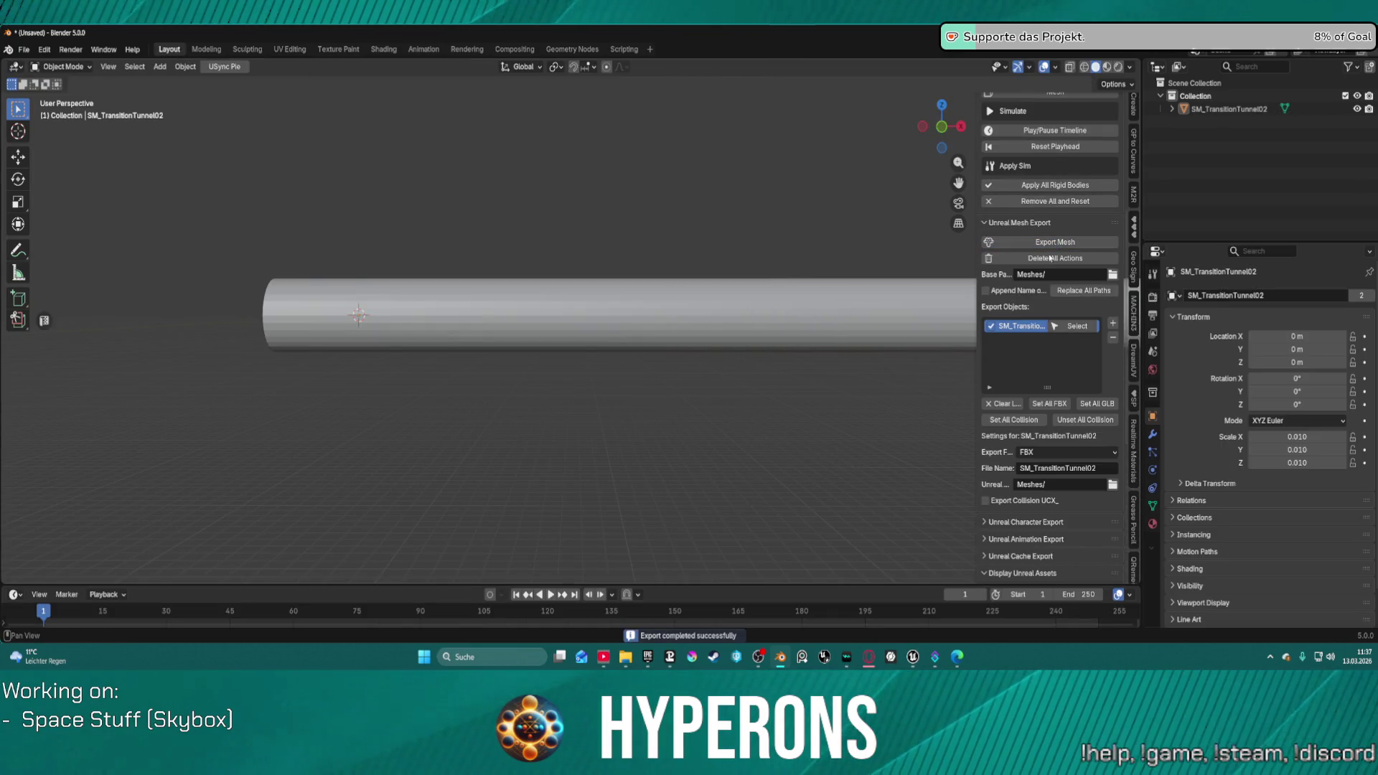
pyautogui.moveTo(919, 665)
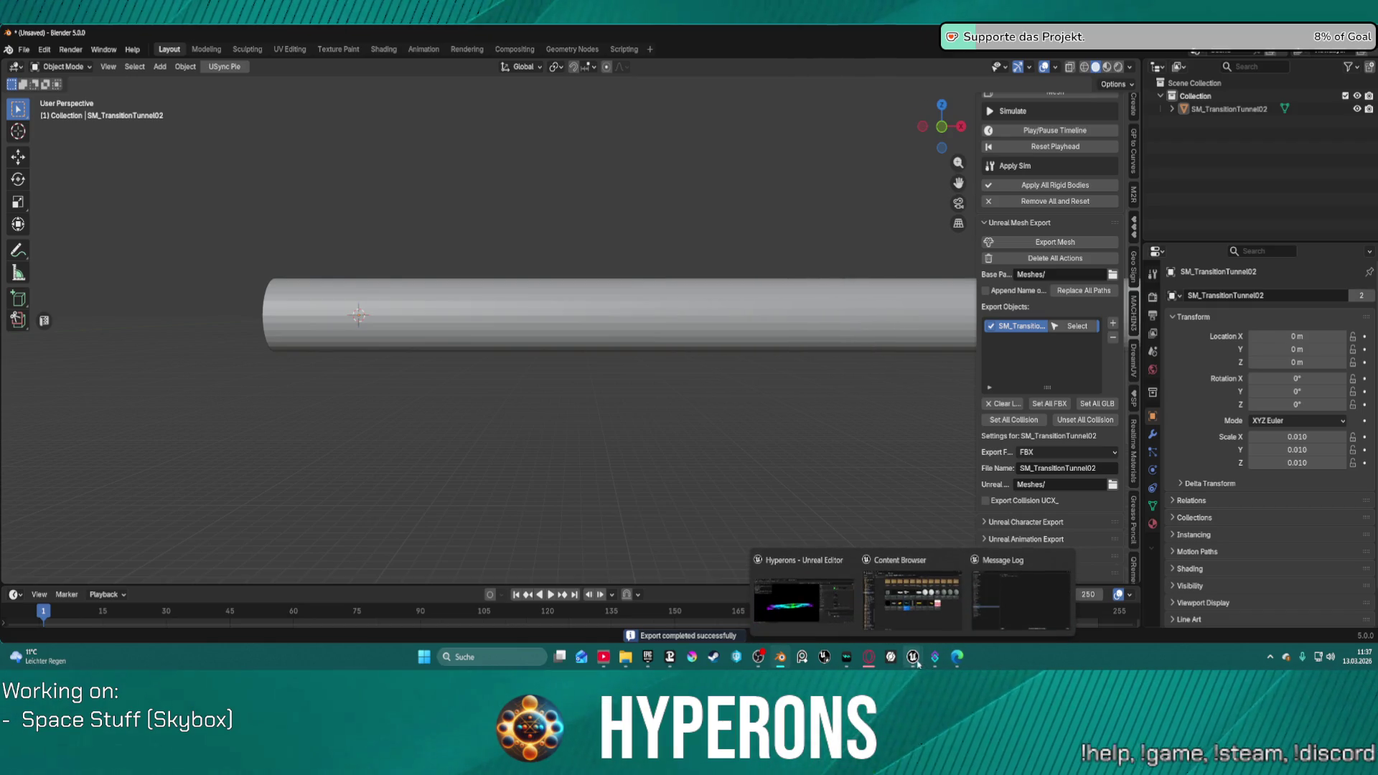
pyautogui.click(802, 599)
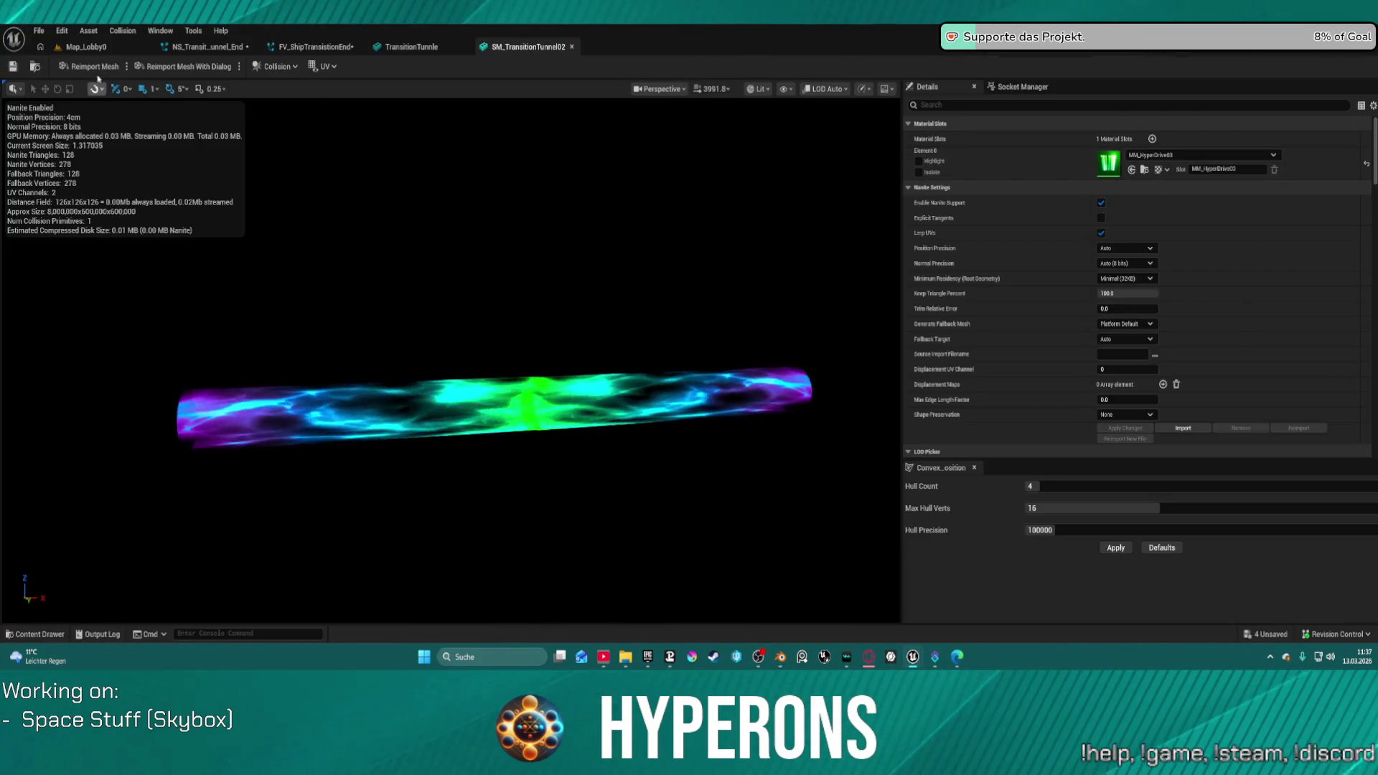
# Step: Import the re-exported tunnel mesh from the Map_Lobby0 level
pyautogui.click(88, 32)
pyautogui.click(88, 33)
pyautogui.click(83, 46)
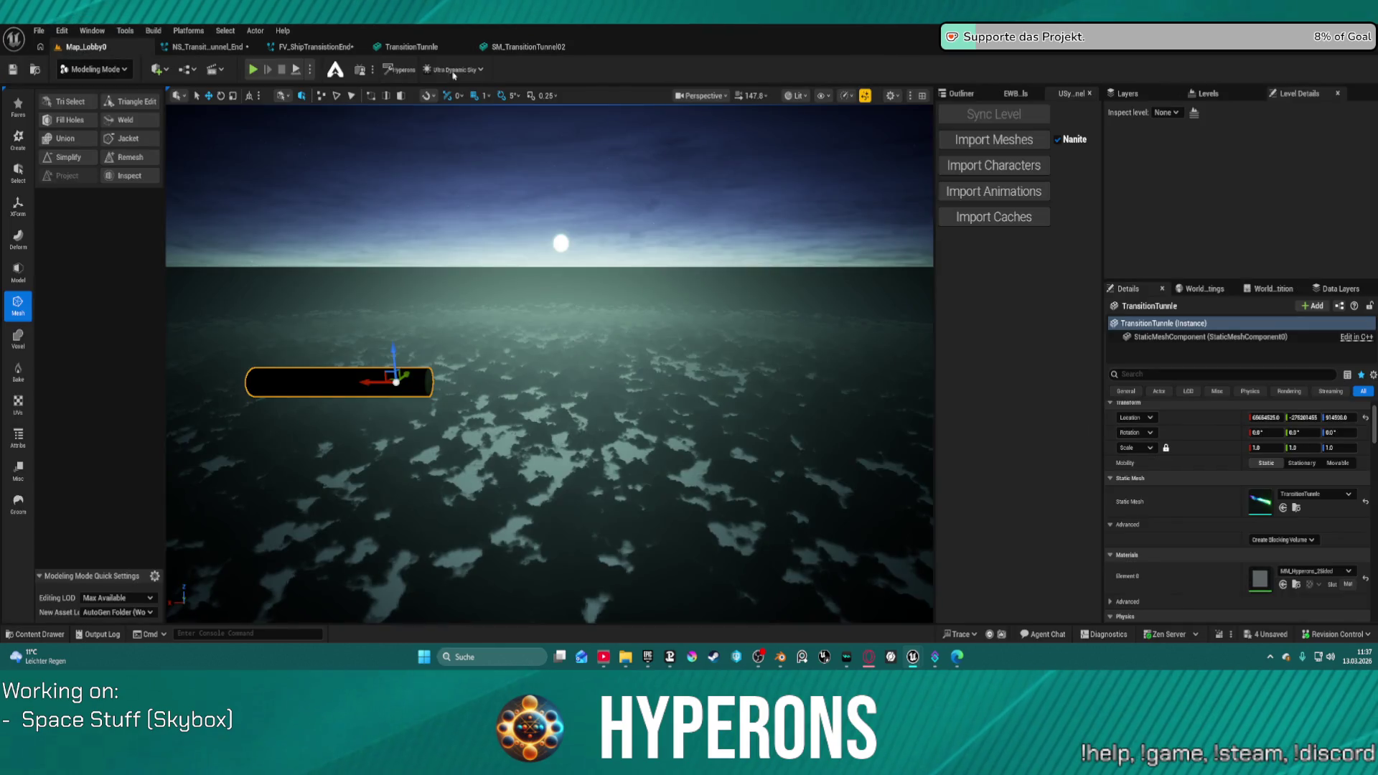
pyautogui.click(994, 140)
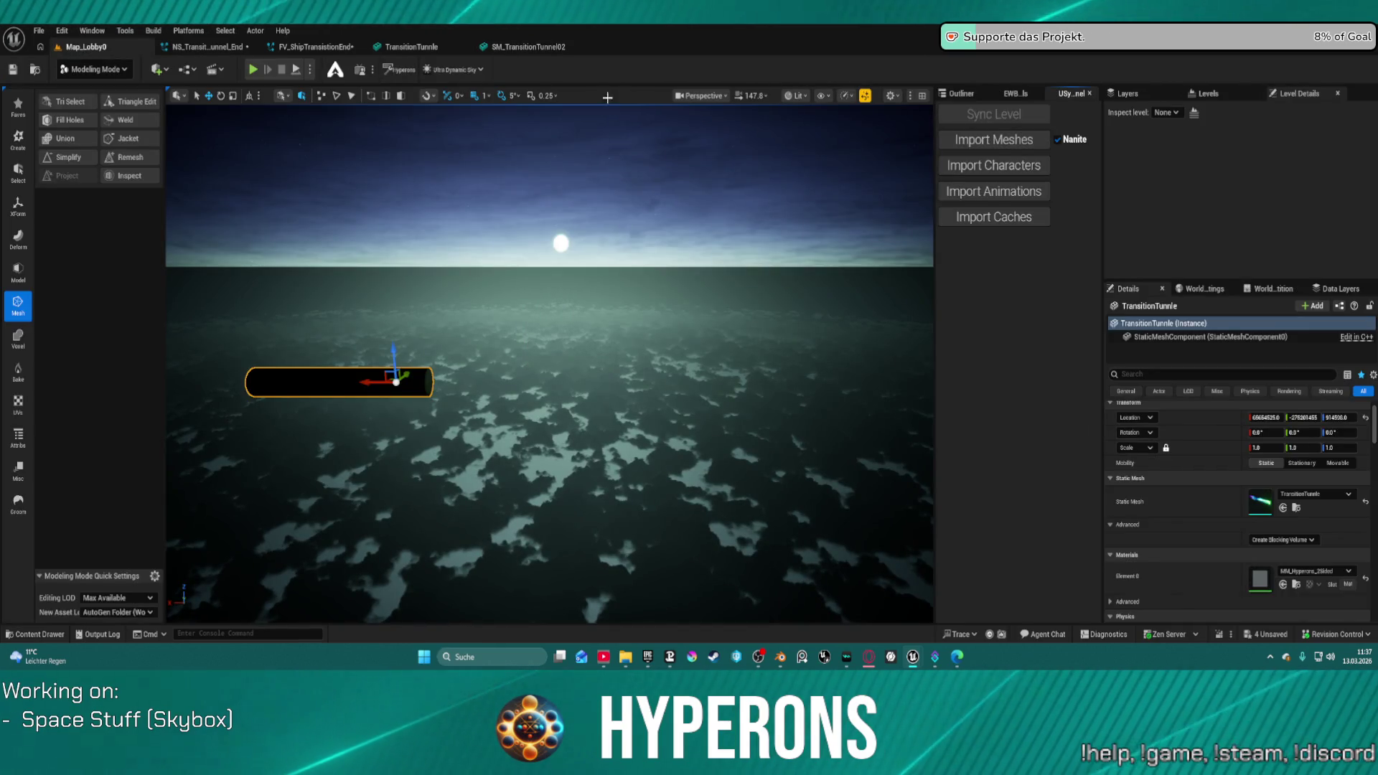
# Step: Orbit the SM_TransitionTunnel02 preview to inspect the hyperdrive material on the updated tube
pyautogui.click(525, 46)
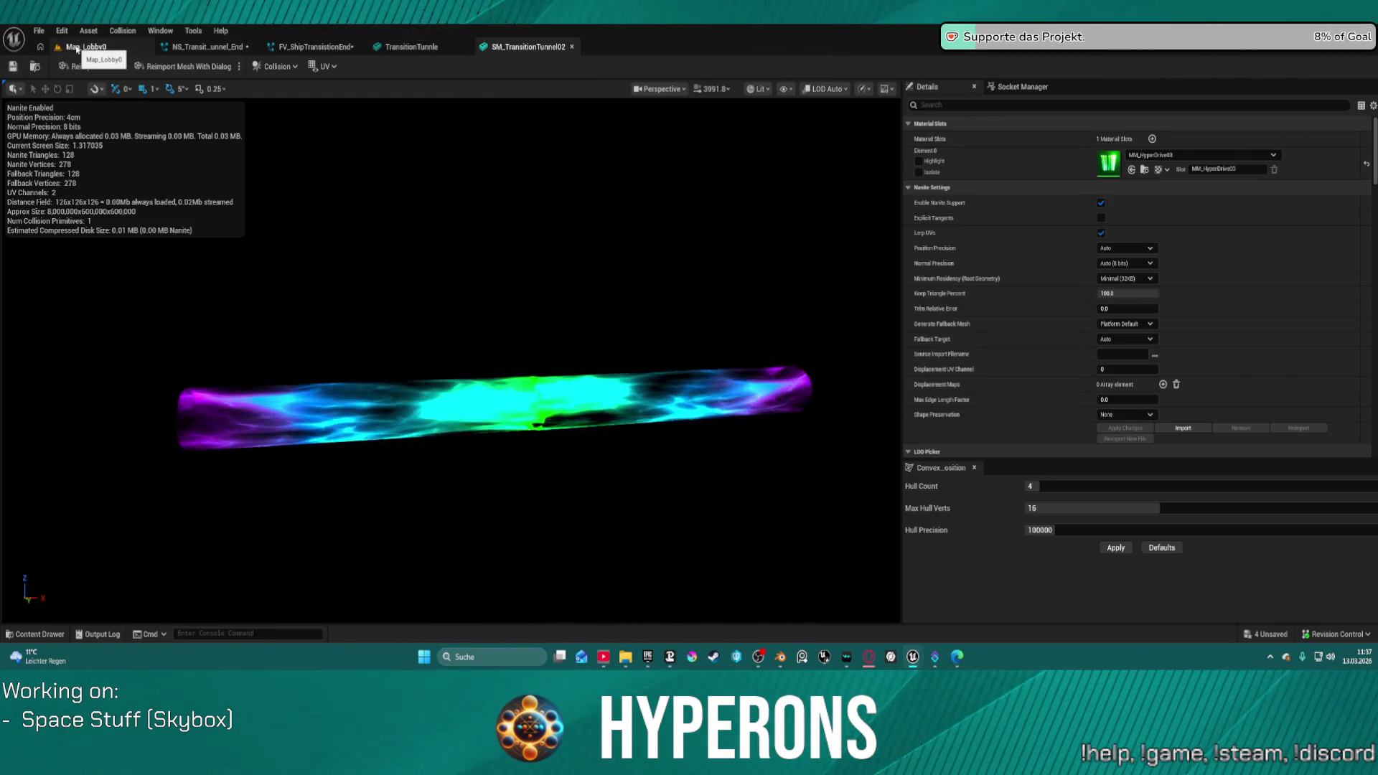
pyautogui.moveTo(459, 431)
pyautogui.mouseDown()
pyautogui.moveTo(430, 420)
pyautogui.moveTo(359, 328)
pyautogui.mouseUp()
pyautogui.moveTo(609, 317); pyautogui.dragTo(591, 310)
pyautogui.moveTo(474, 363)
pyautogui.mouseDown()
pyautogui.moveTo(451, 214)
pyautogui.moveTo(468, 225)
pyautogui.mouseUp()
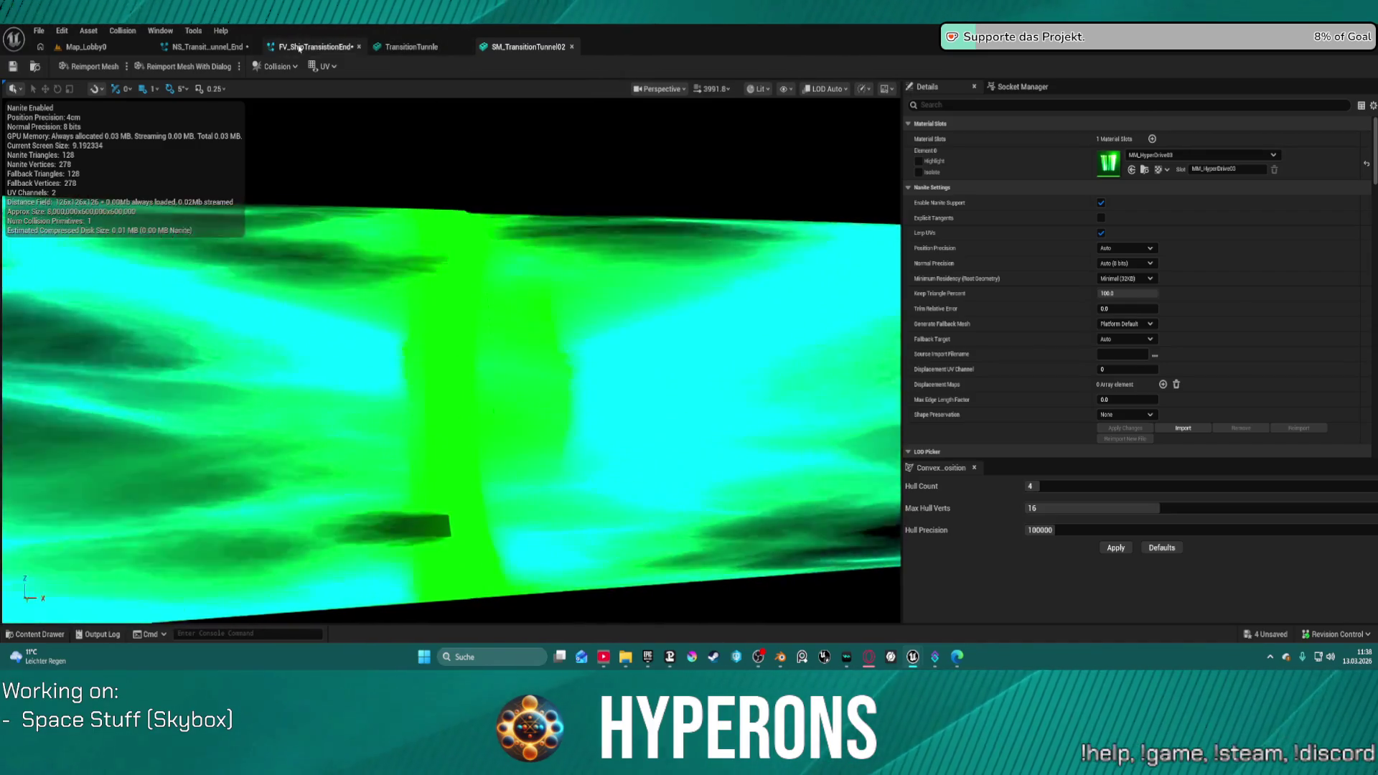
# Step: Open FV_ShipTransitionEnd in its own window and look at the NS_Transition_Tunnel_End particle system
pyautogui.click(292, 42)
pyautogui.moveTo(302, 46); pyautogui.dragTo(352, 66)
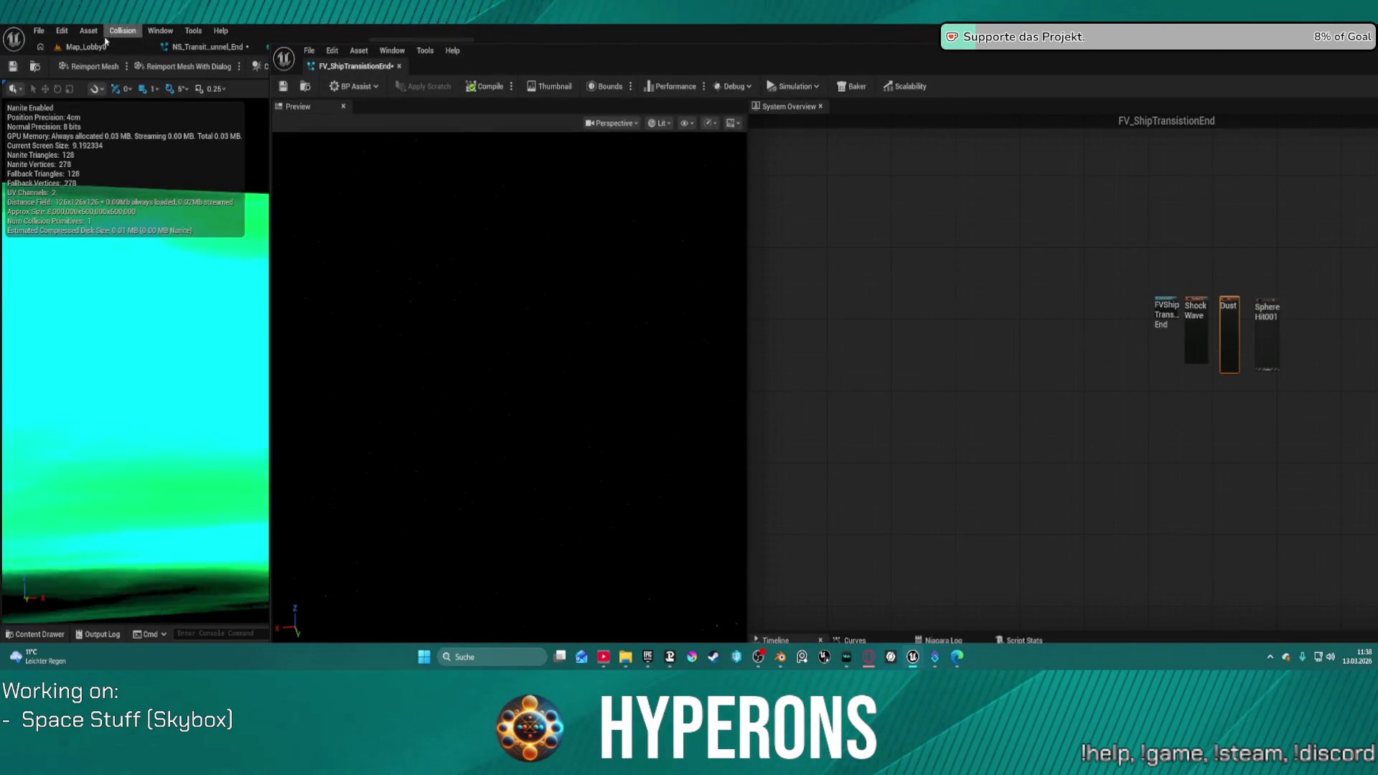
pyautogui.click(102, 47)
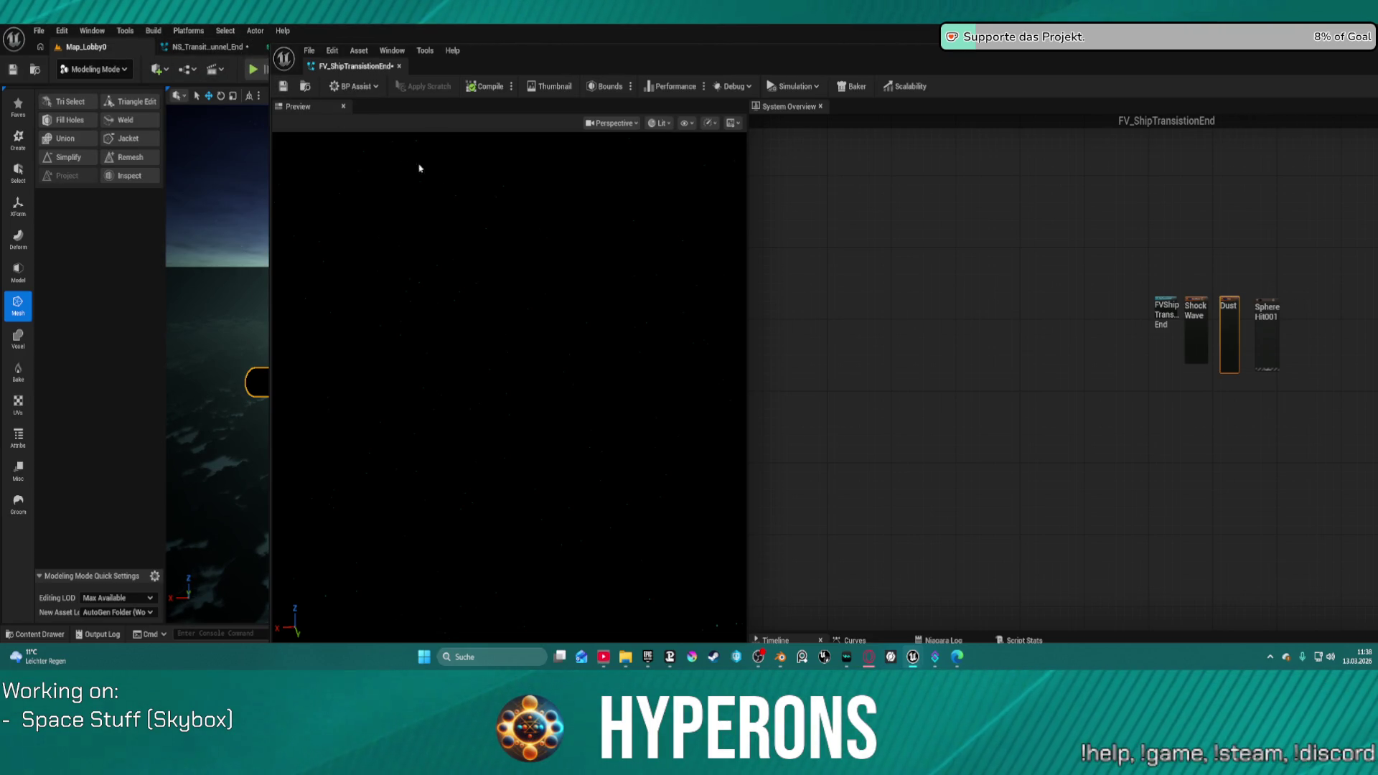
pyautogui.click(235, 45)
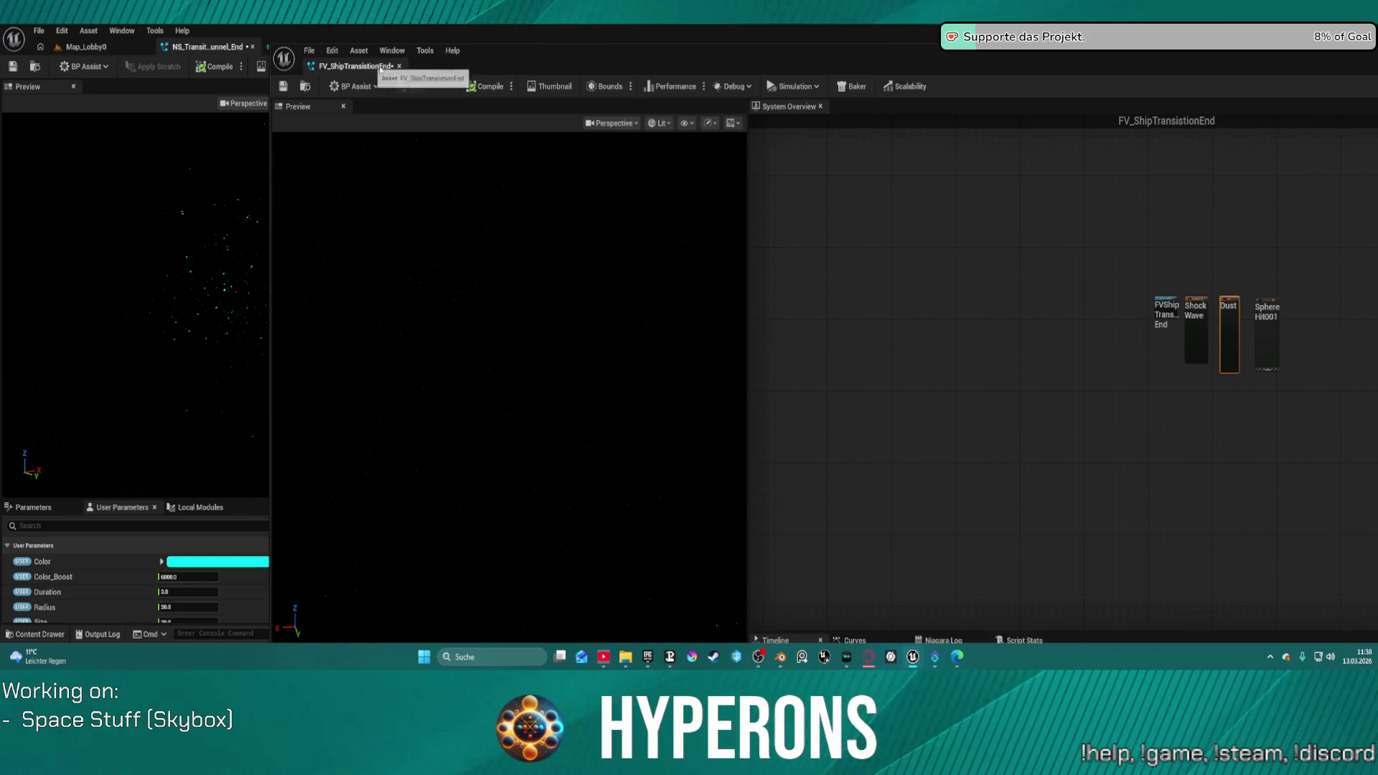
# Step: Close the floating effect window, return to Map_Lobby0, then switch back to Blender
pyautogui.middleClick(377, 64)
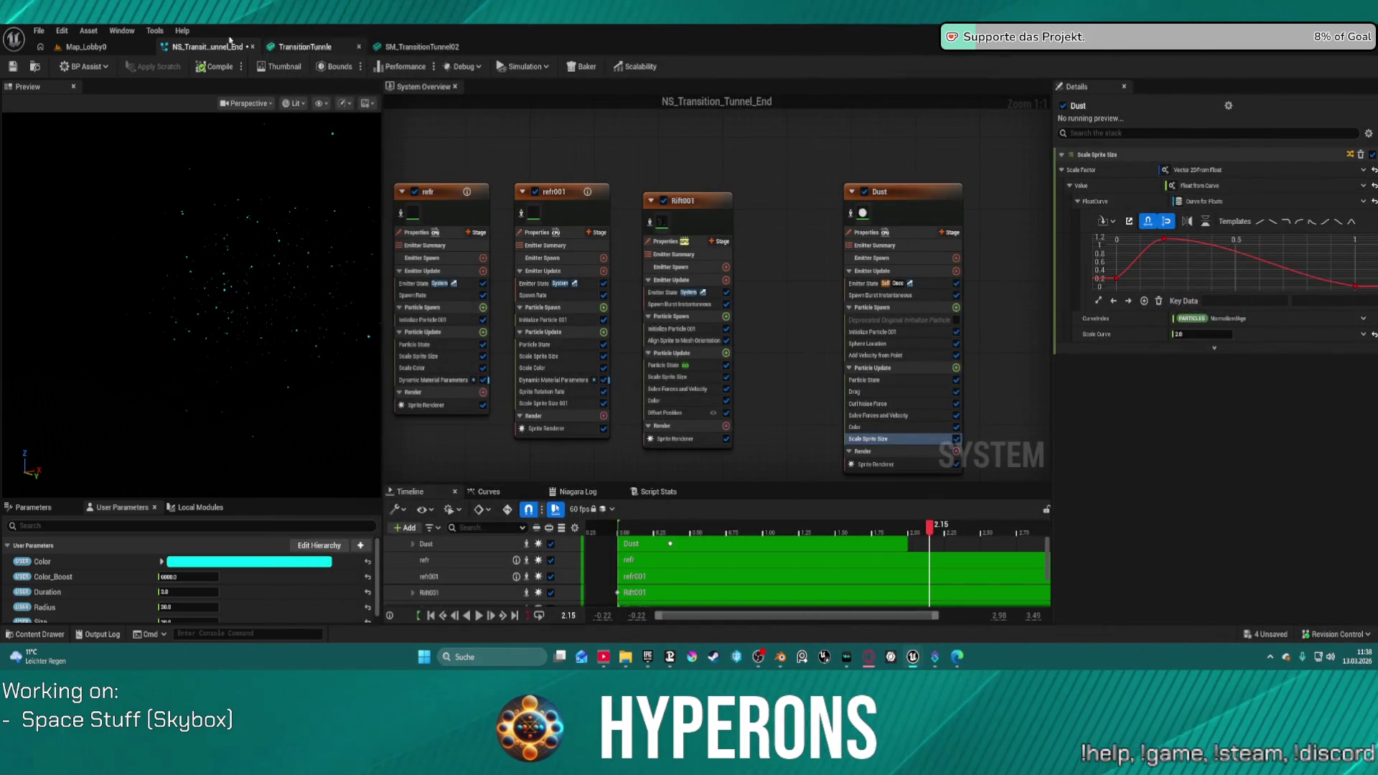
pyautogui.click(93, 49)
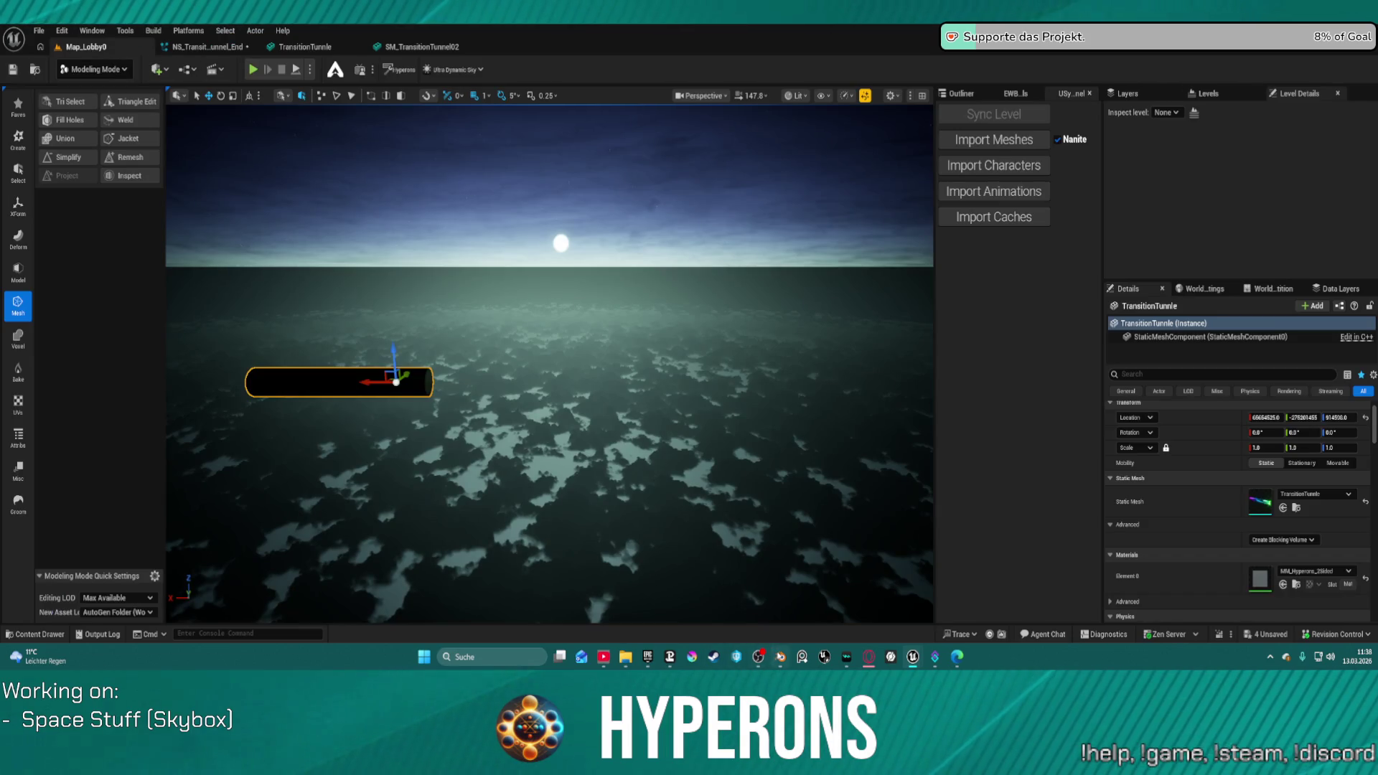
pyautogui.click(780, 657)
pyautogui.scroll(3, 689, 402)
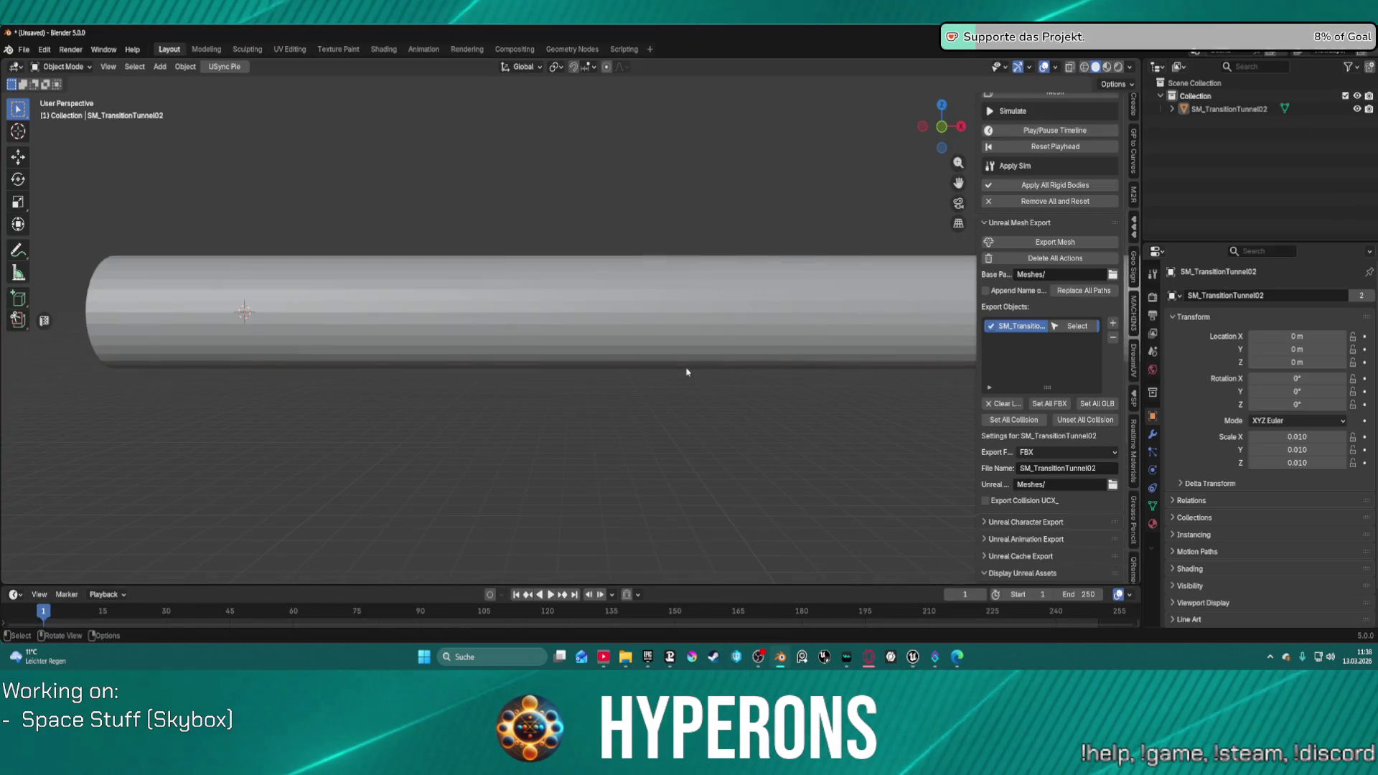
# Step: Orbit around the tunnel and put it into Edit Mode via the mode pie menu
pyautogui.rightClick(687, 372)
pyautogui.moveTo(544, 387)
pyautogui.mouseDown()
pyautogui.moveTo(547, 357)
pyautogui.moveTo(714, 399)
pyautogui.moveTo(604, 409)
pyautogui.mouseUp()
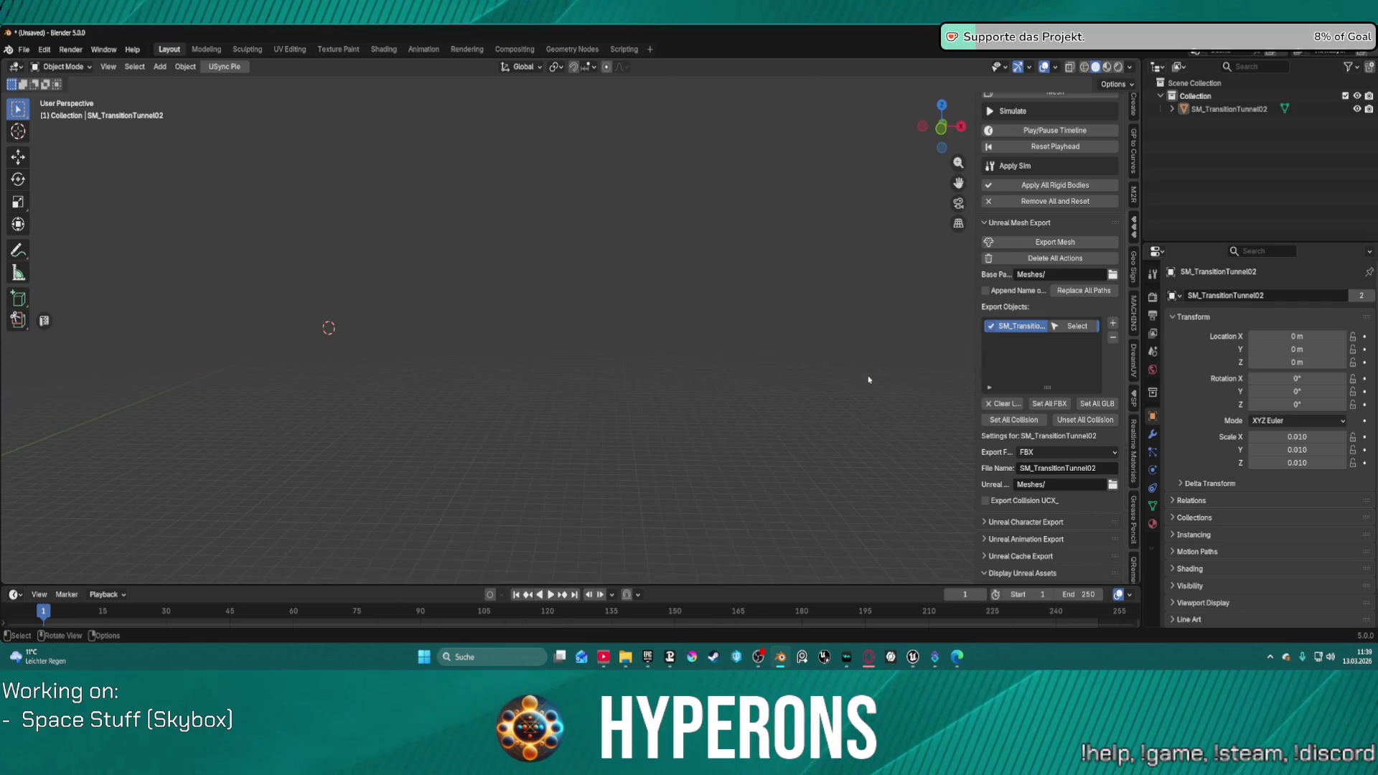
pyautogui.hotkey('ctrl', 'Tab')
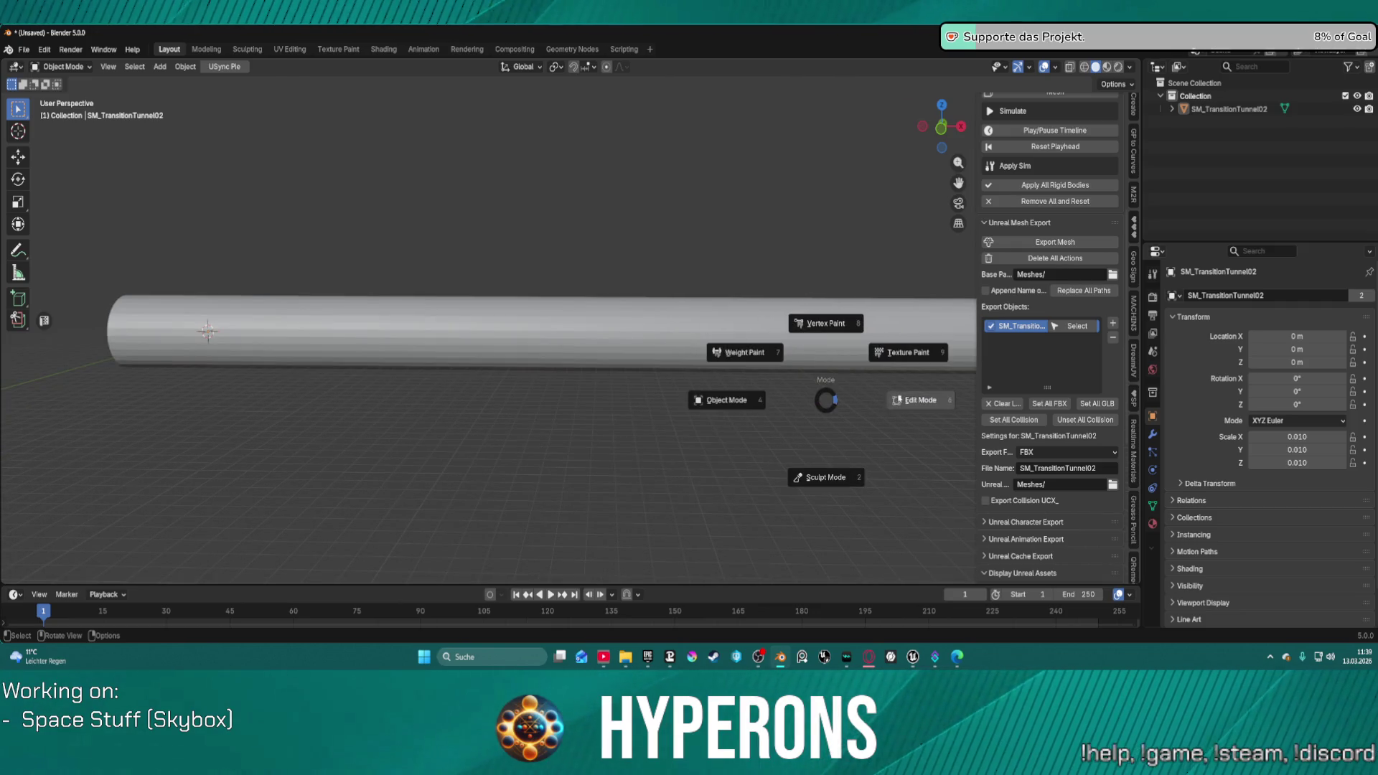
pyautogui.click(894, 394)
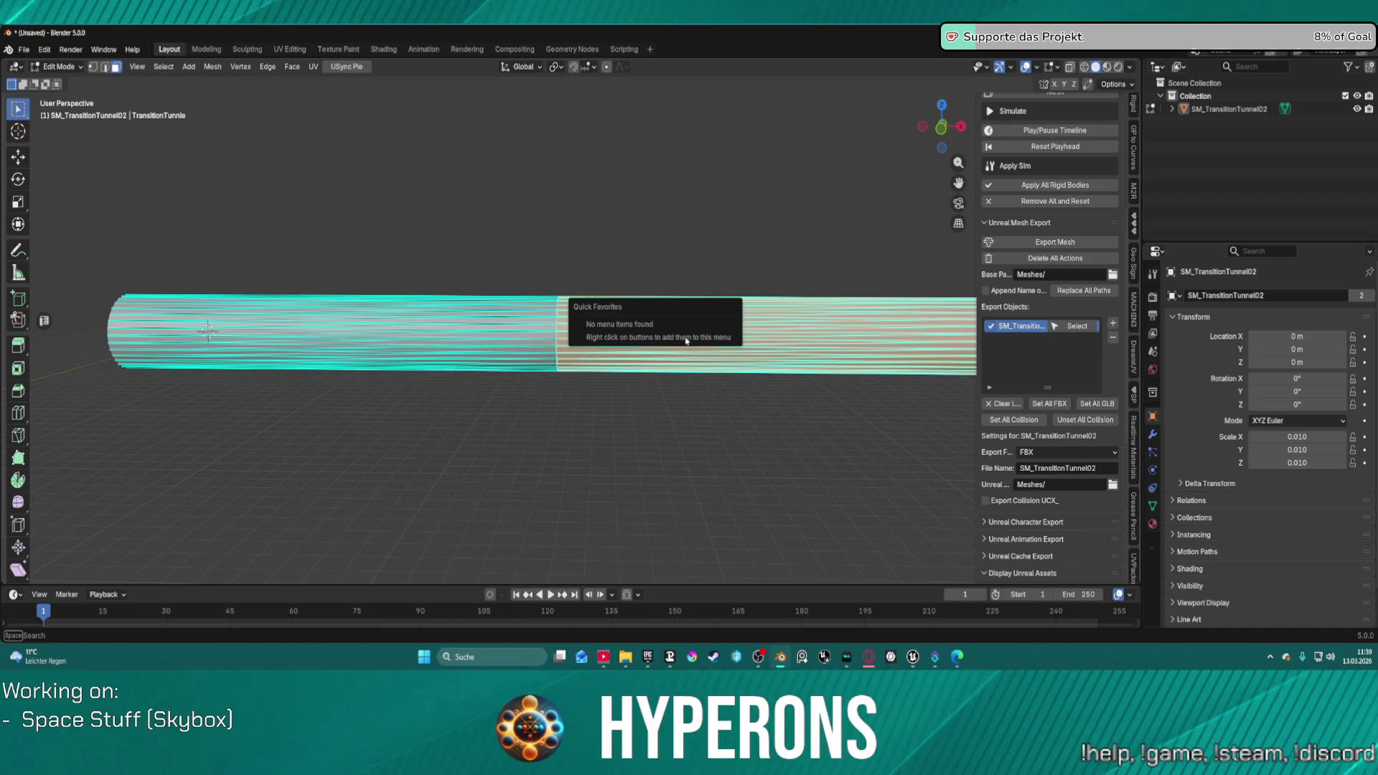
# Step: Show the tunnel's UV layout in UV Editing and expand Zen UV's Unwrap section
pyautogui.click(290, 49)
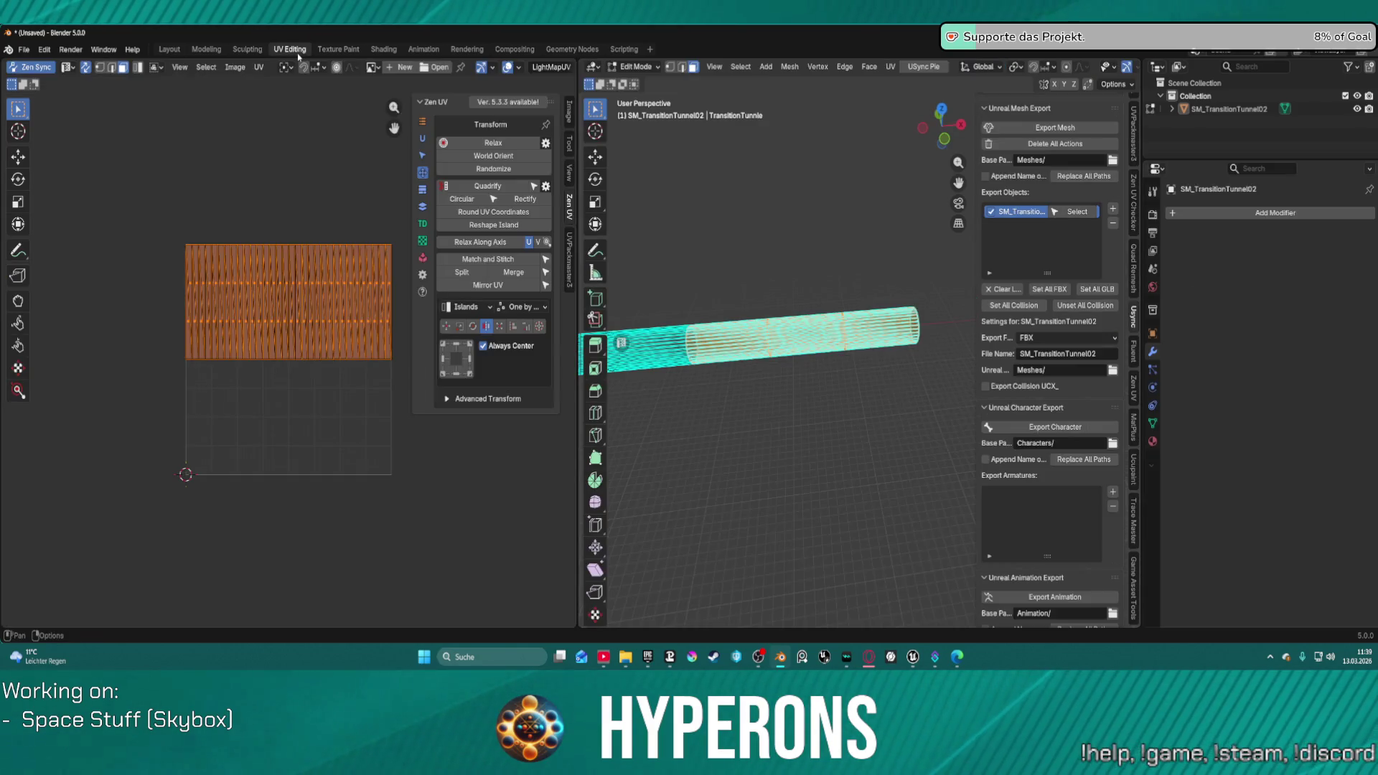
pyautogui.scroll(2, 377, 321)
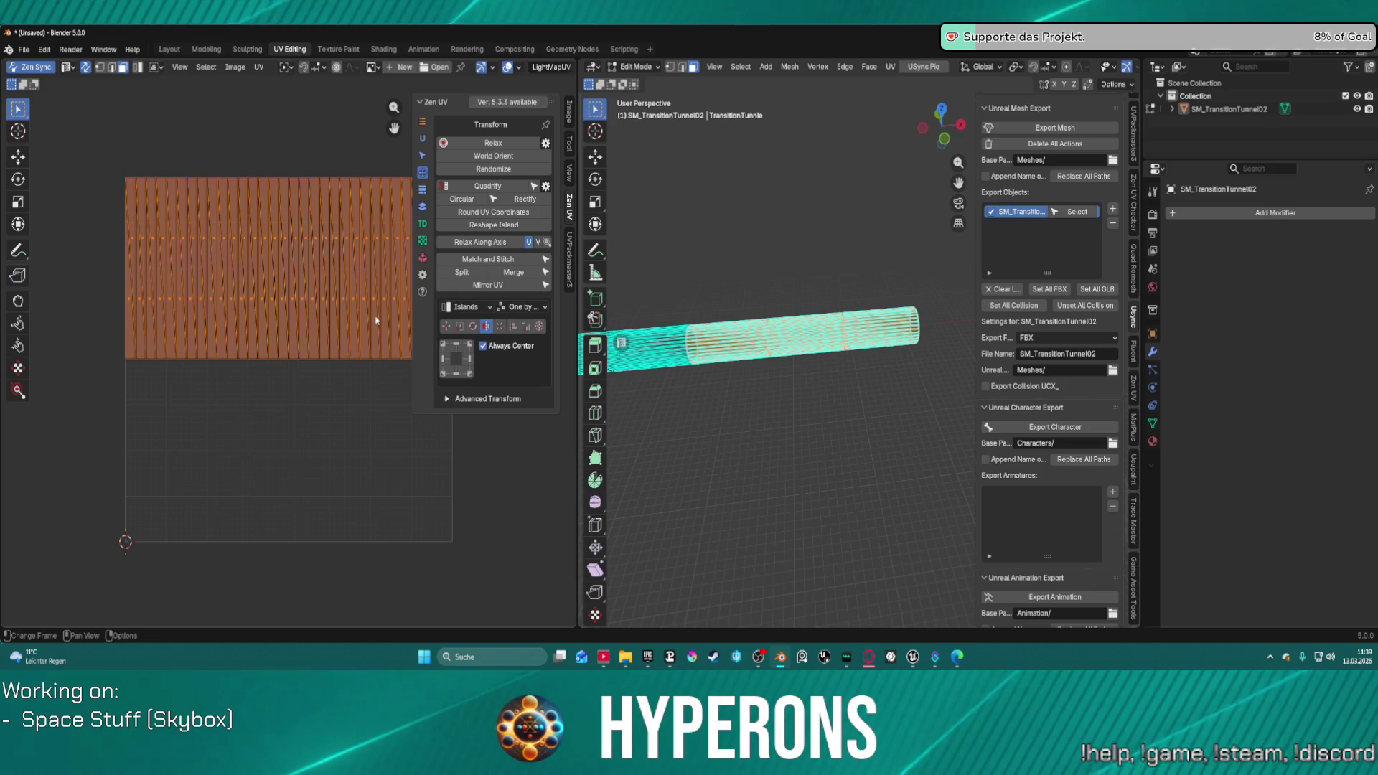
pyautogui.scroll(-1, 634, 345)
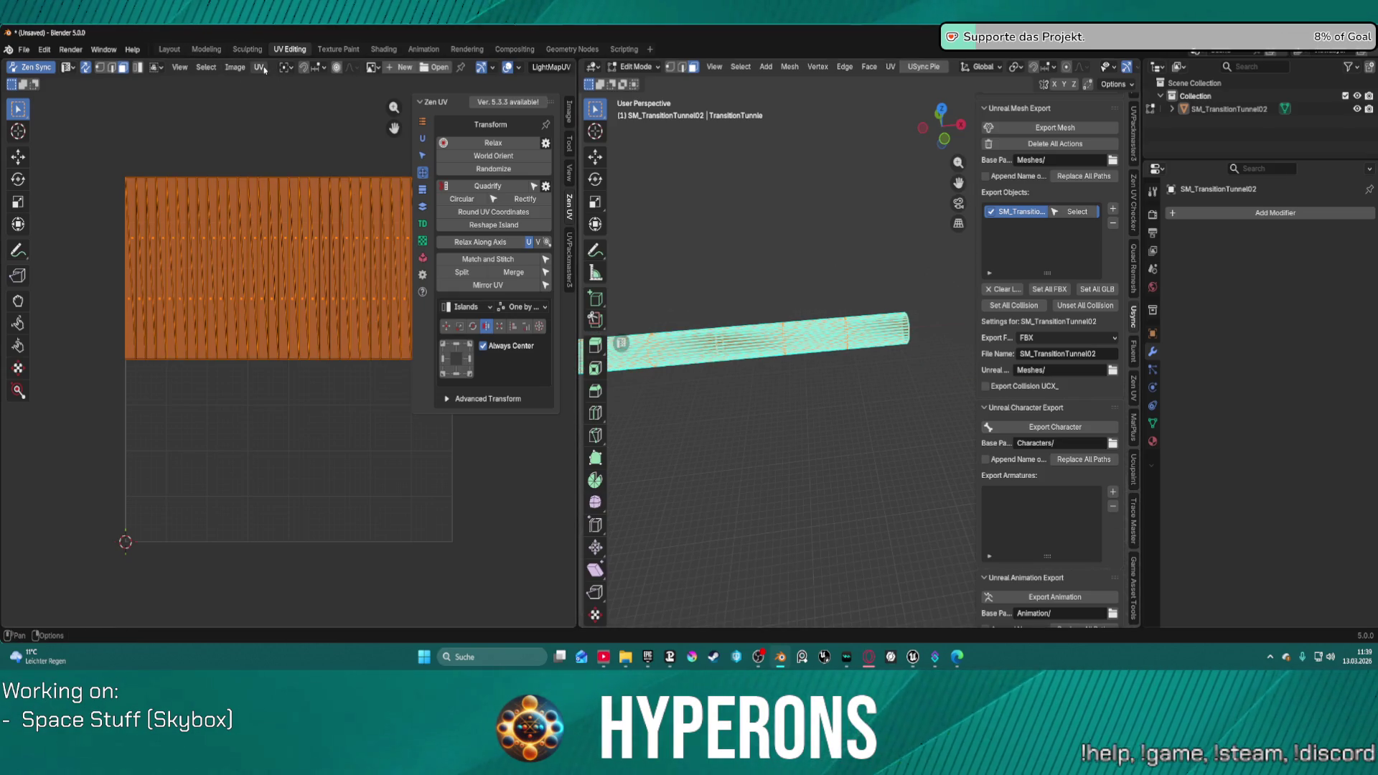
pyautogui.click(423, 139)
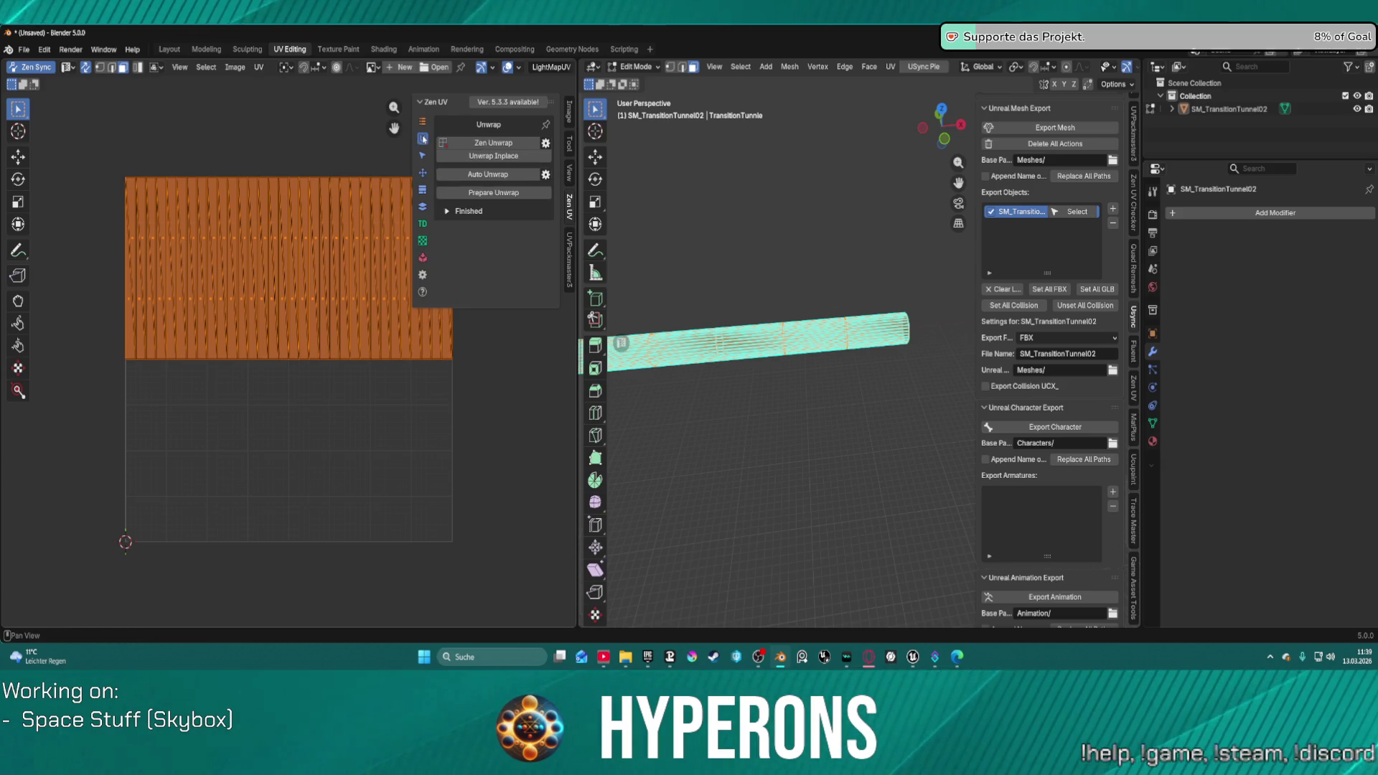
# Step: Unwrap the tunnel's UVs with Zen Unwrap, Unwrap Inplace, and finally Auto Unwrap
pyautogui.click(505, 144)
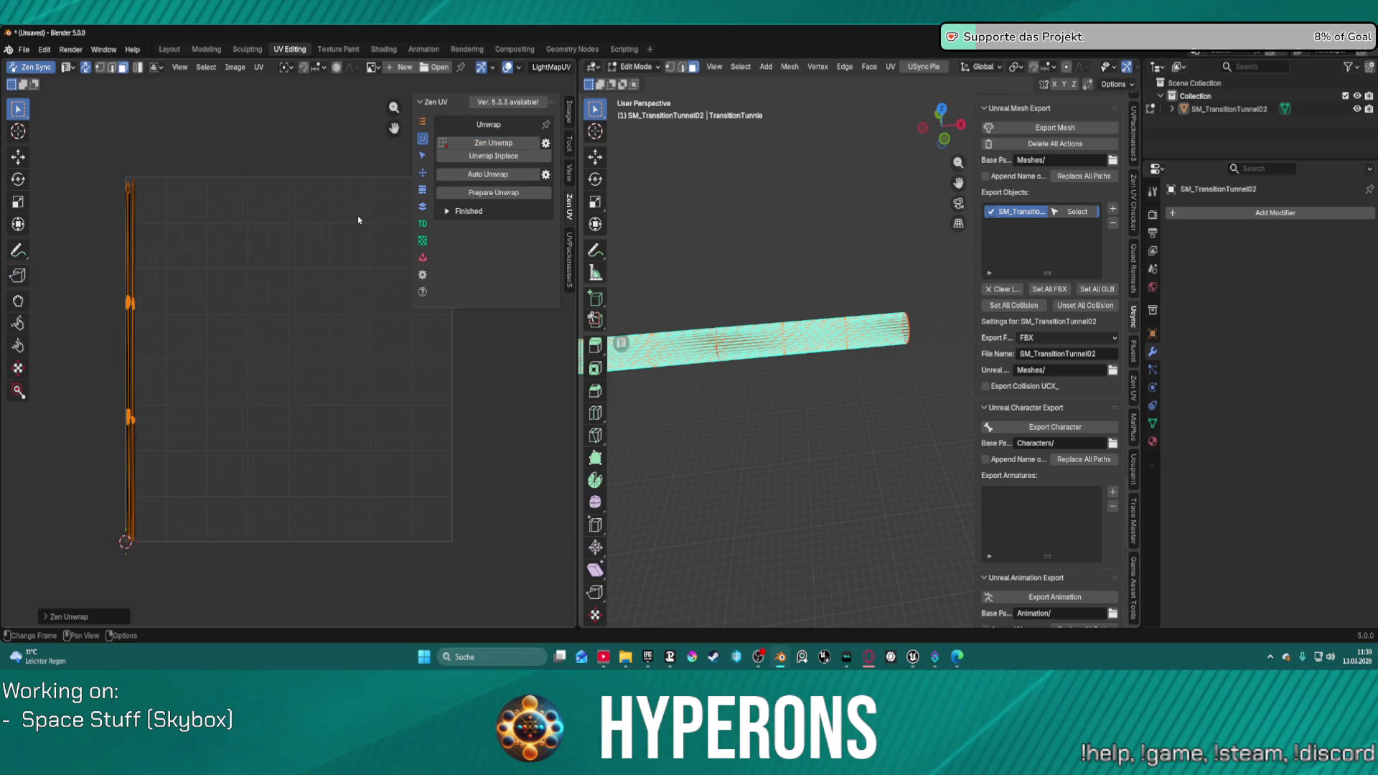
pyautogui.click(493, 155)
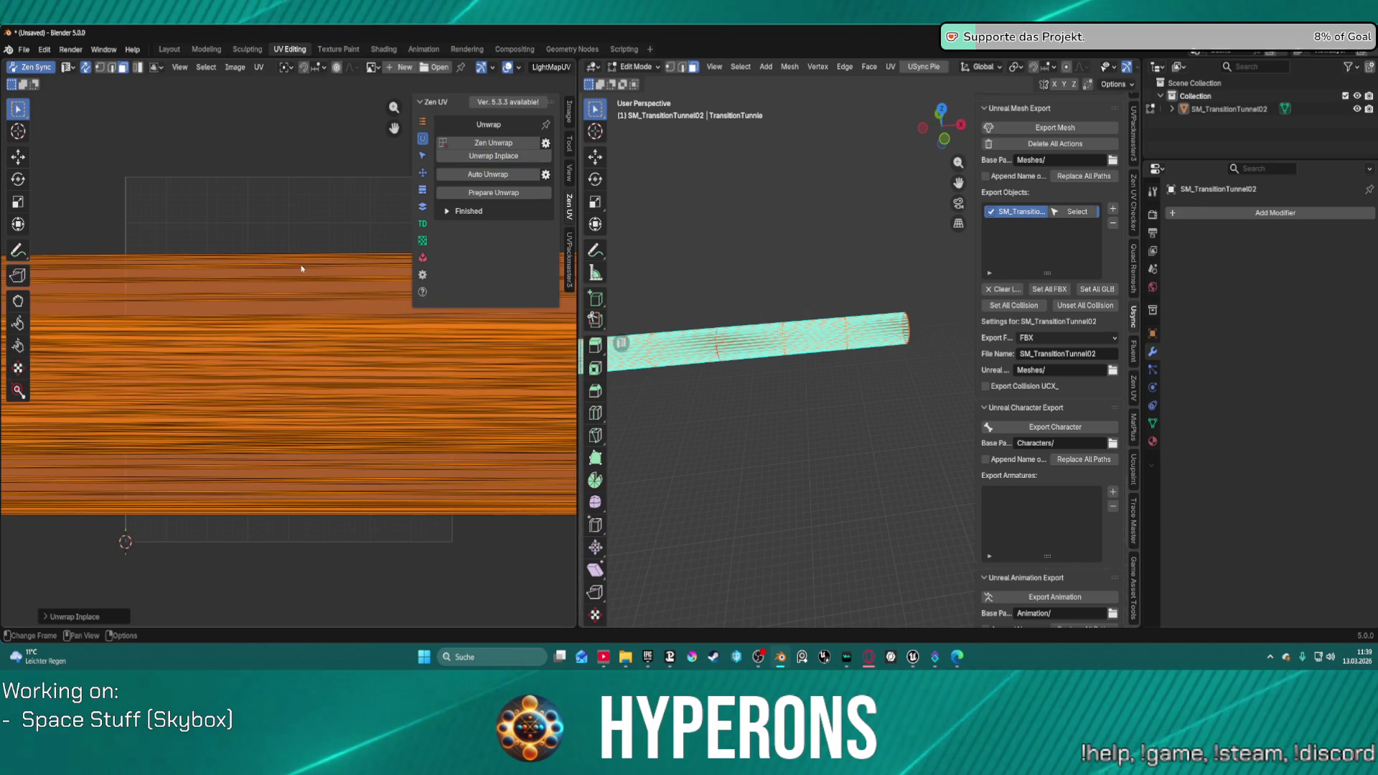
pyautogui.scroll(-3, 303, 274)
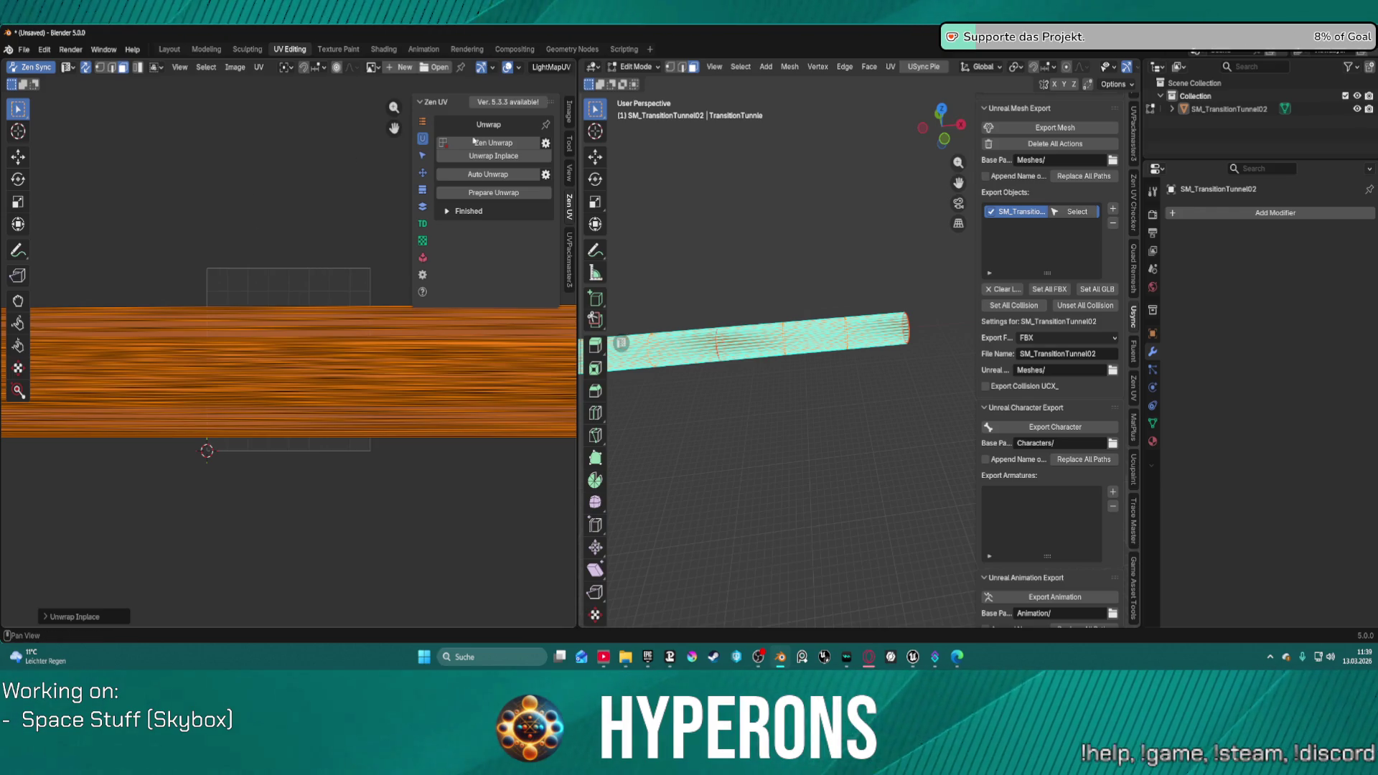
pyautogui.click(494, 174)
pyautogui.scroll(4, 281, 348)
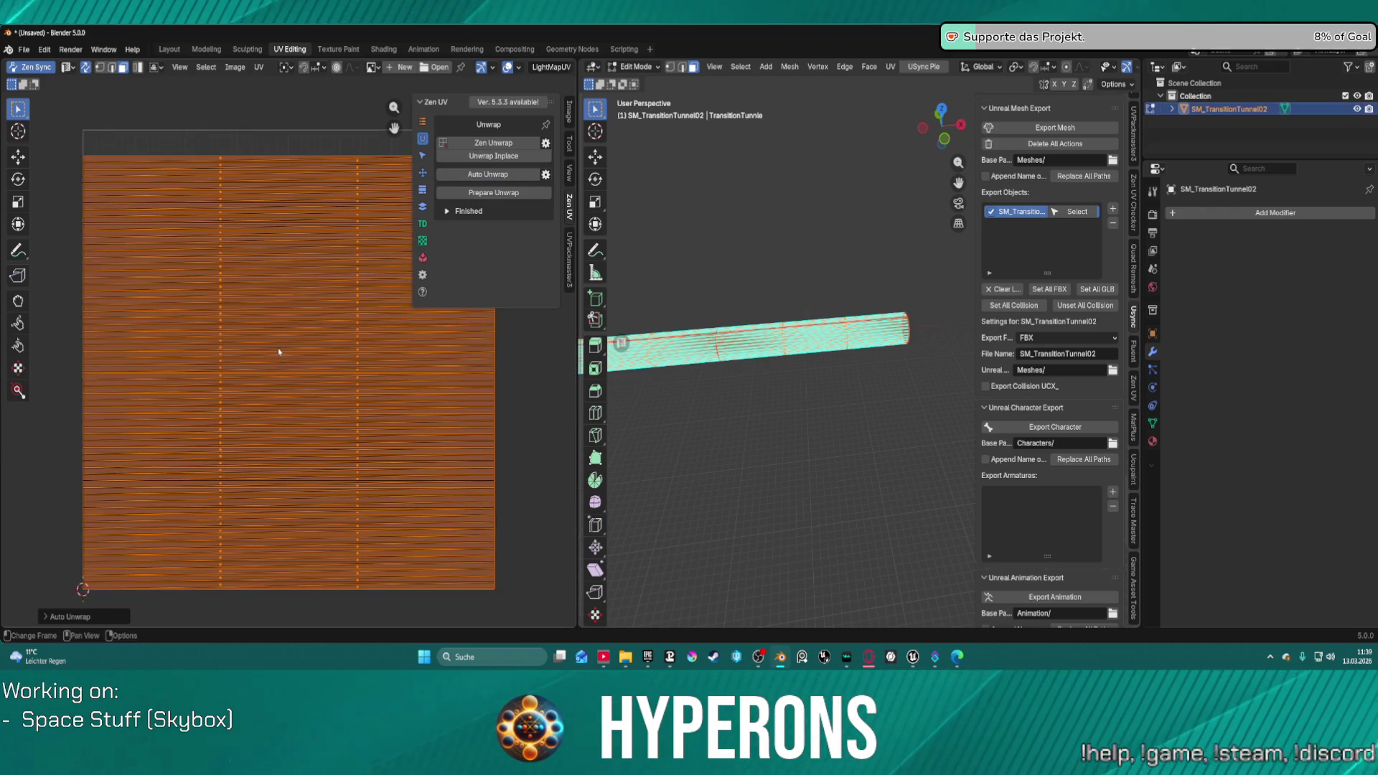
pyautogui.scroll(-4, 280, 346)
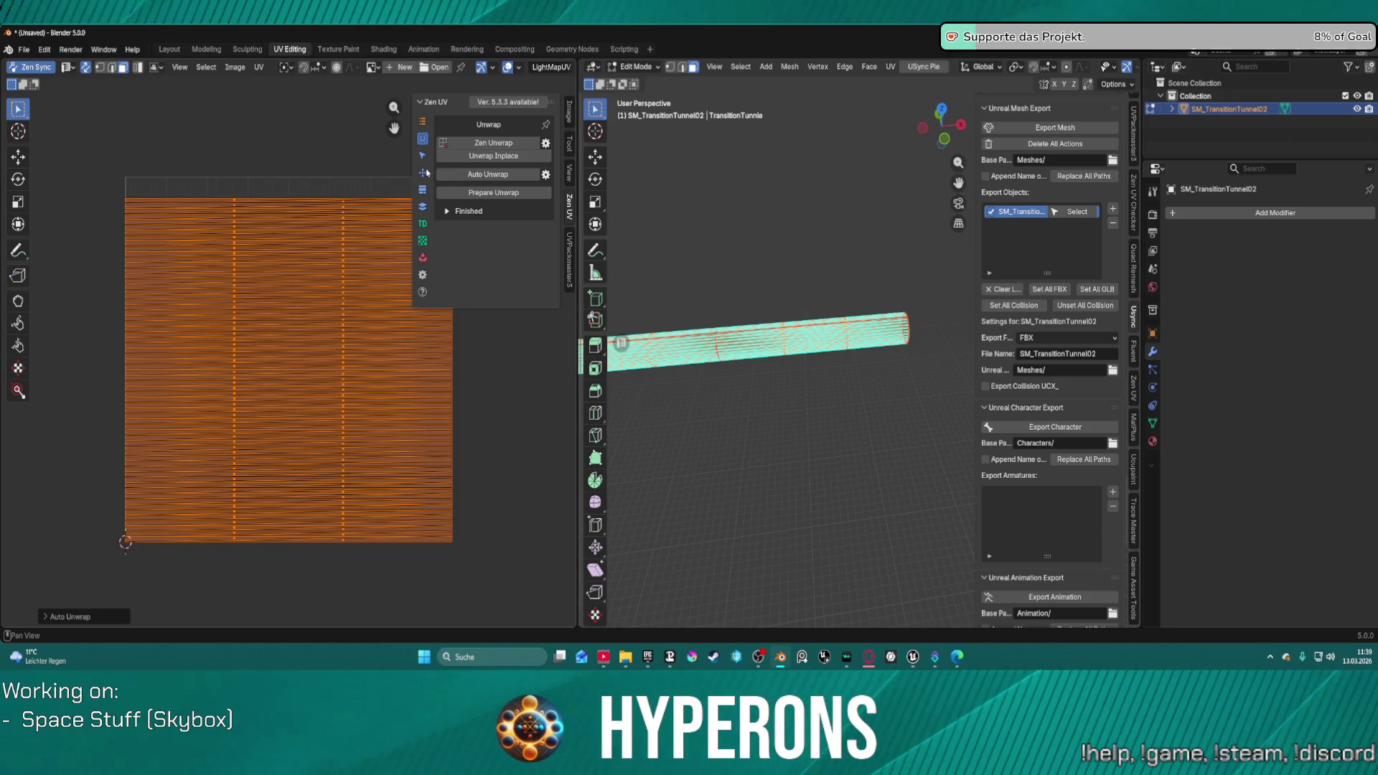
# Step: Pack the UV islands to fill the square, then World Orient them
pyautogui.click(424, 259)
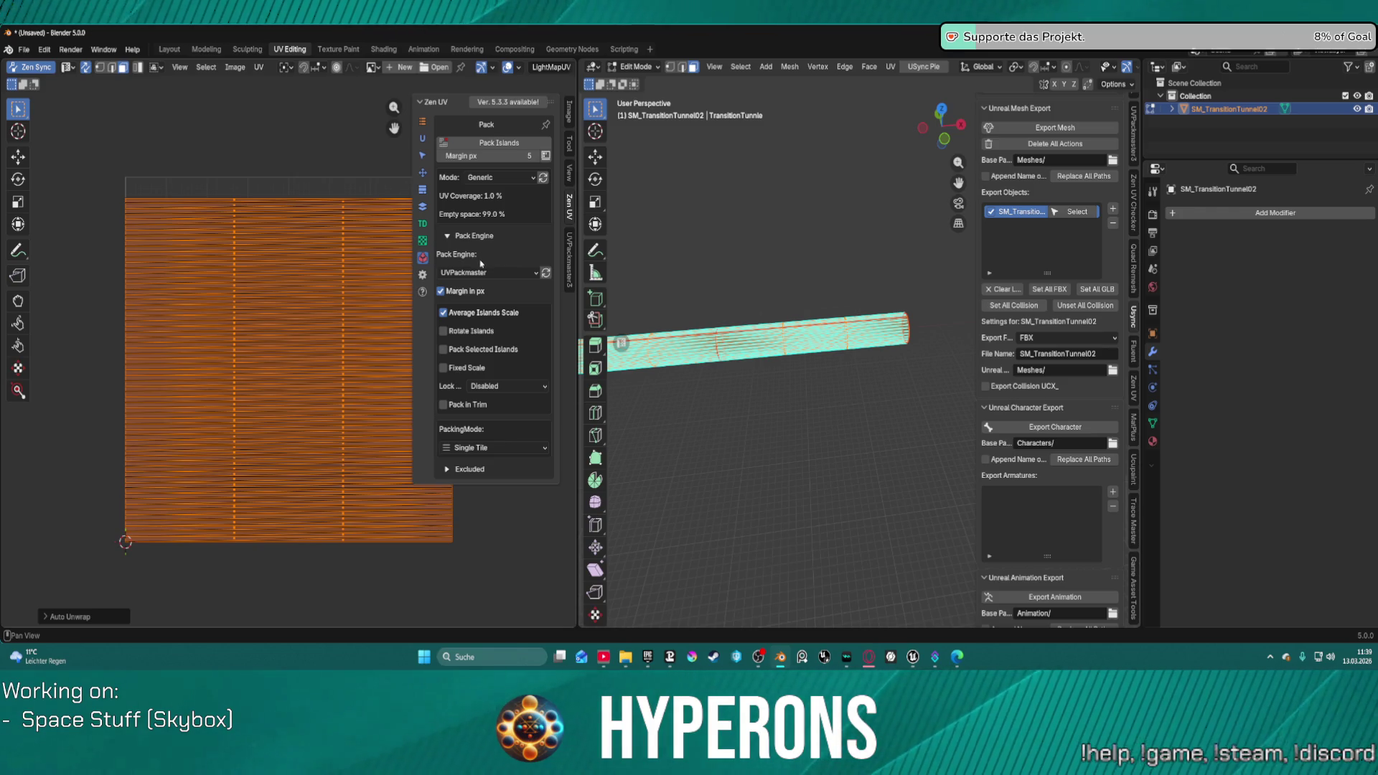
pyautogui.click(486, 143)
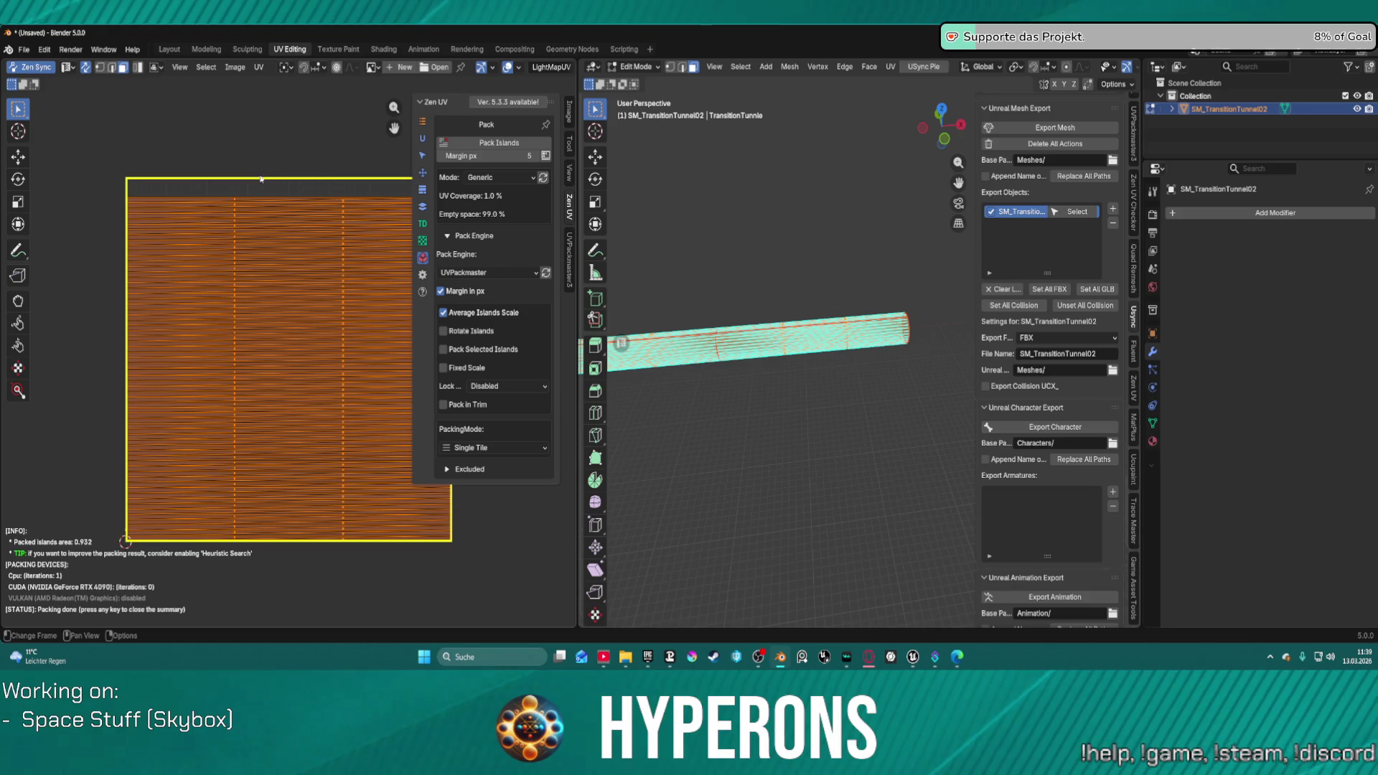
pyautogui.click(422, 173)
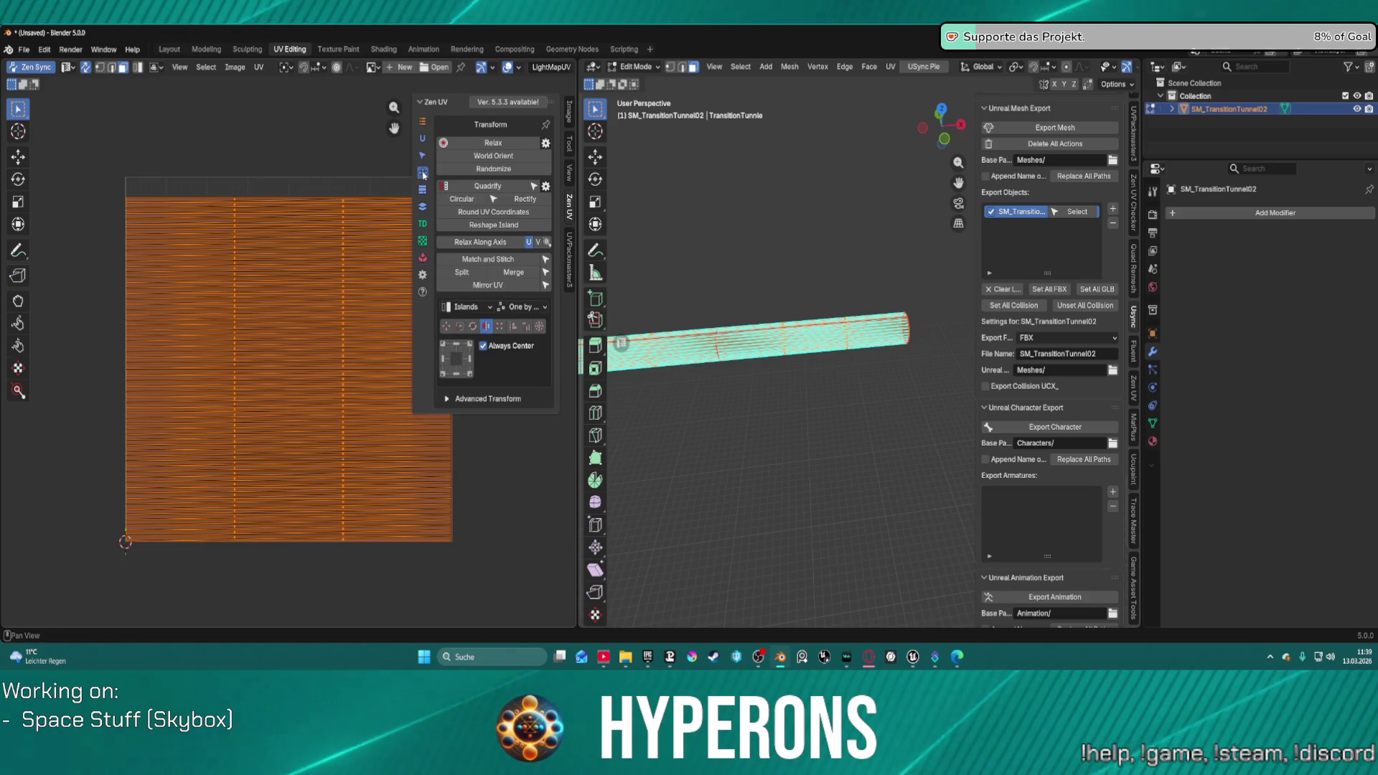
pyautogui.click(496, 156)
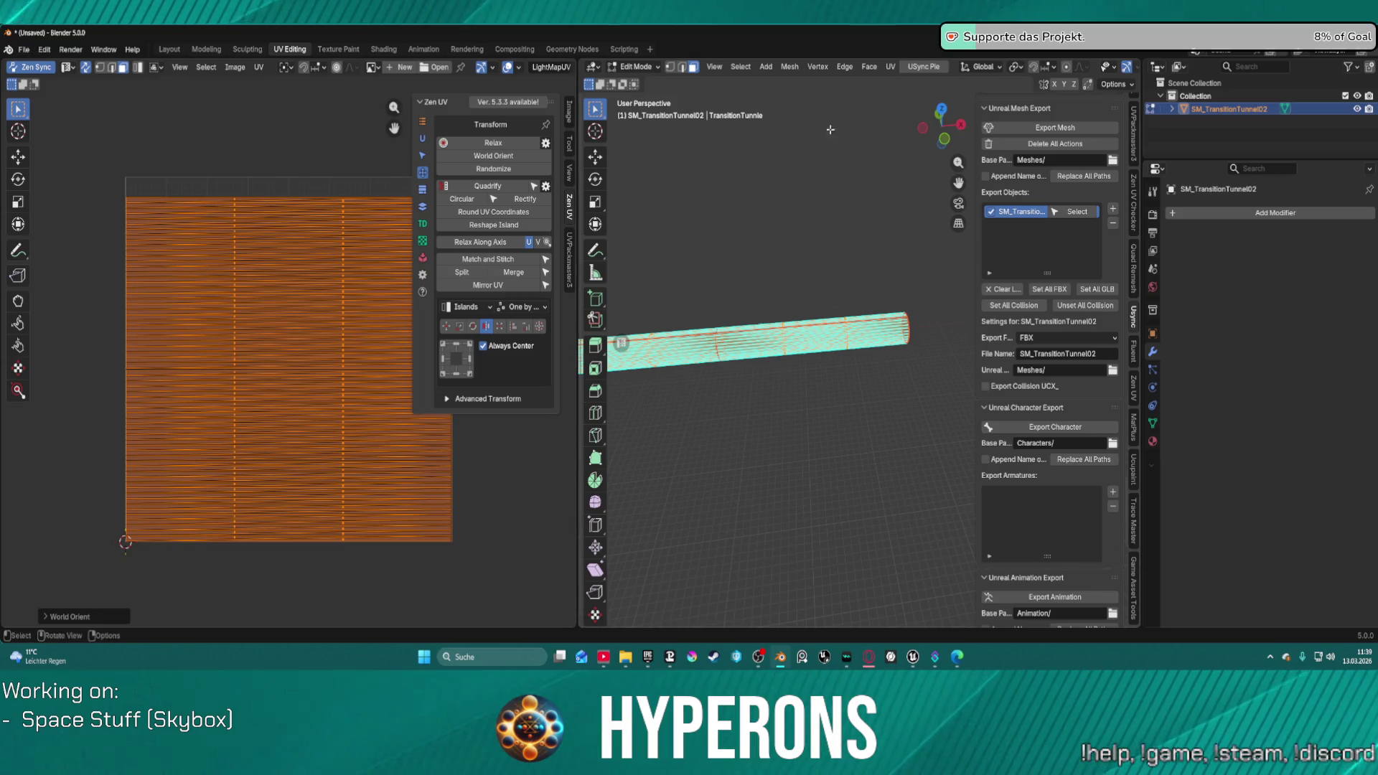
# Step: Export SM_TransitionTunnel02 with the repacked UVs from Layout and bring Unreal Editor forward
pyautogui.click(170, 50)
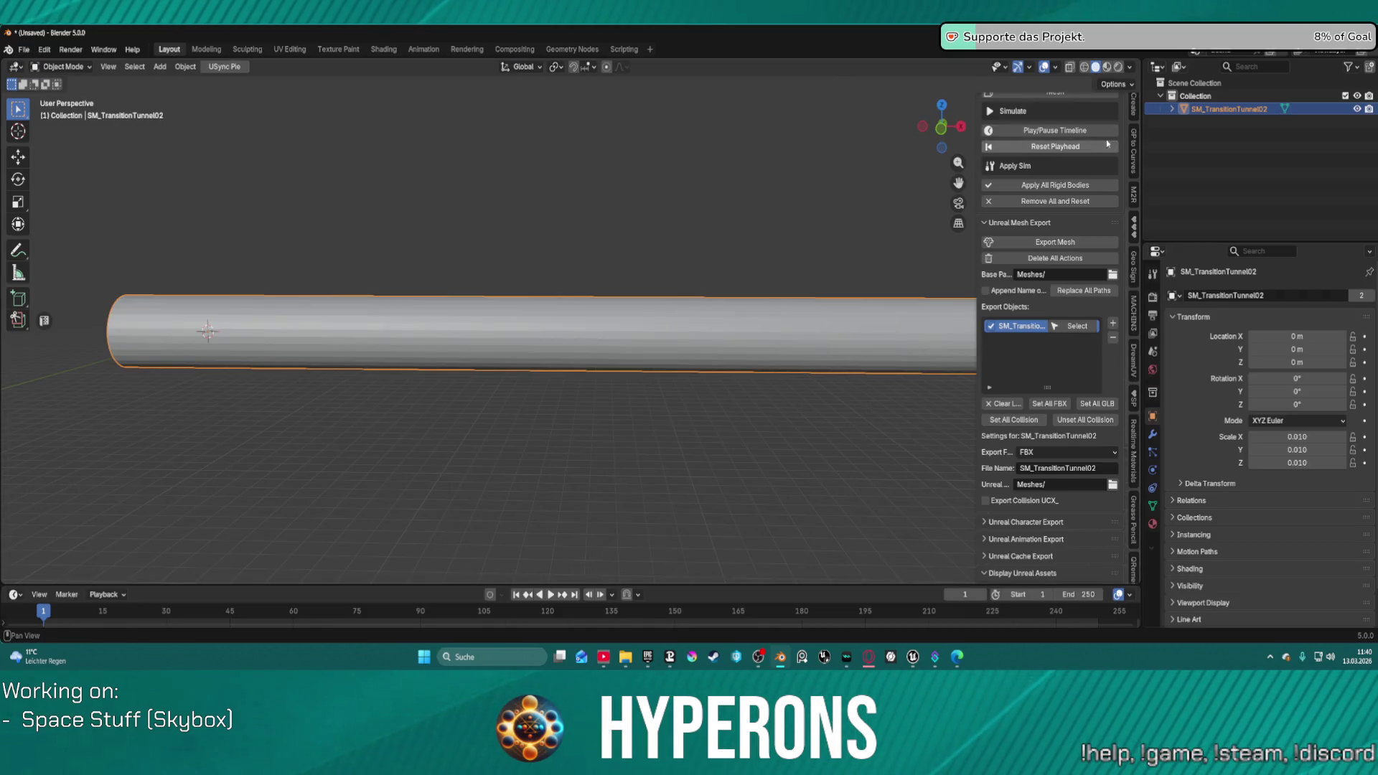
pyautogui.click(1063, 243)
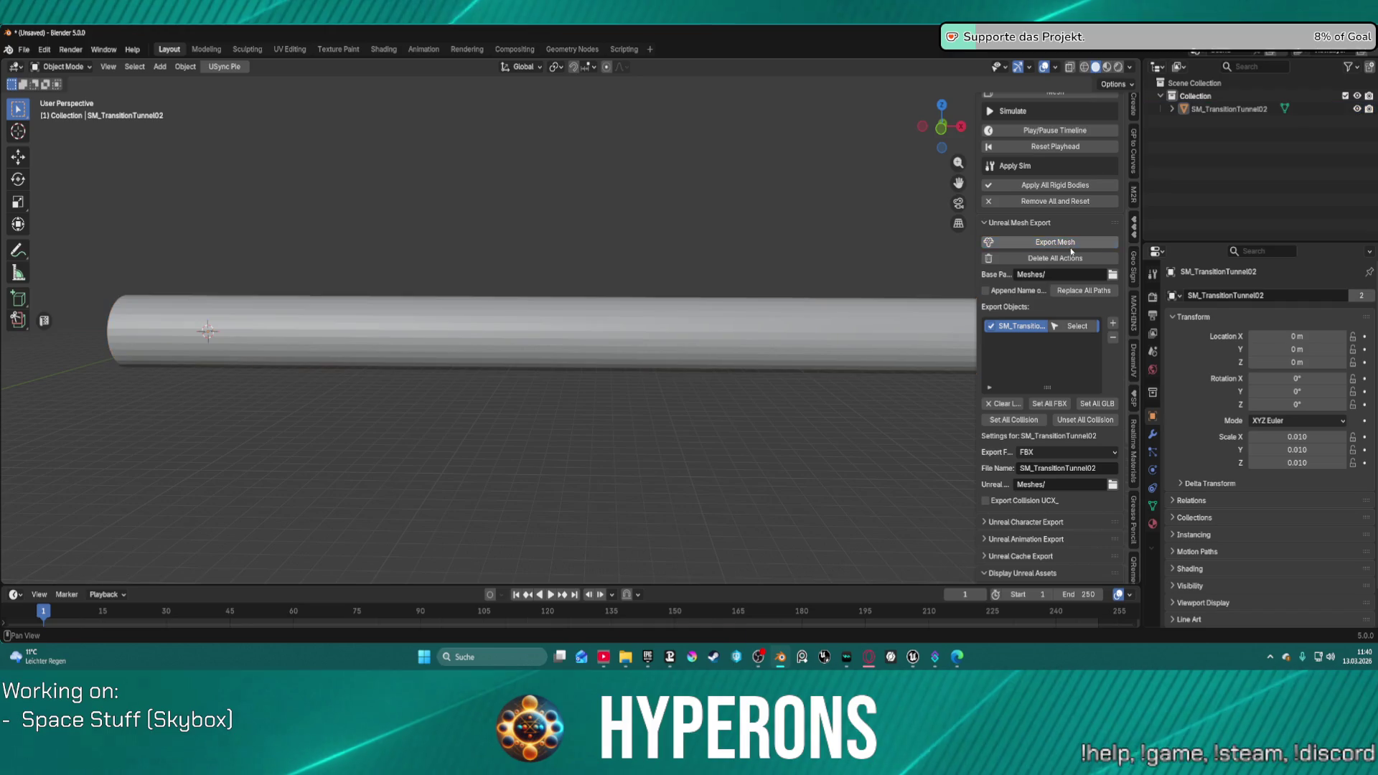
pyautogui.moveTo(957, 659)
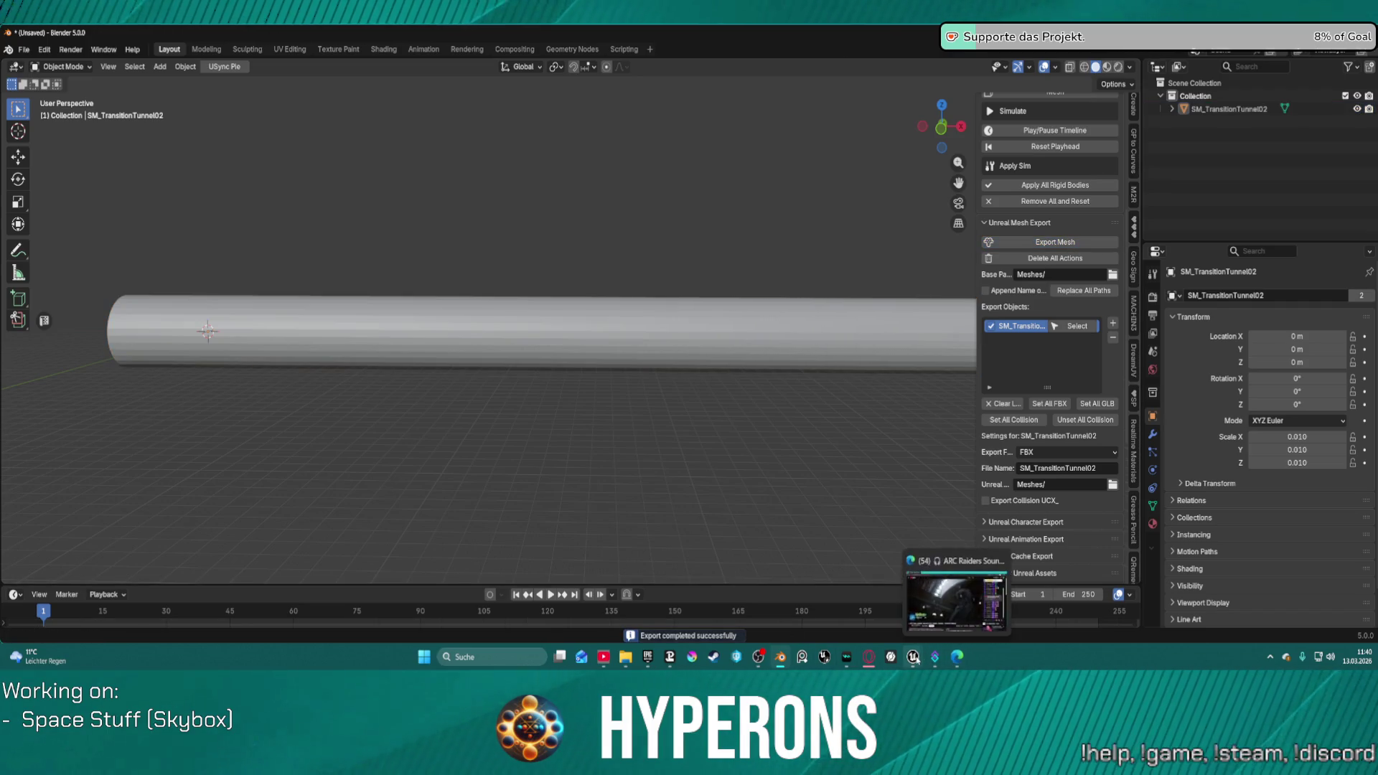
pyautogui.click(843, 582)
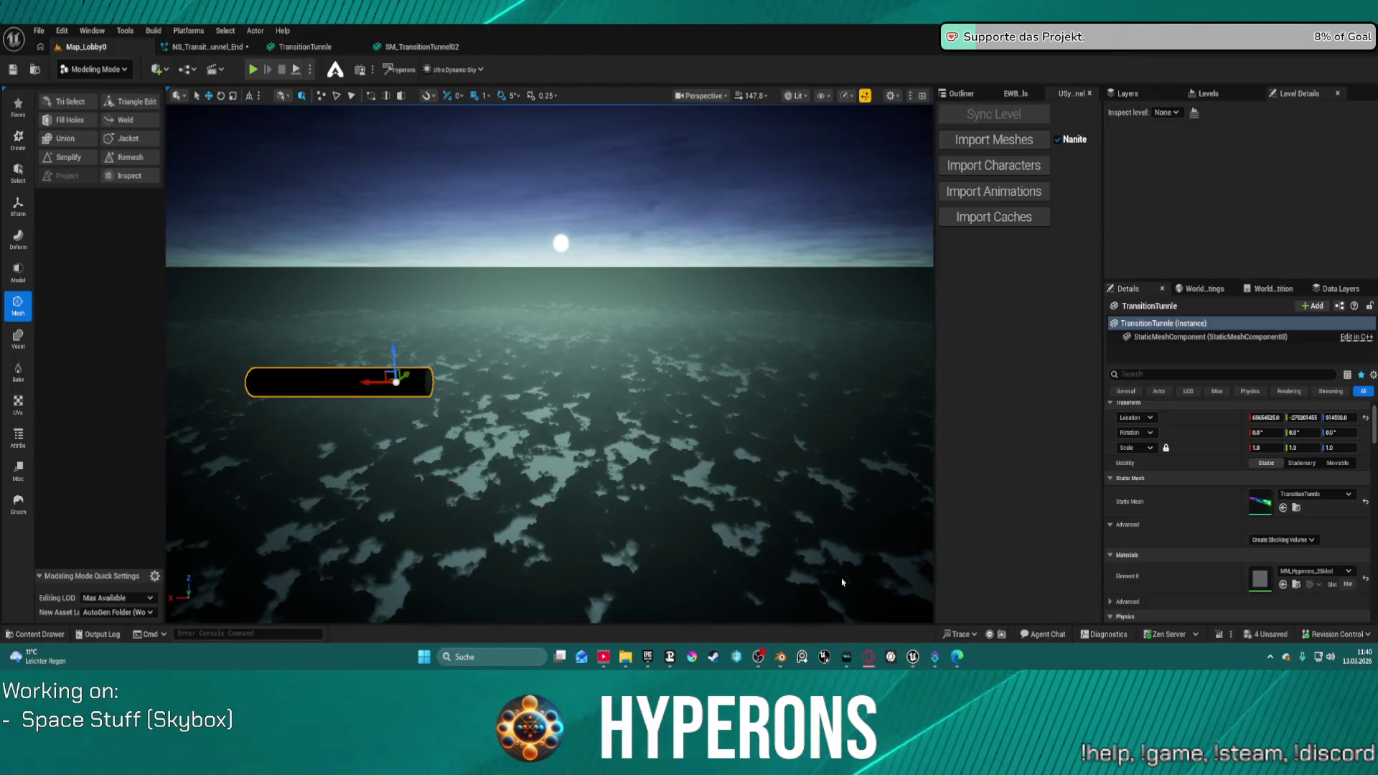
# Step: Import the re-exported tunnel, inspect it framed in its editor, and open MM_HyperDrive03
pyautogui.click(993, 140)
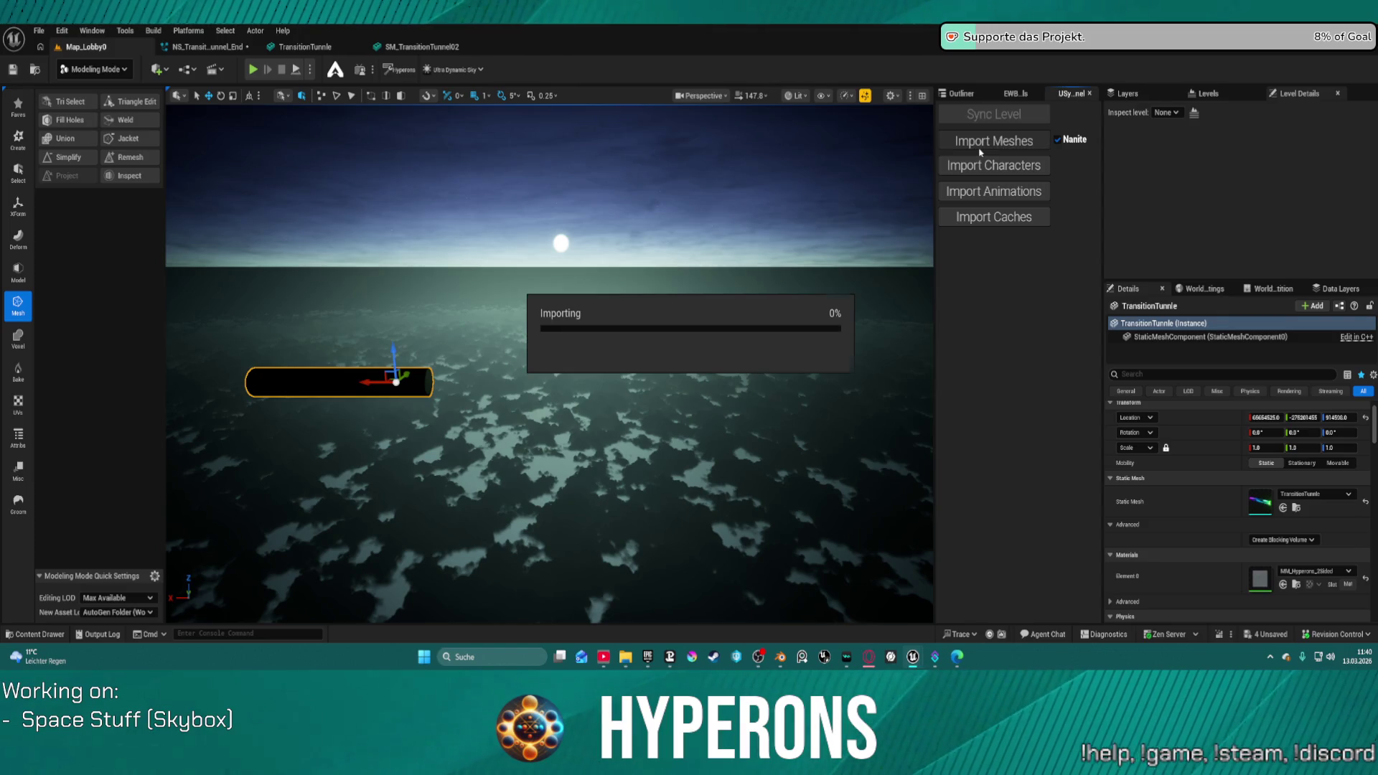
pyautogui.click(416, 45)
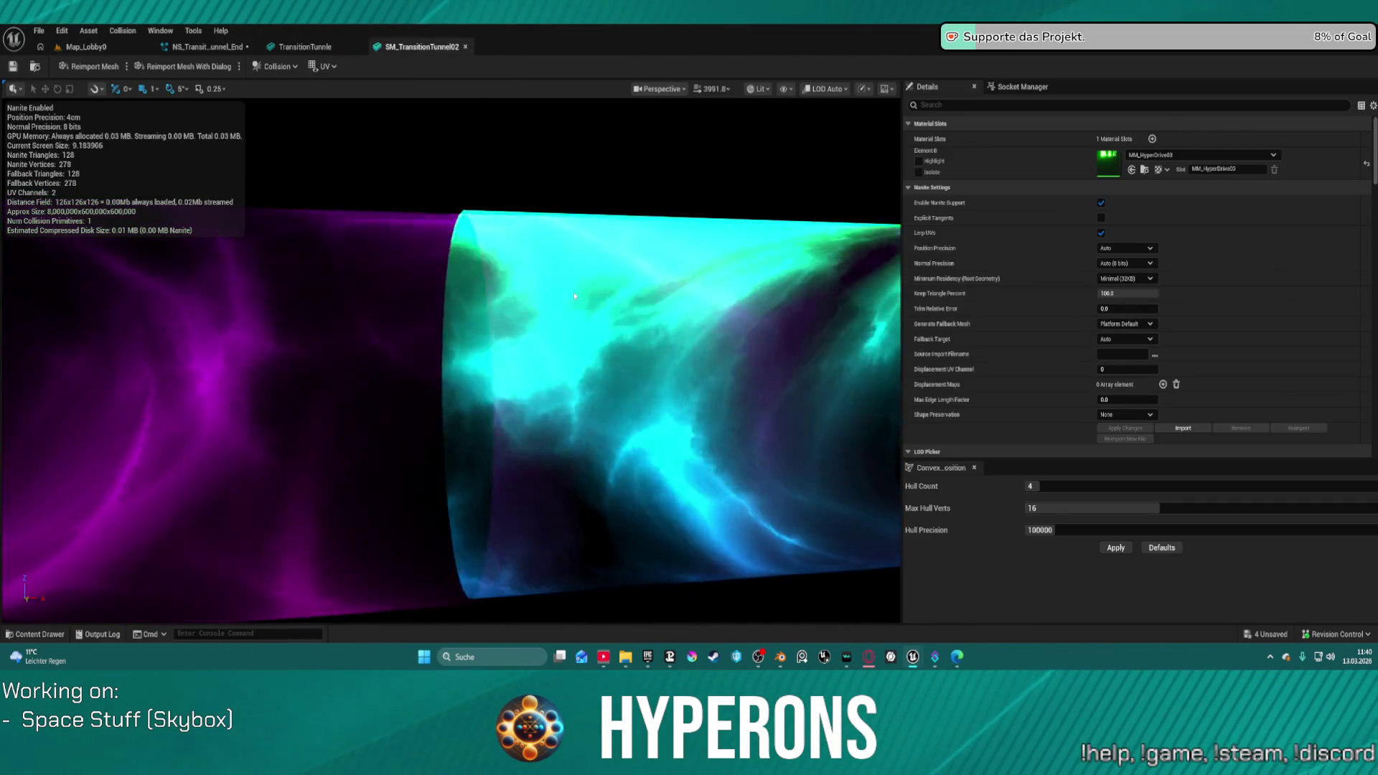
pyautogui.press('f')
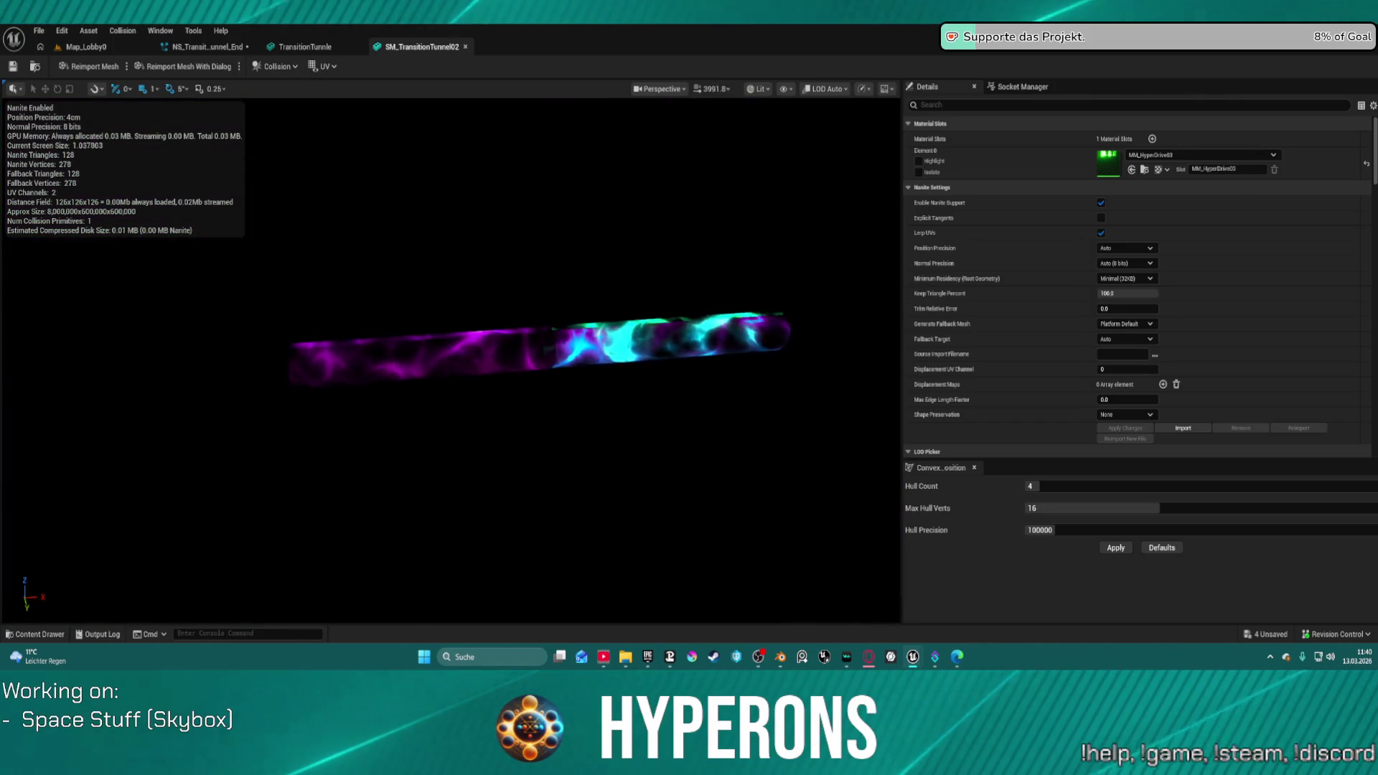
pyautogui.moveTo(452, 359)
pyautogui.mouseDown()
pyautogui.moveTo(374, 359)
pyautogui.moveTo(370, 336)
pyautogui.mouseUp()
pyautogui.moveTo(771, 181); pyautogui.dragTo(770, 181)
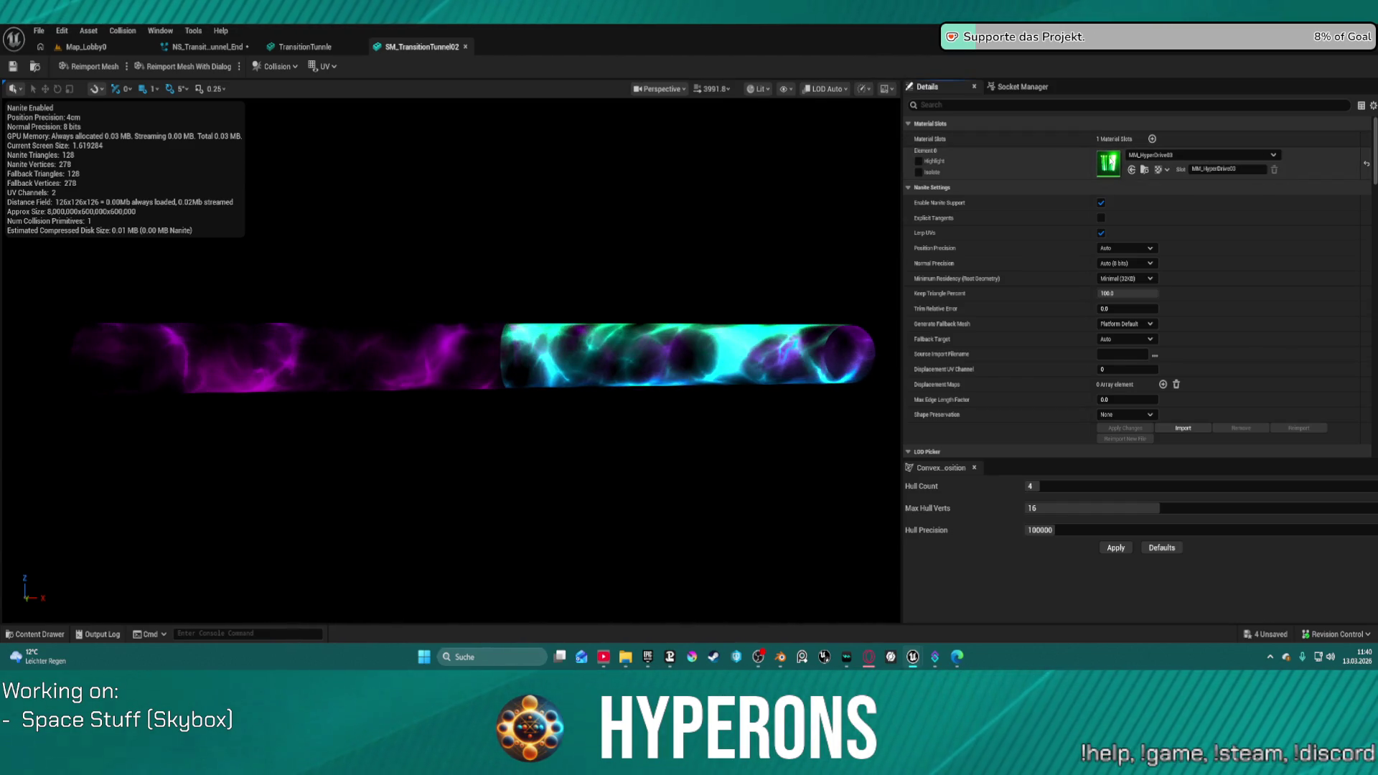
pyautogui.doubleClick(1108, 163)
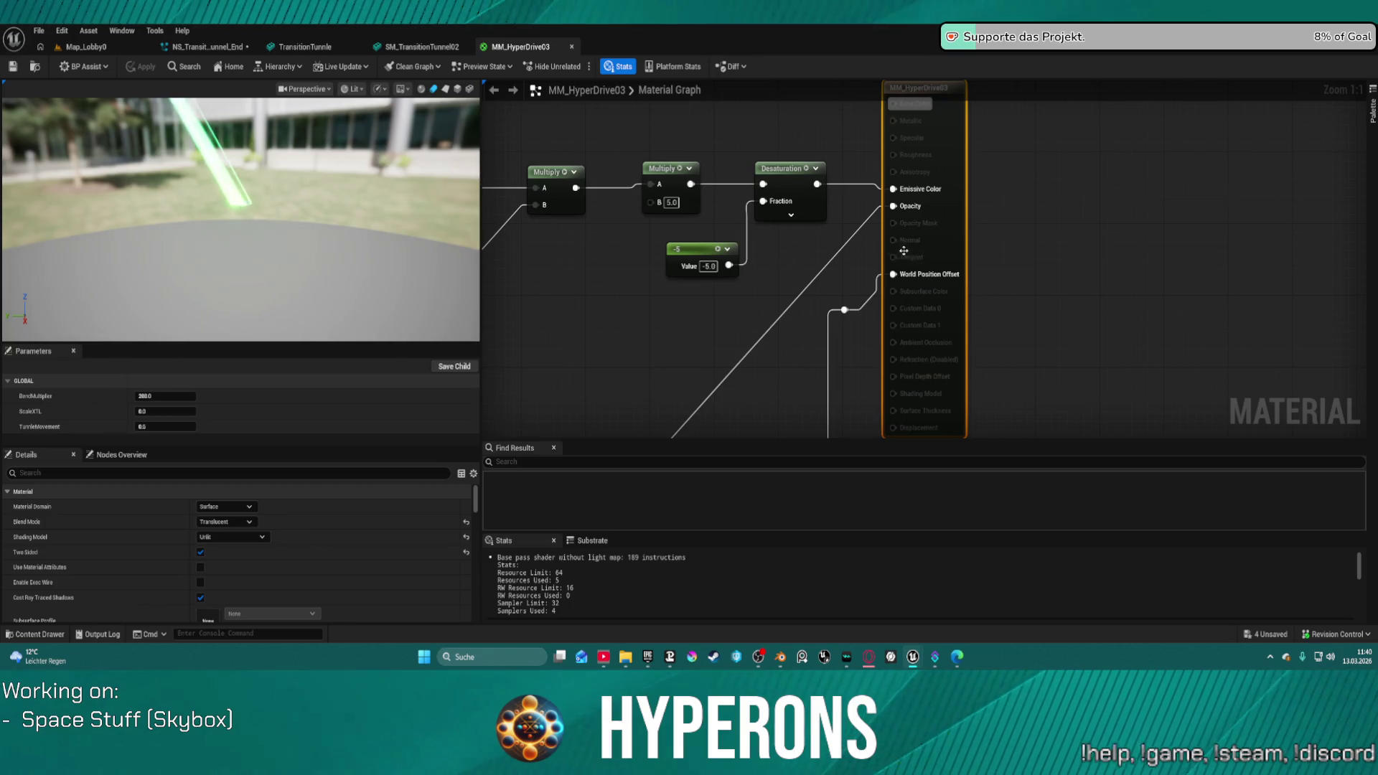
# Step: Disconnect World Position Offset in MM_HyperDrive03 and use SM_TransitionTunnel02 as the preview mesh
pyautogui.keyDown('alt'); pyautogui.click(871, 297); pyautogui.keyUp('alt')
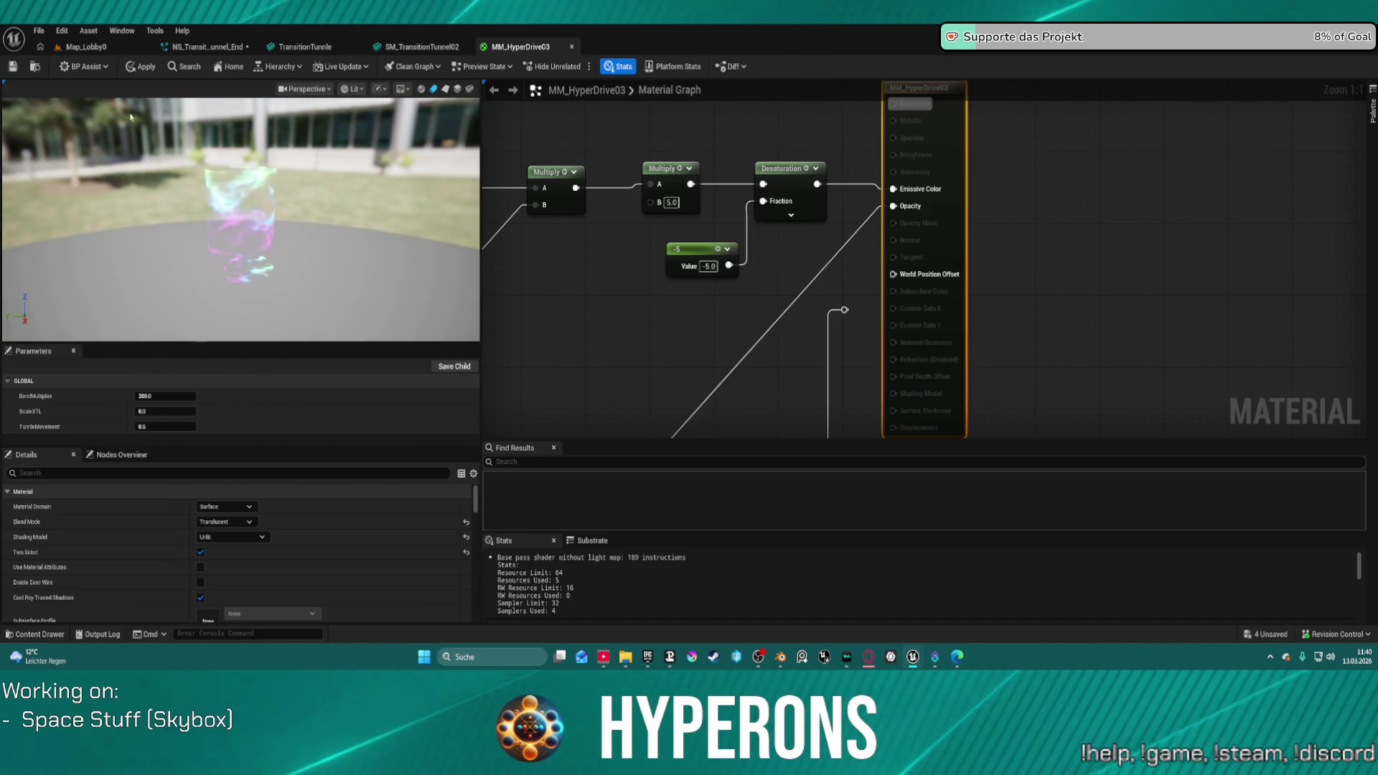
pyautogui.click(422, 47)
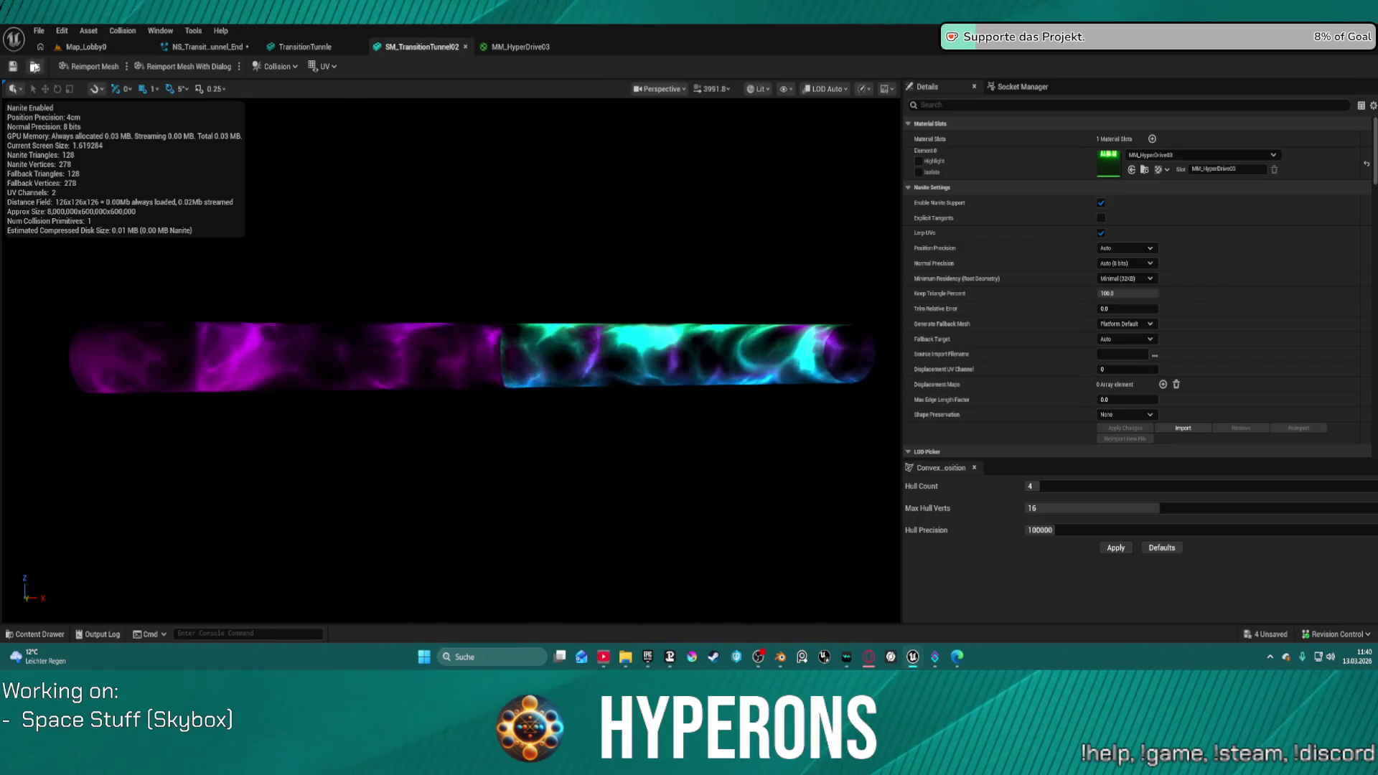
pyautogui.hotkey('ctrl', 'space')
pyautogui.click(474, 47)
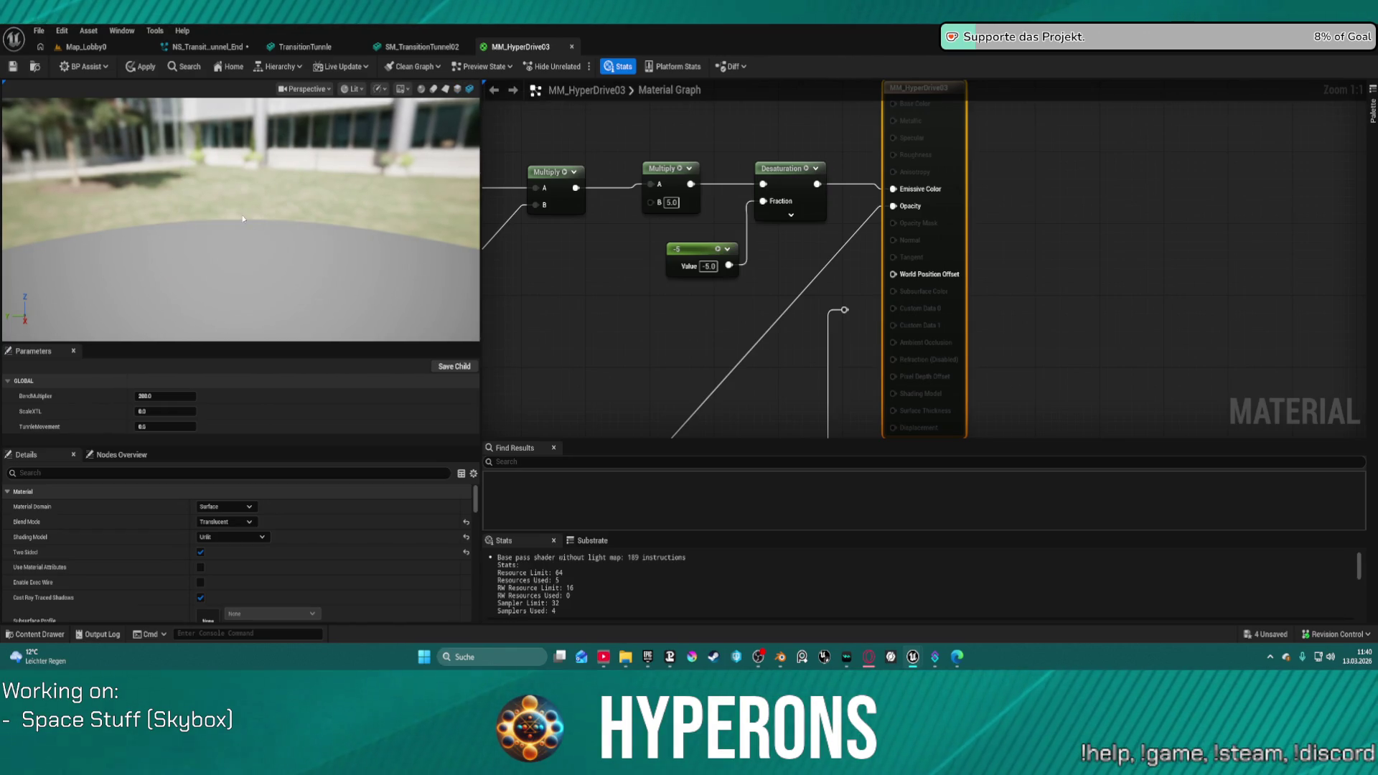
pyautogui.moveTo(248, 199)
pyautogui.mouseDown()
pyautogui.moveTo(247, 273)
pyautogui.moveTo(248, 194)
pyautogui.moveTo(247, 222)
pyautogui.mouseUp()
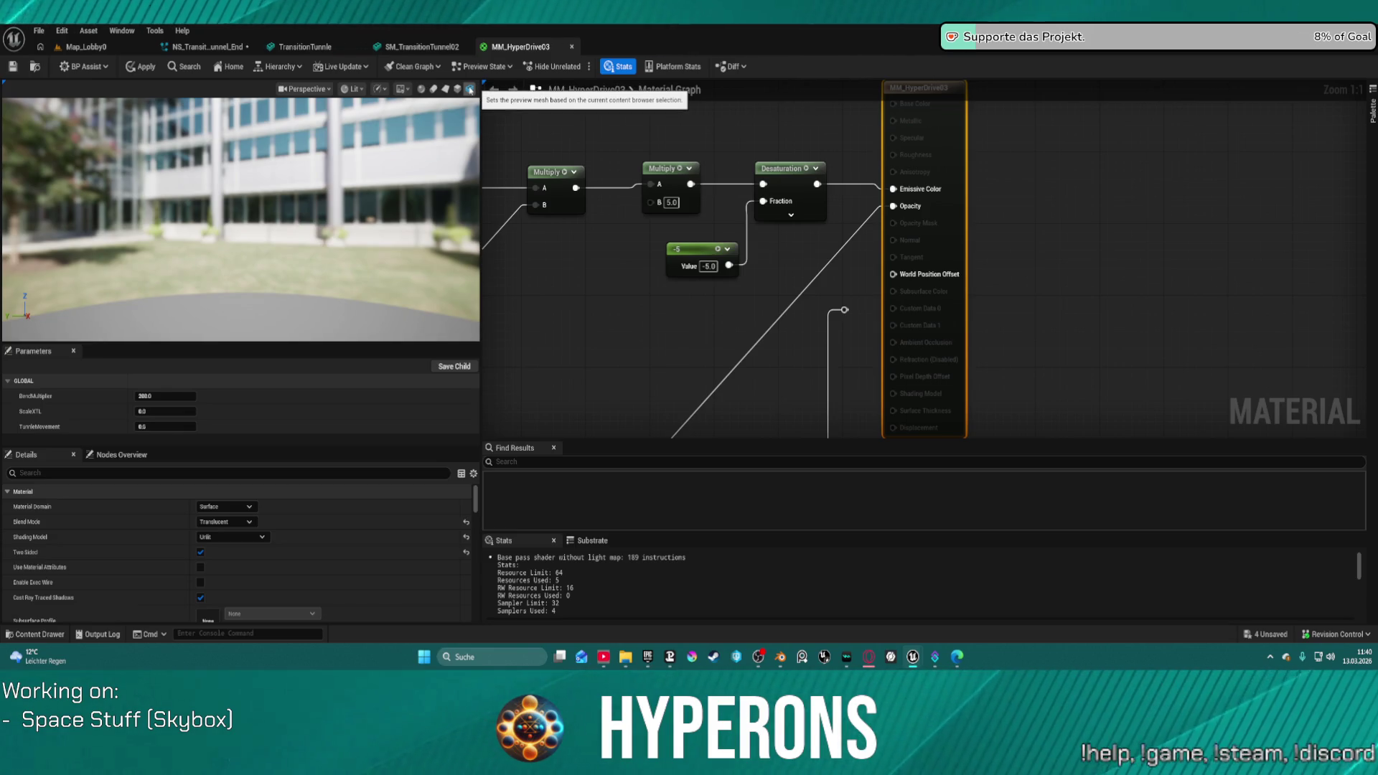
pyautogui.click(416, 46)
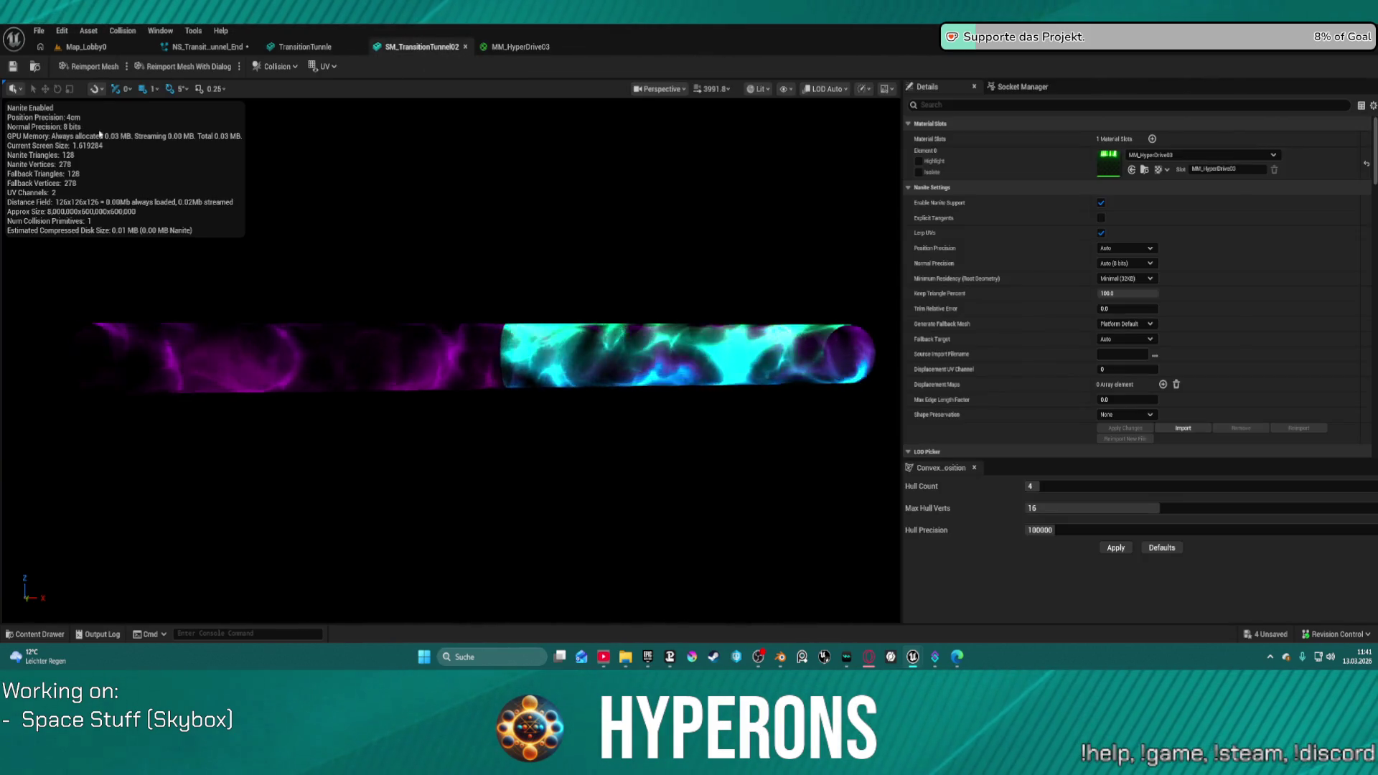
pyautogui.click(36, 67)
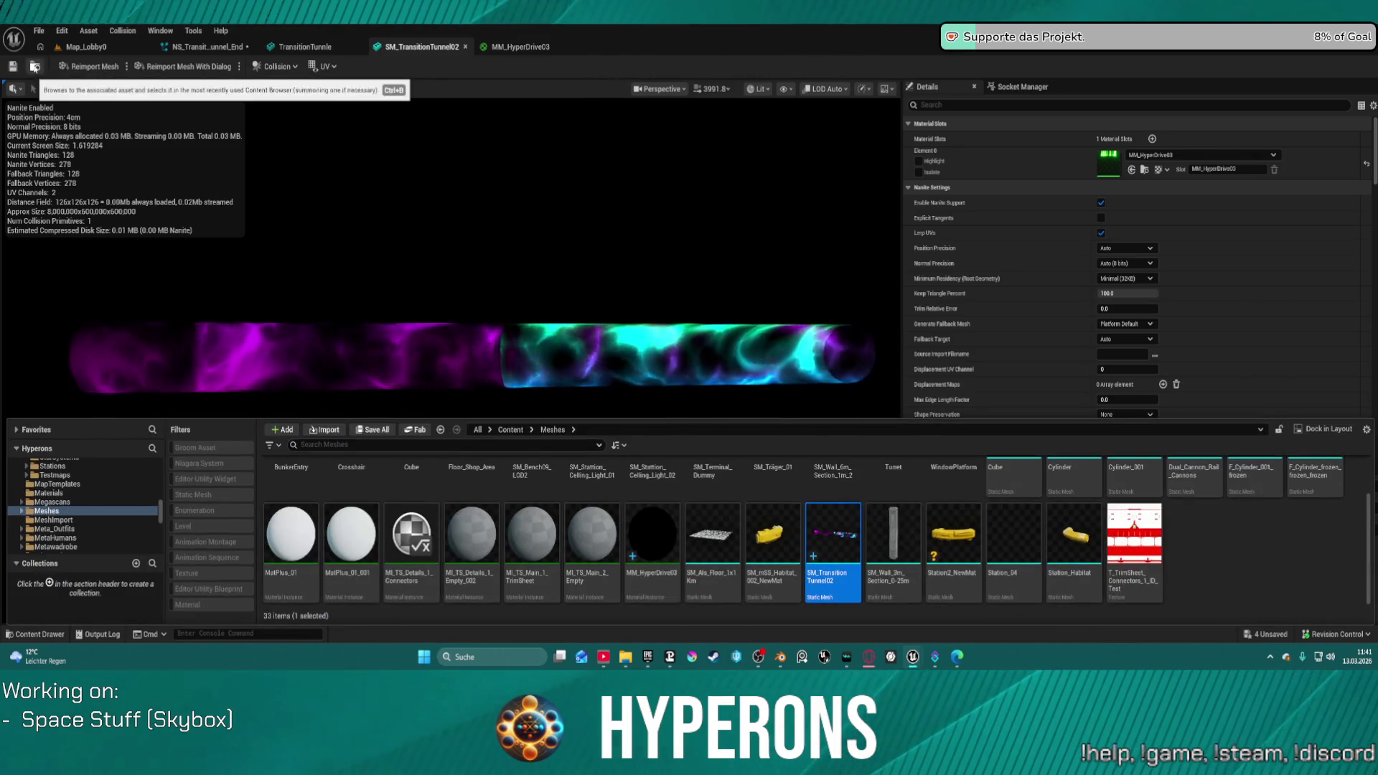
pyautogui.click(529, 46)
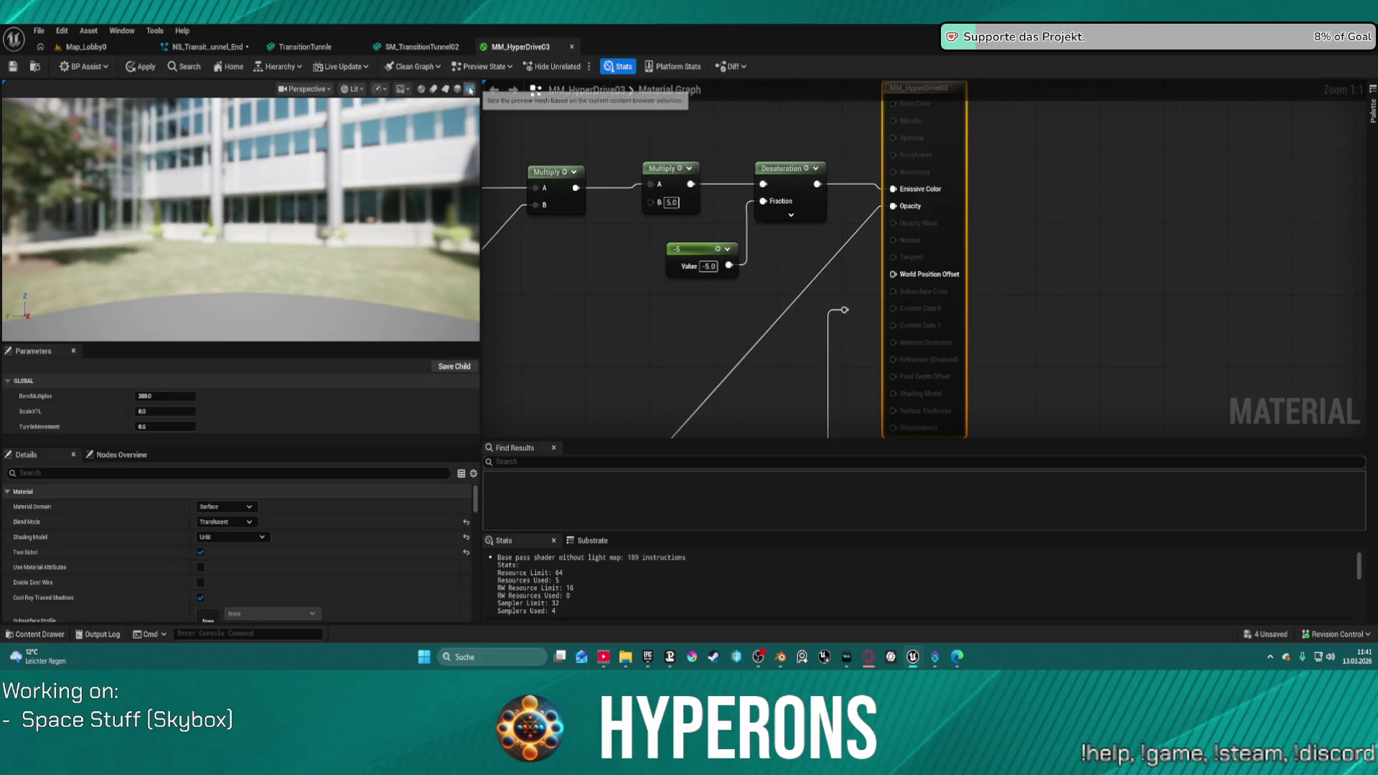
# Step: Orbit the material preview to inspect the glowing tunnel, then return to Map_Lobby0 and Blender
pyautogui.moveTo(349, 205)
pyautogui.mouseDown()
pyautogui.moveTo(307, 186)
pyautogui.moveTo(222, 205)
pyautogui.moveTo(216, 230)
pyautogui.moveTo(237, 209)
pyautogui.moveTo(272, 222)
pyautogui.mouseUp()
pyautogui.moveTo(285, 270); pyautogui.dragTo(263, 233)
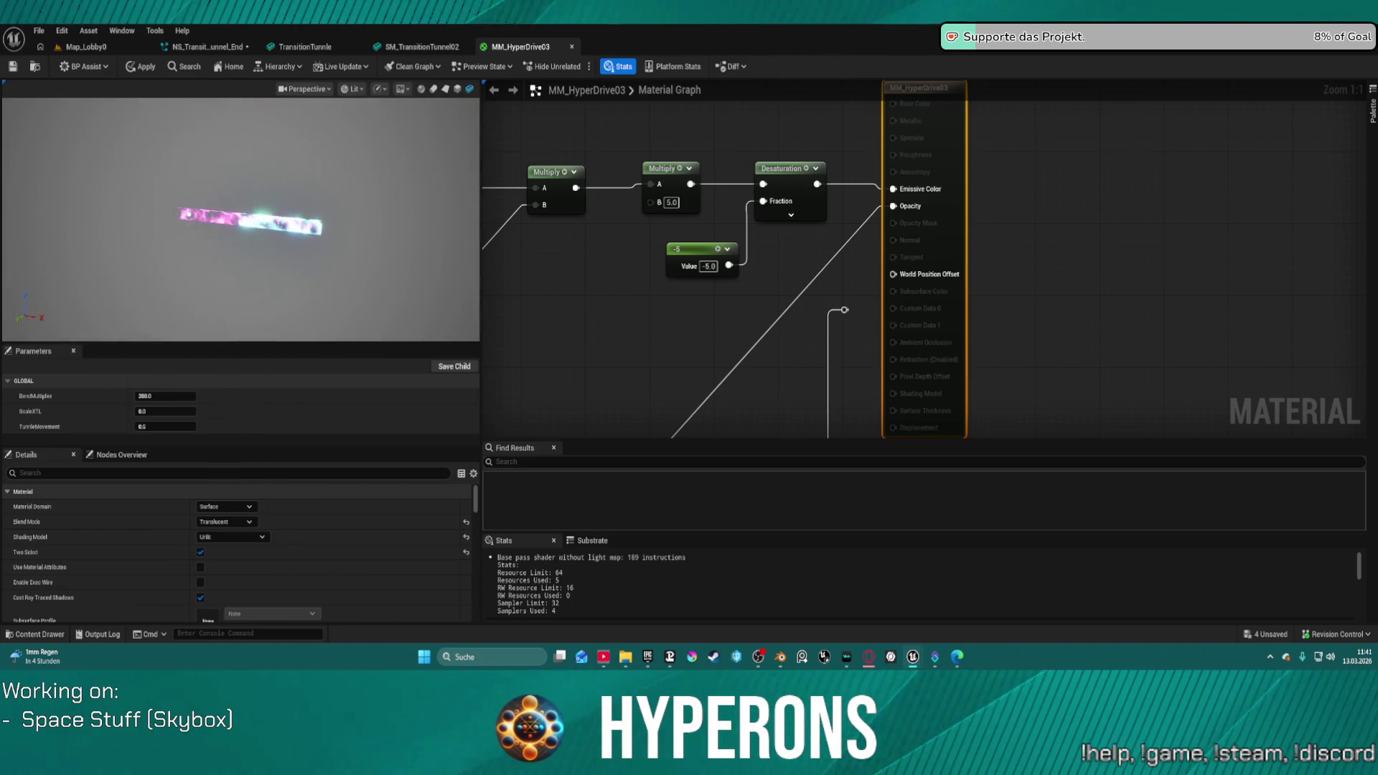
pyautogui.moveTo(192, 237)
pyautogui.mouseDown()
pyautogui.moveTo(208, 233)
pyautogui.moveTo(192, 237)
pyautogui.mouseUp()
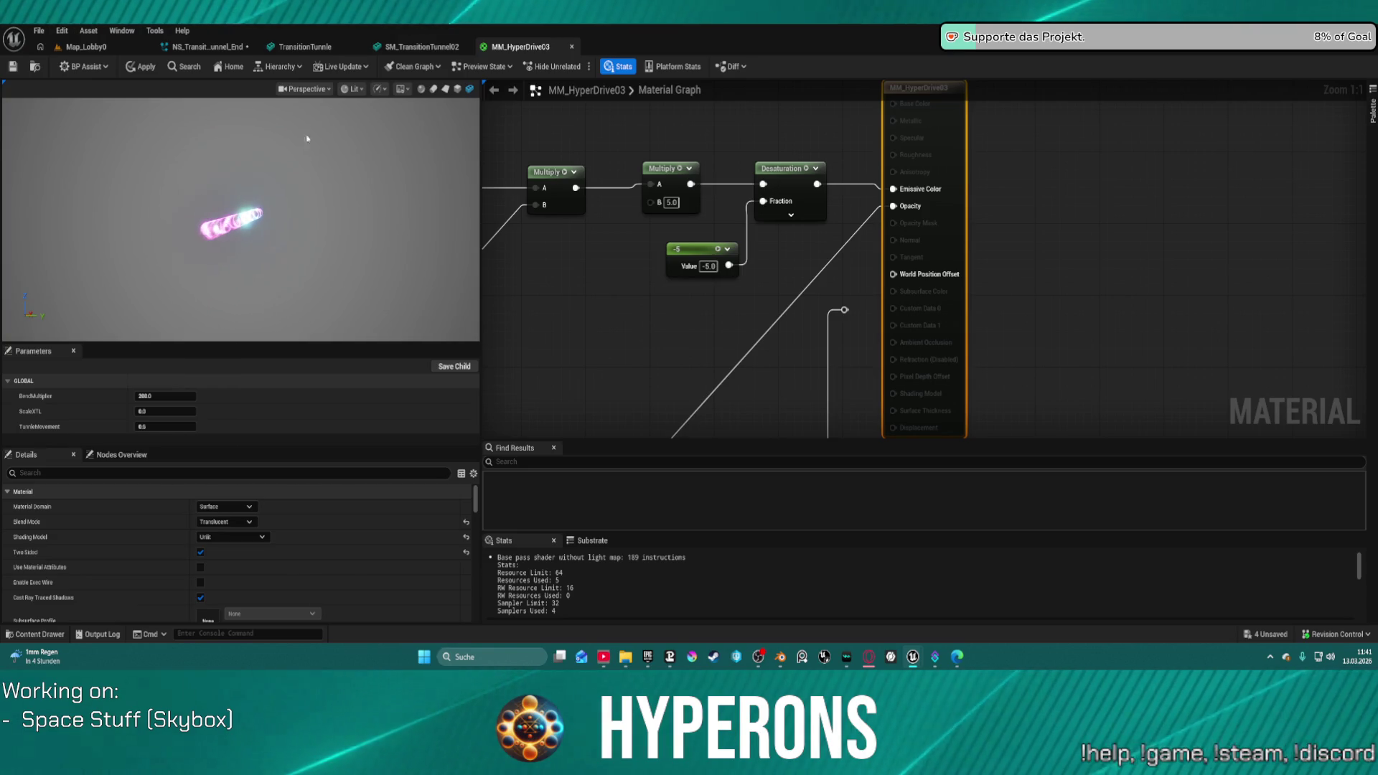
pyautogui.moveTo(326, 211); pyautogui.dragTo(339, 201)
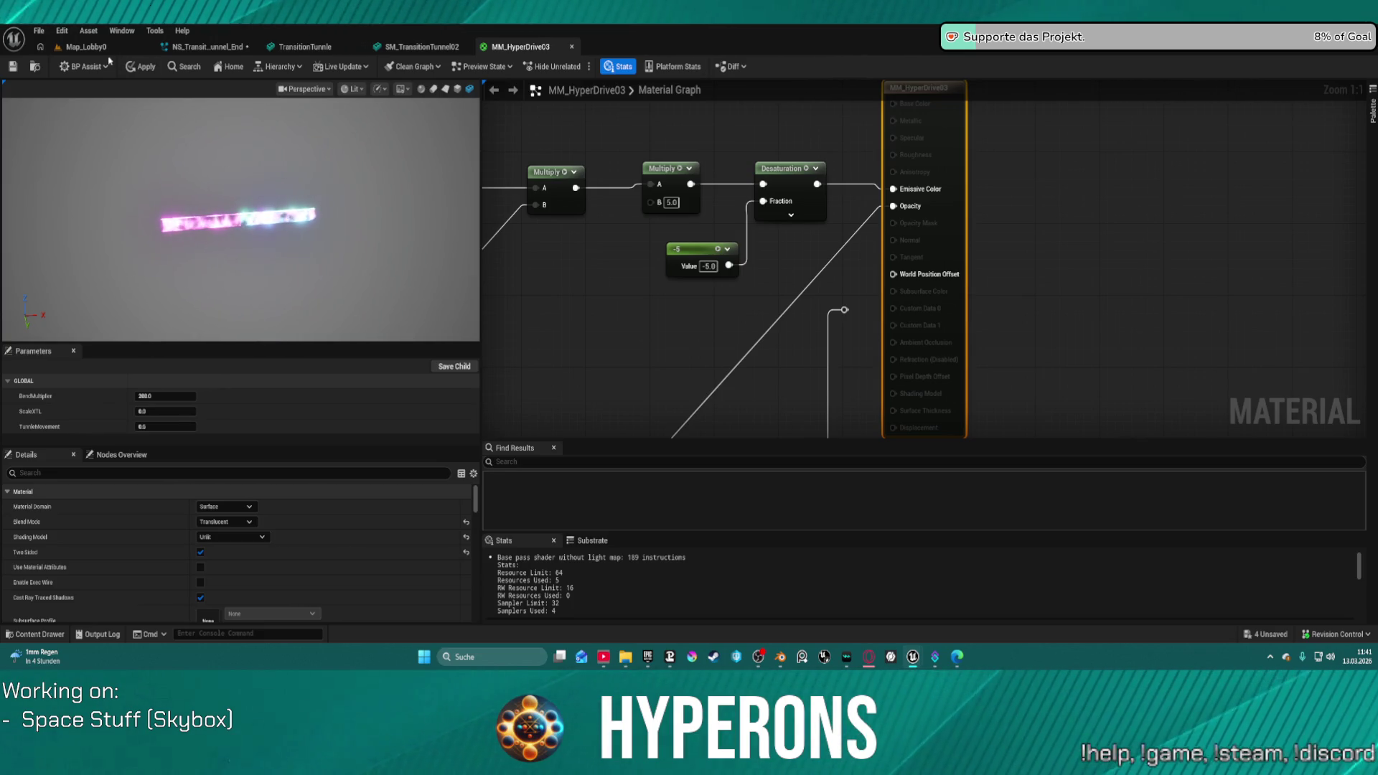
pyautogui.click(90, 46)
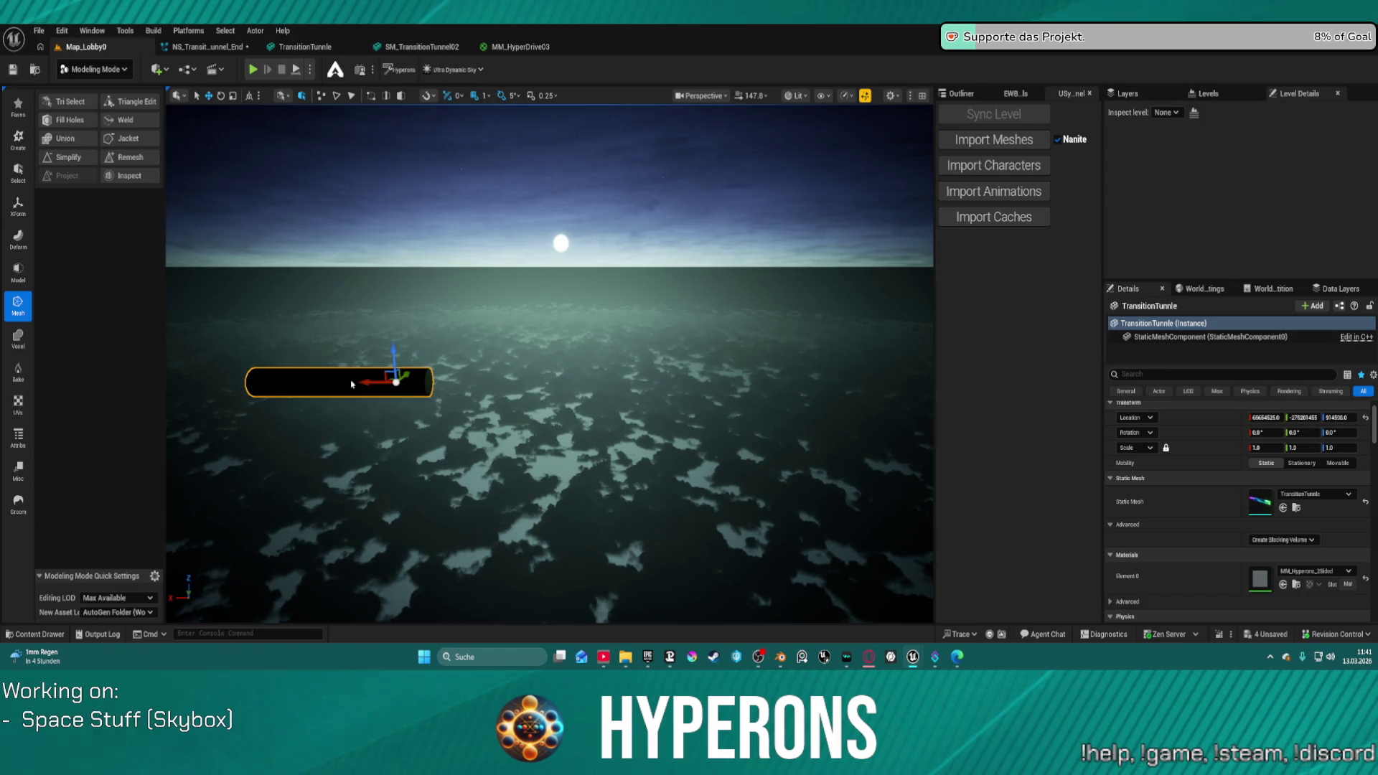
pyautogui.rightClick(351, 384)
pyautogui.click(781, 657)
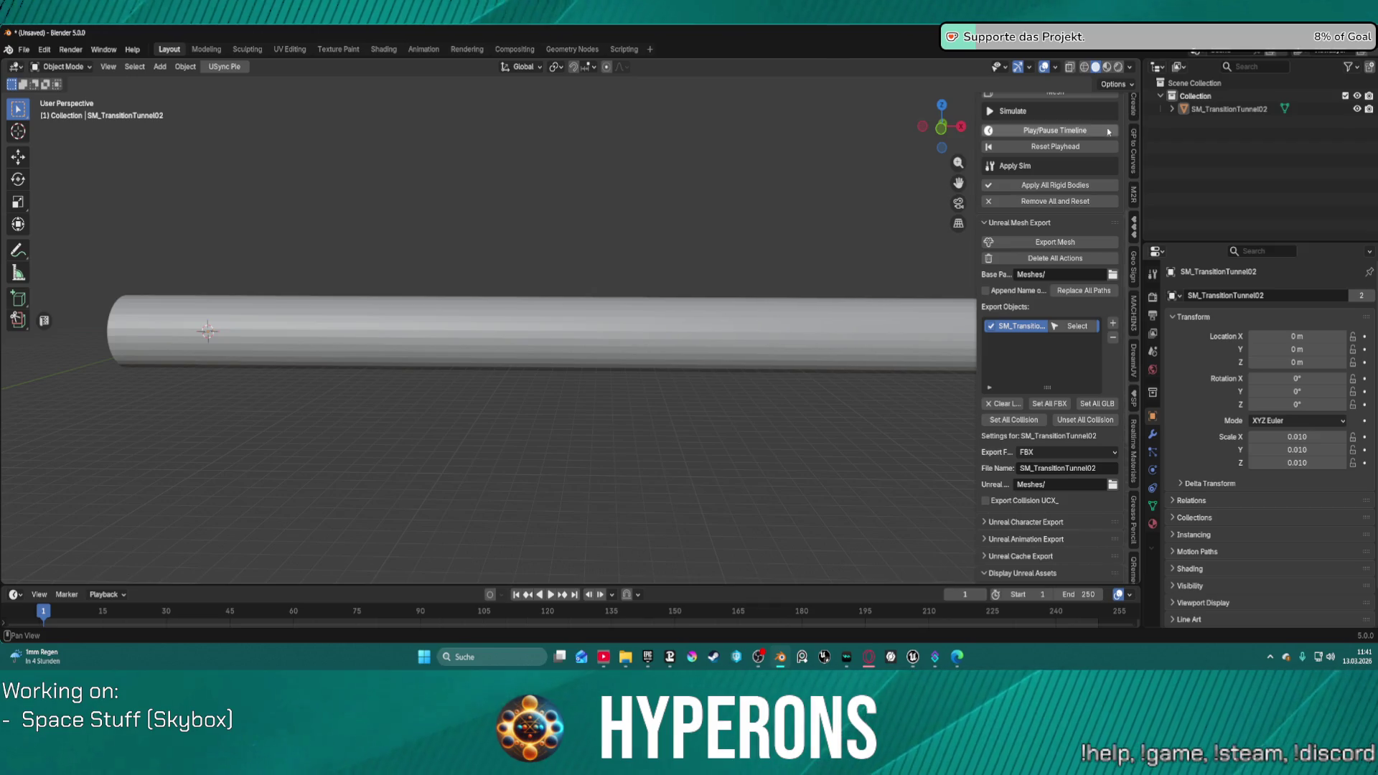
# Step: Box-select the tunnel tube in the viewport
pyautogui.scroll(5, 1106, 135)
pyautogui.scroll(-3, 803, 311)
pyautogui.press('b')
pyautogui.moveTo(803, 311); pyautogui.dragTo(327, 326)
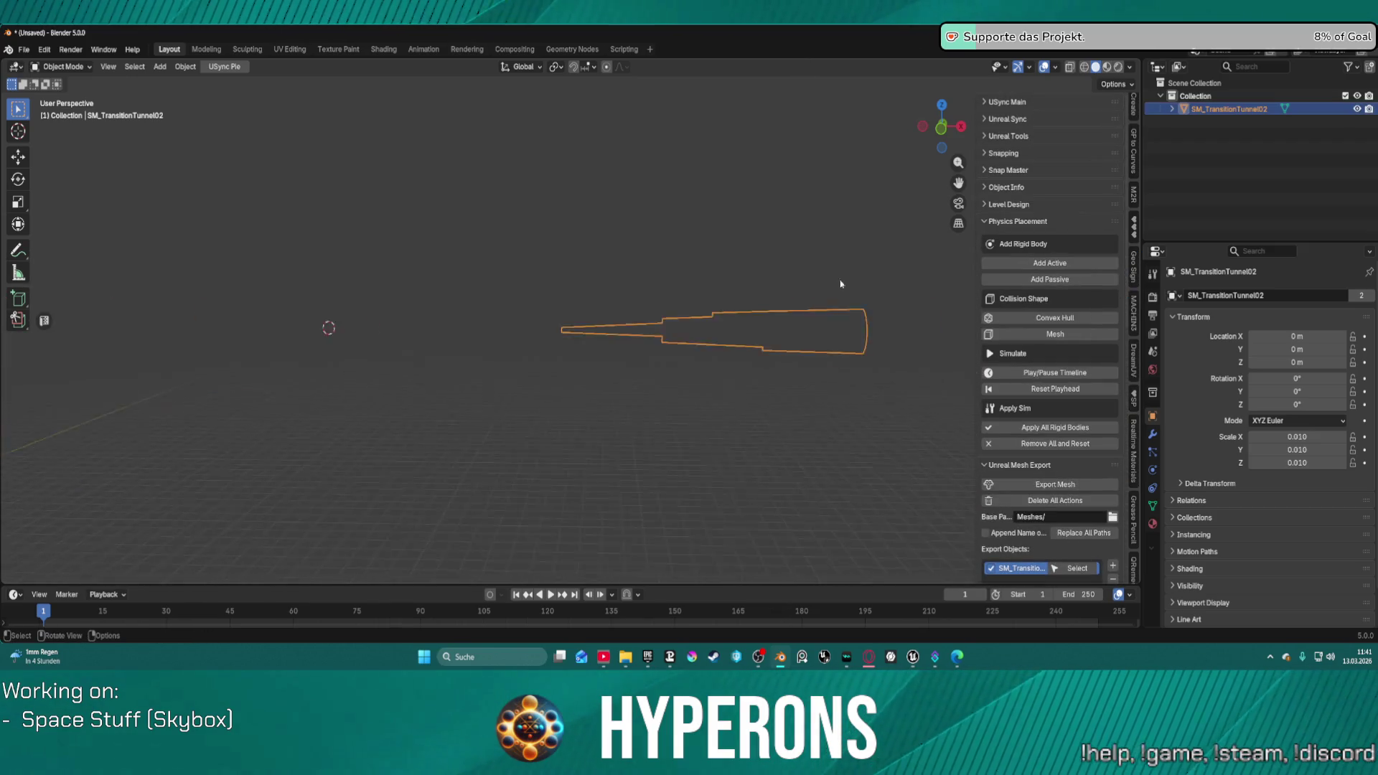
pyautogui.scroll(-5, 327, 326)
pyautogui.scroll(5, 613, 308)
pyautogui.scroll(5, 1132, 116)
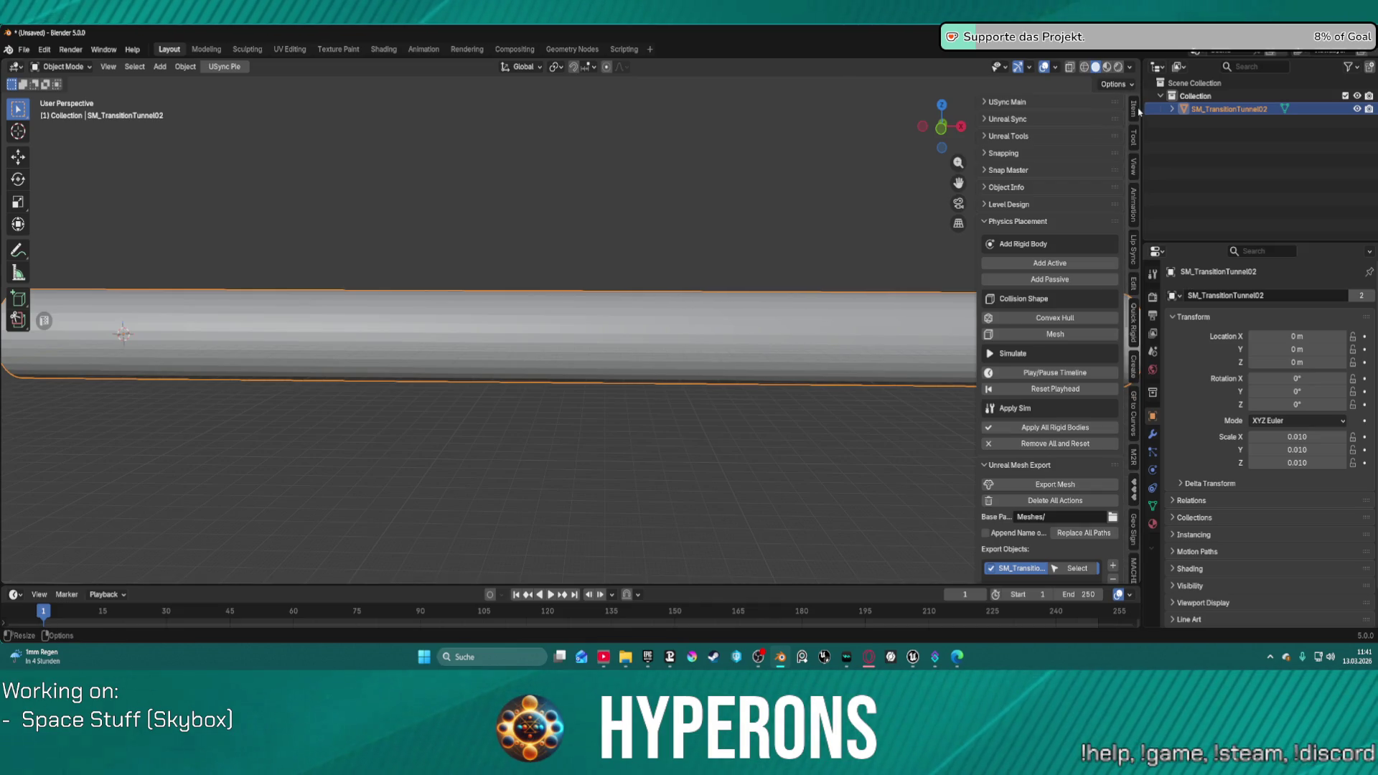
# Step: Apply the tube's 0.010 scale so its transform scale becomes 1
pyautogui.click(1133, 109)
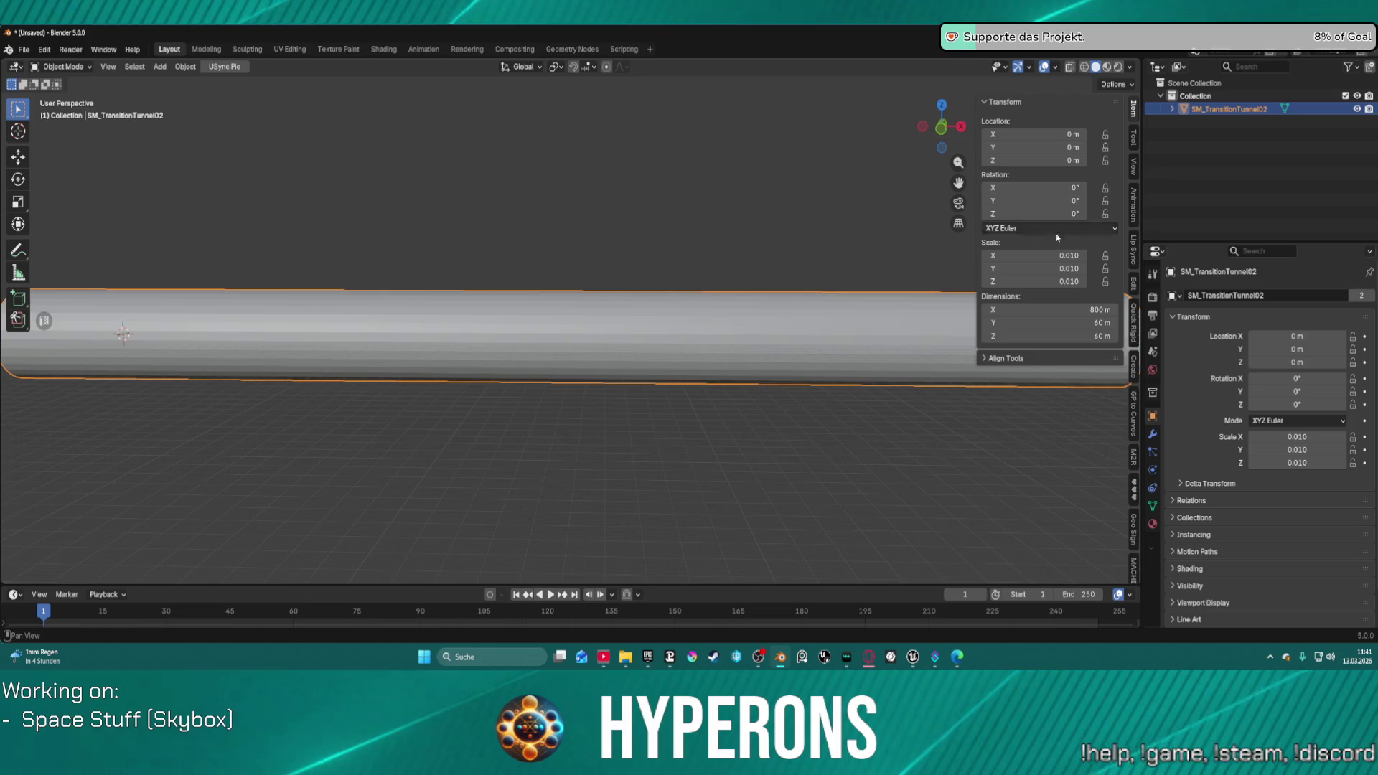
pyautogui.moveTo(1063, 260); pyautogui.dragTo(1062, 268)
pyautogui.press('Return')
pyautogui.write('1.000')
pyautogui.press('Return')
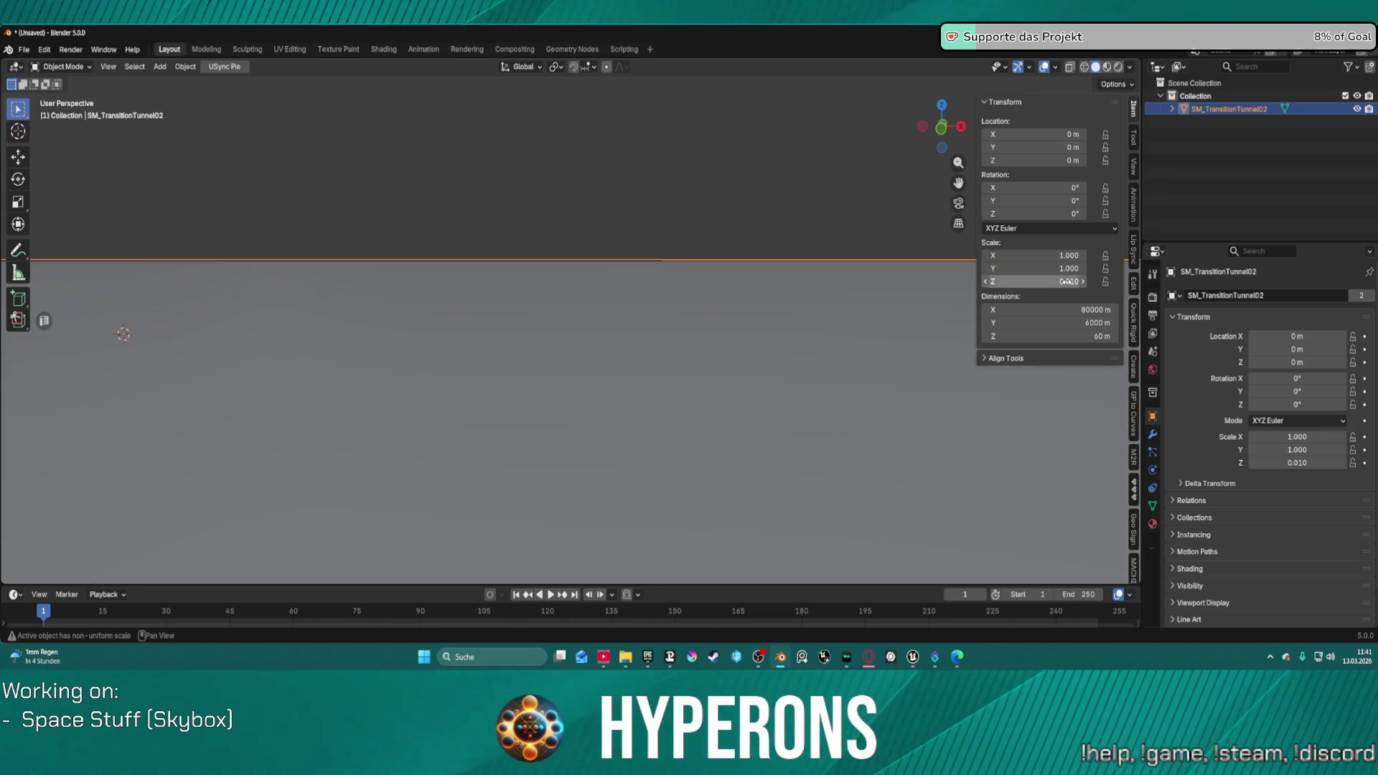
pyautogui.click(1068, 282)
pyautogui.write('1')
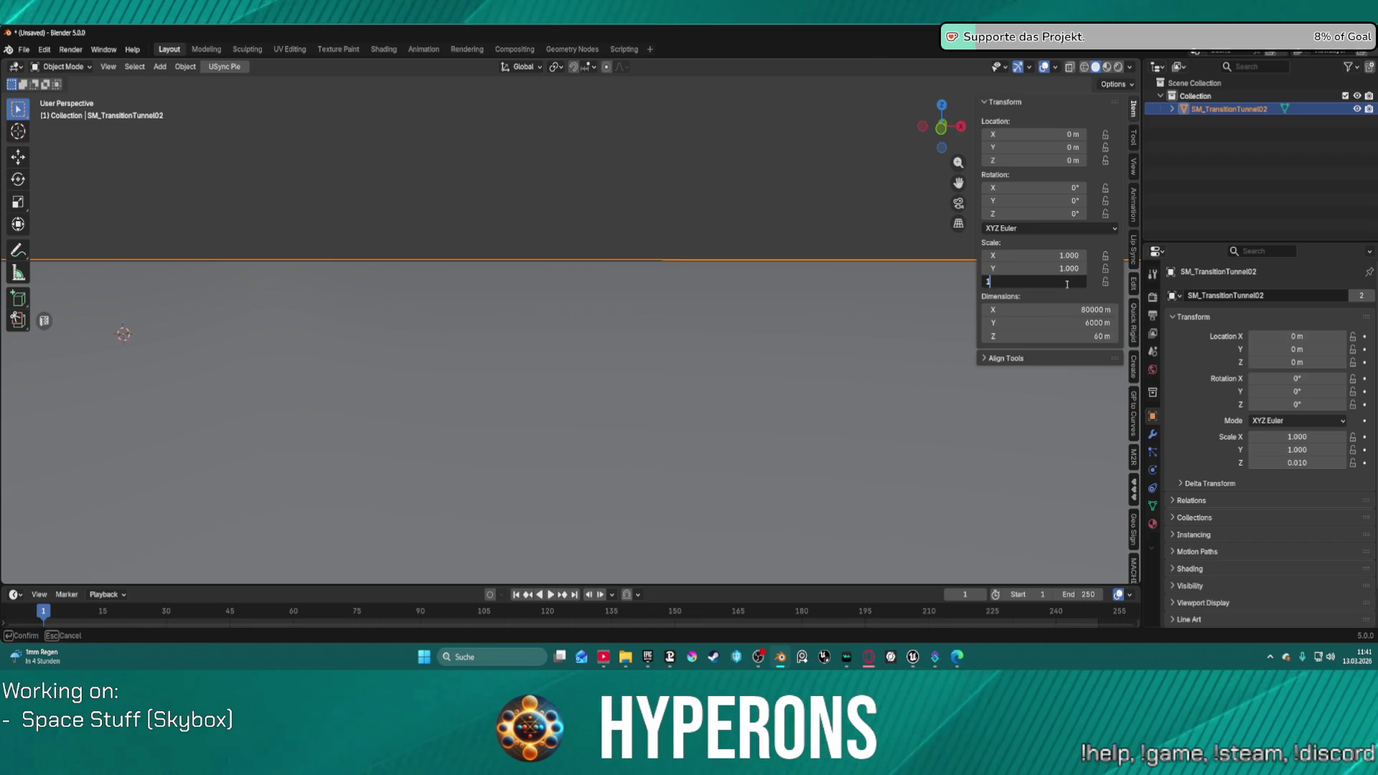
pyautogui.press('Escape')
pyautogui.hotkey('ctrl', 'z')
pyautogui.hotkey('ctrl', 'z')
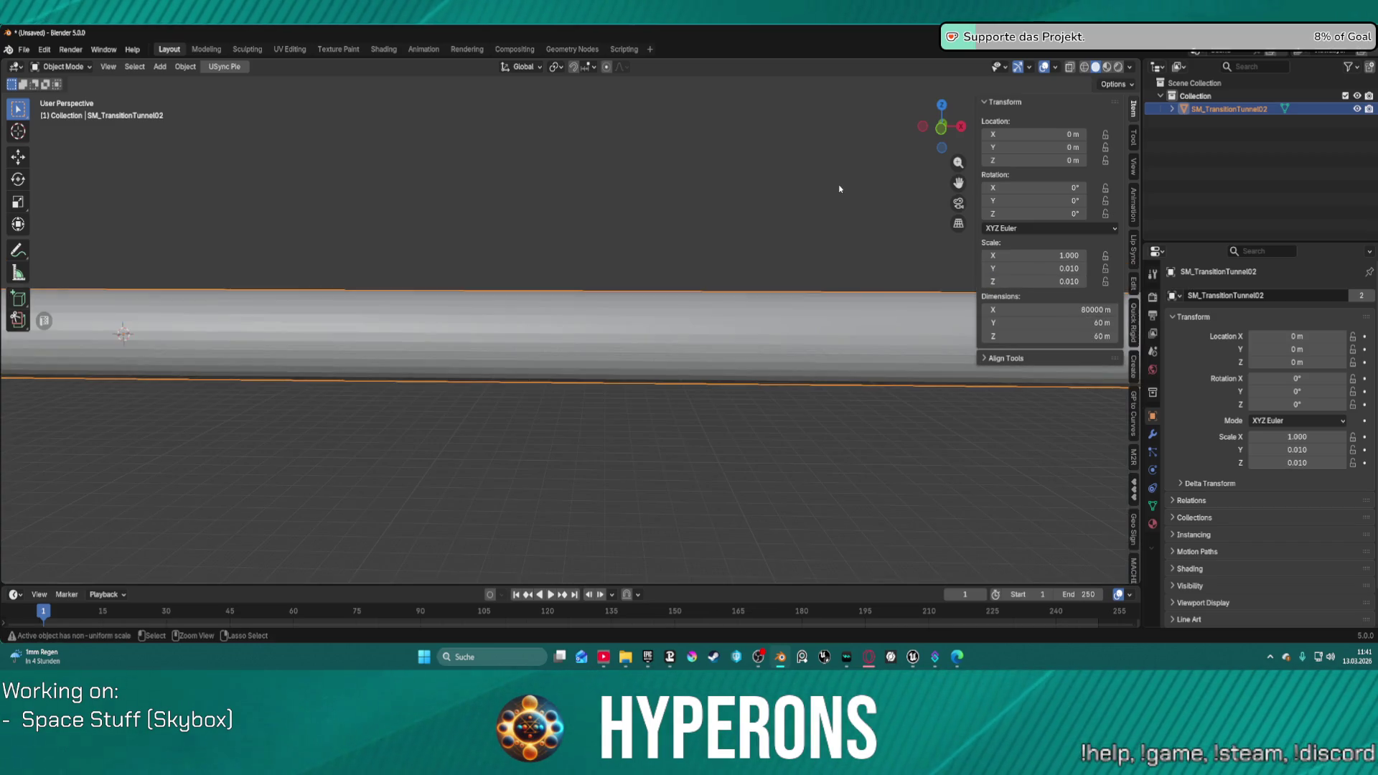
pyautogui.hotkey('ctrl', 'a')
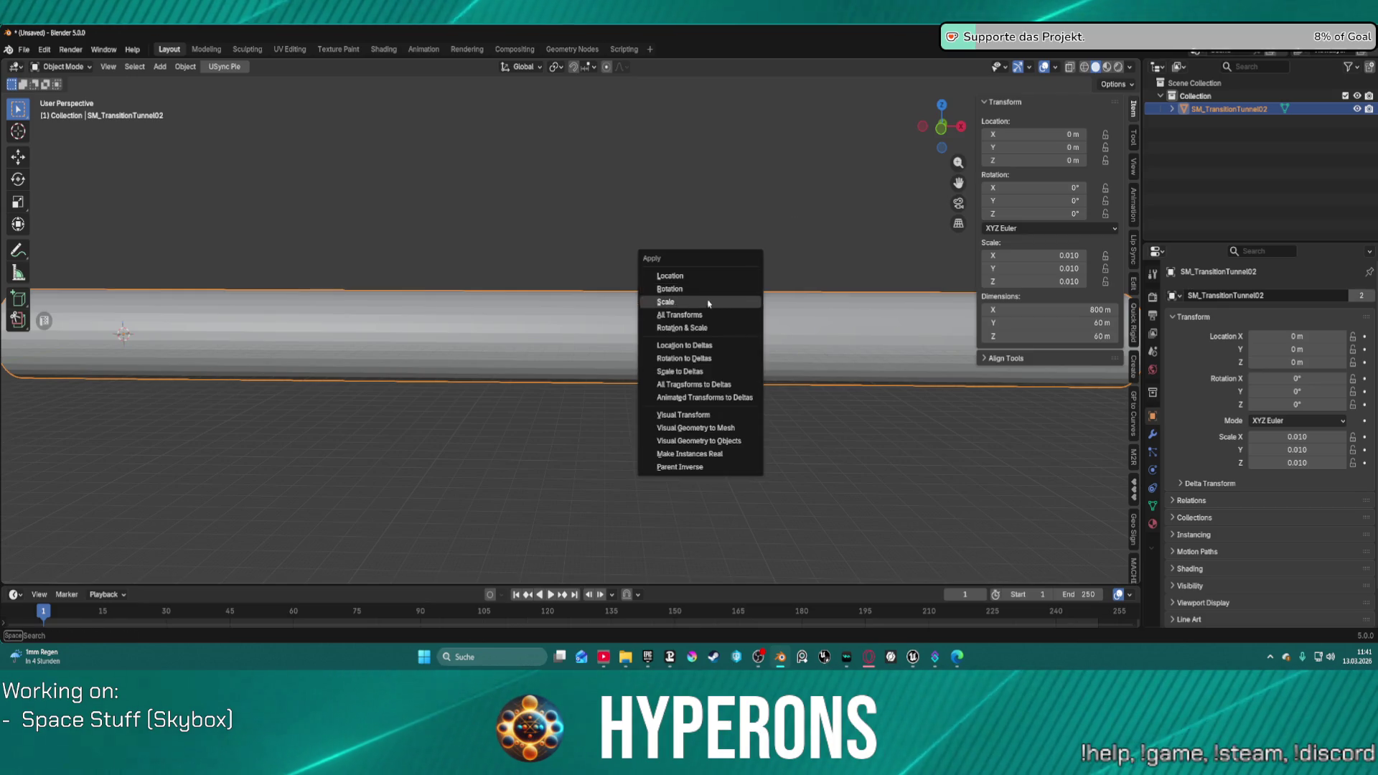
pyautogui.click(728, 321)
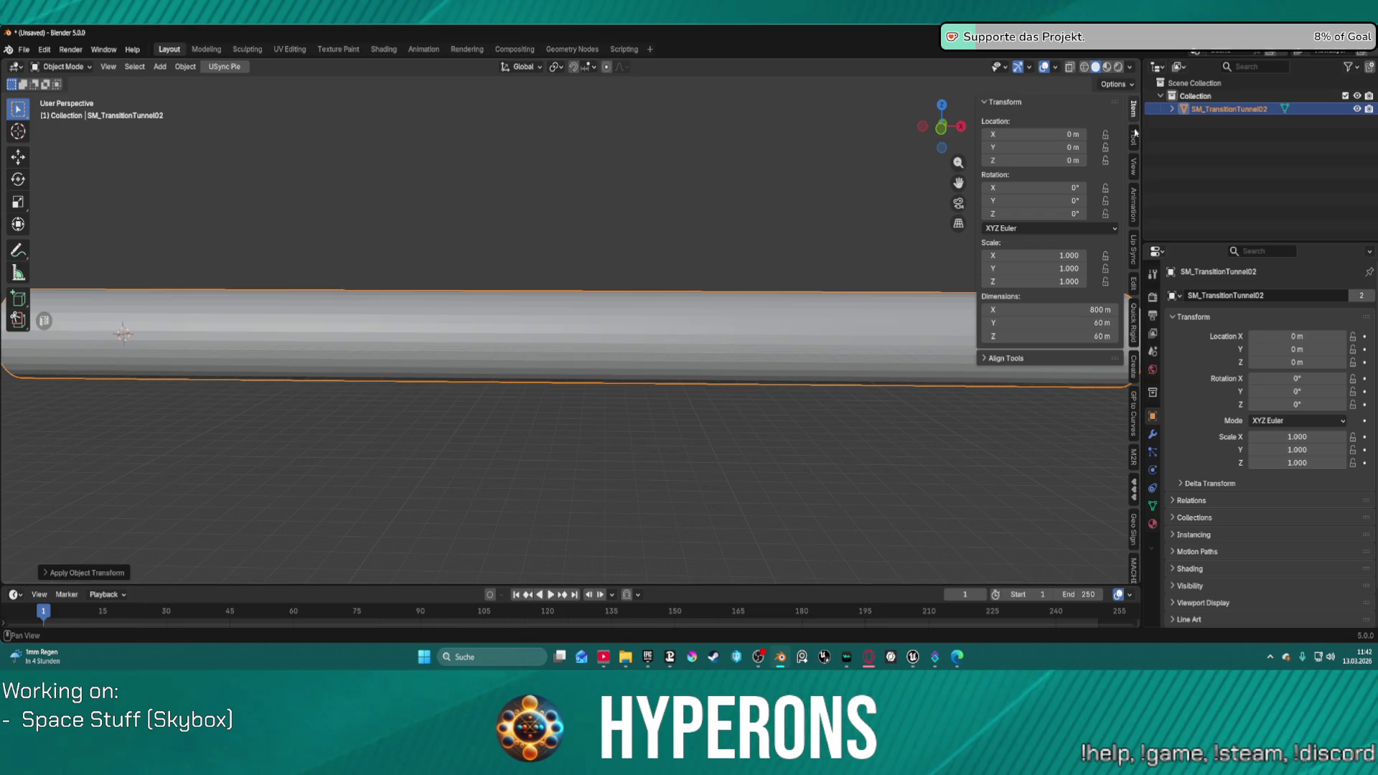
# Step: Export SM_TransitionTunnel02 as FBX to the Unreal Meshes folder from the USync panel
pyautogui.scroll(-5, 1134, 215)
pyautogui.scroll(-2, 1122, 416)
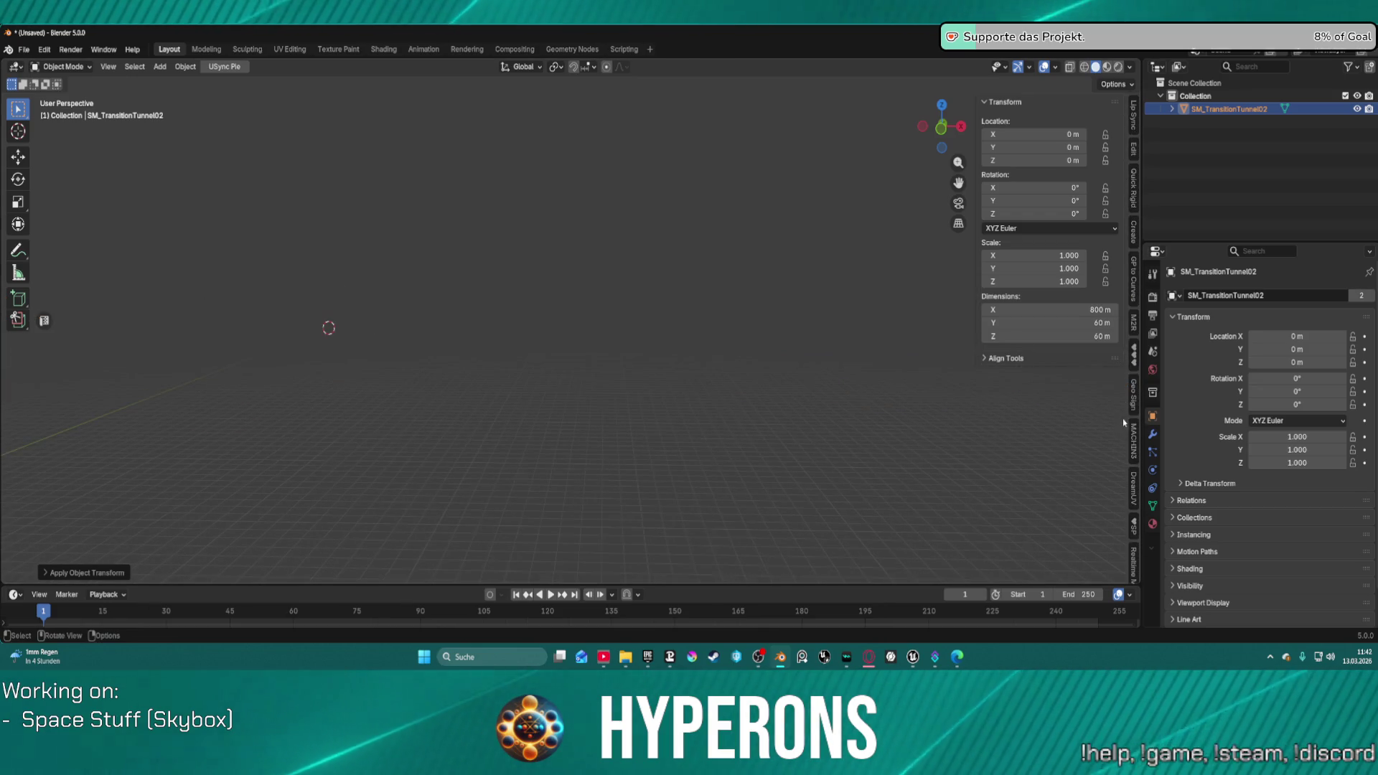
pyautogui.scroll(-6, 1131, 474)
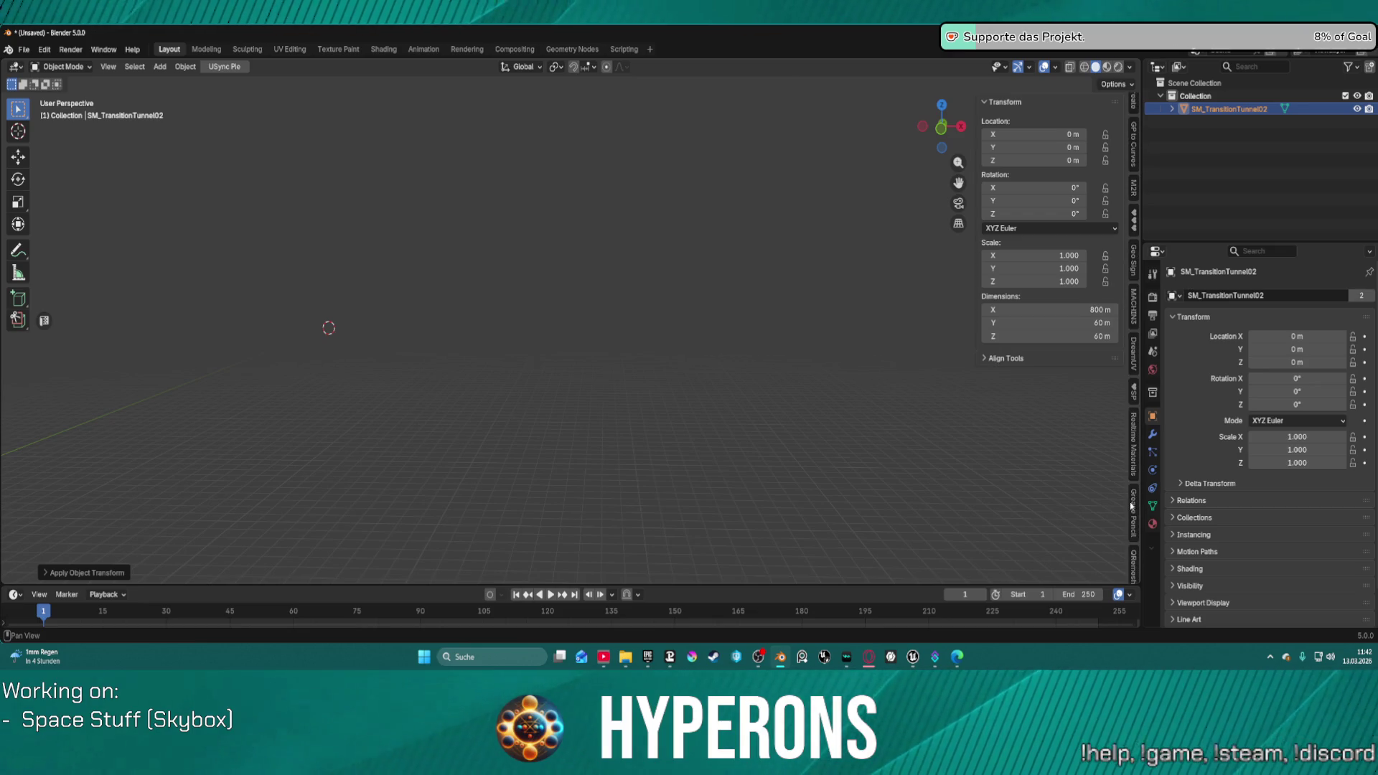
pyautogui.scroll(-5, 1133, 501)
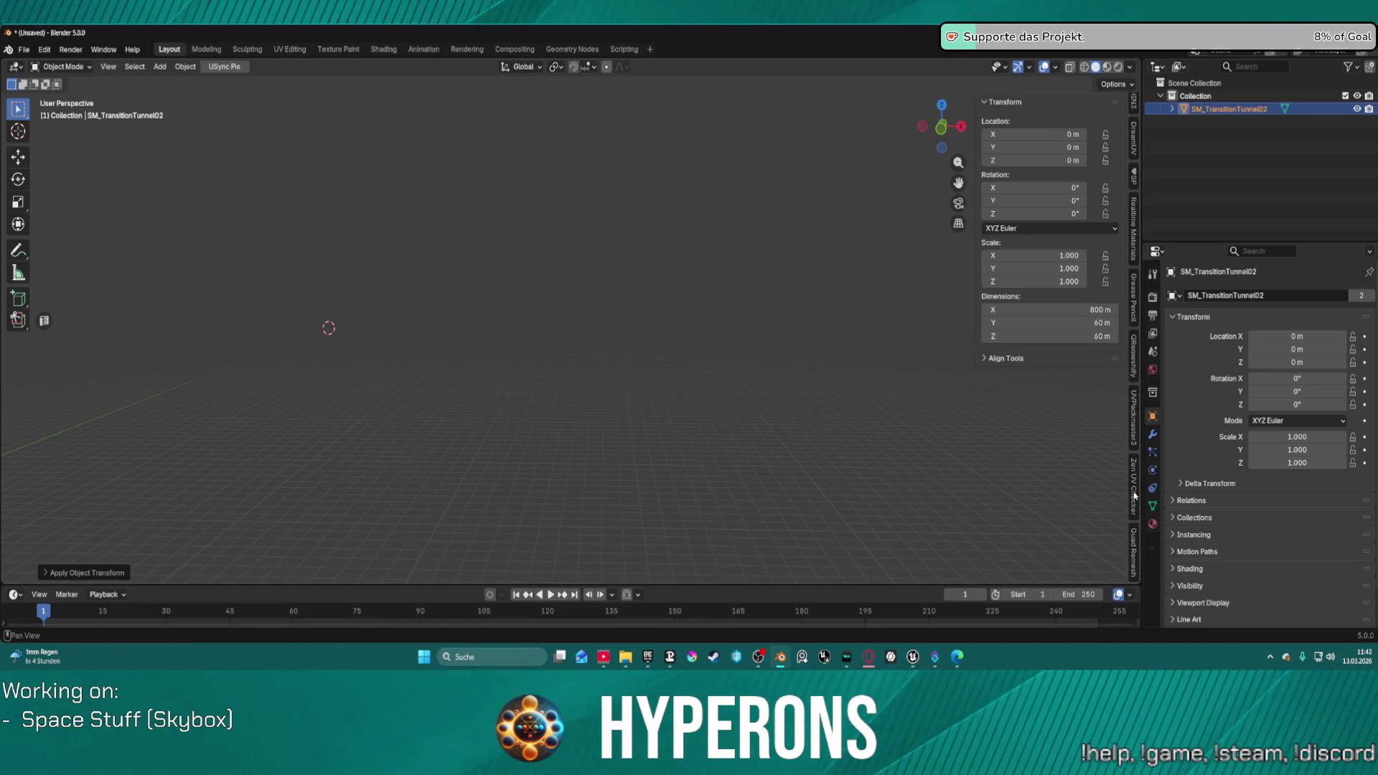
pyautogui.scroll(-3, 1135, 495)
pyautogui.scroll(-3, 1135, 495)
pyautogui.click(1136, 495)
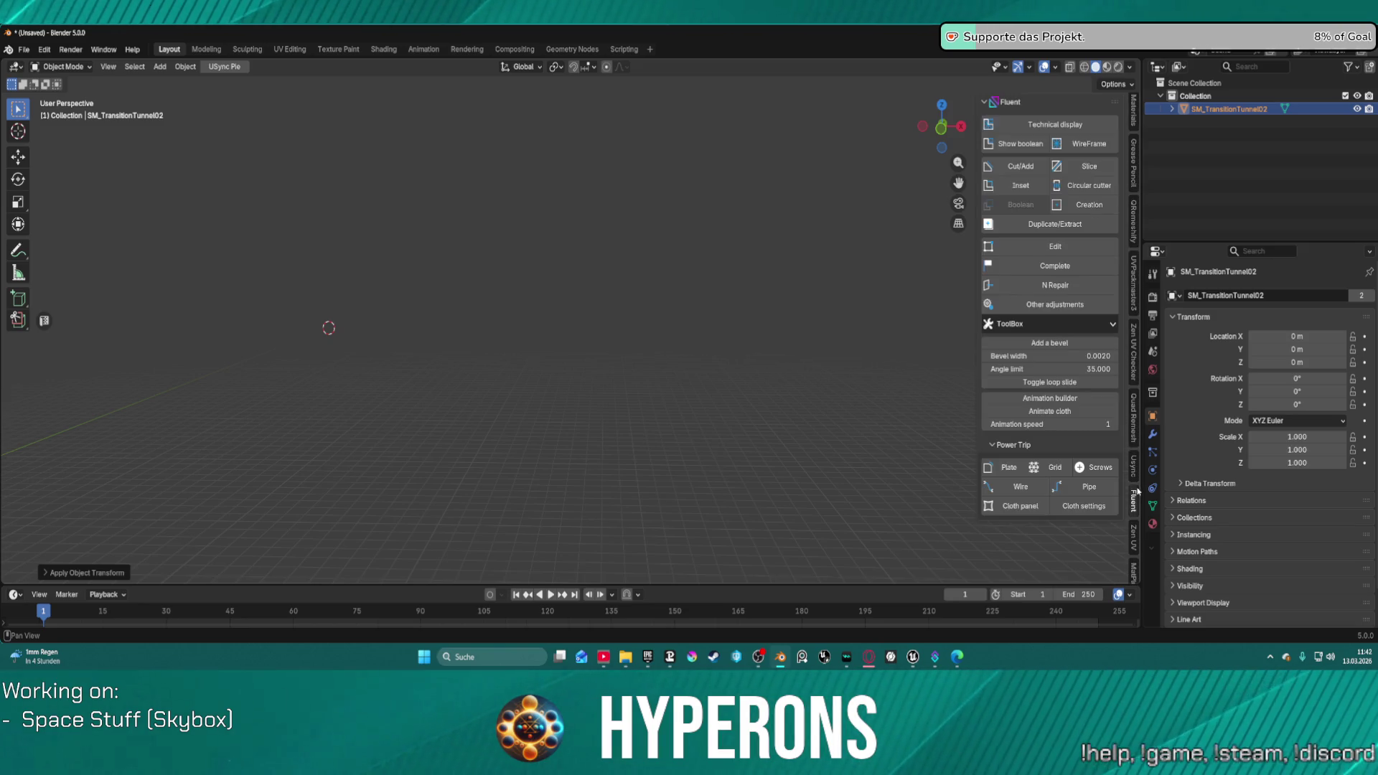
pyautogui.click(1135, 465)
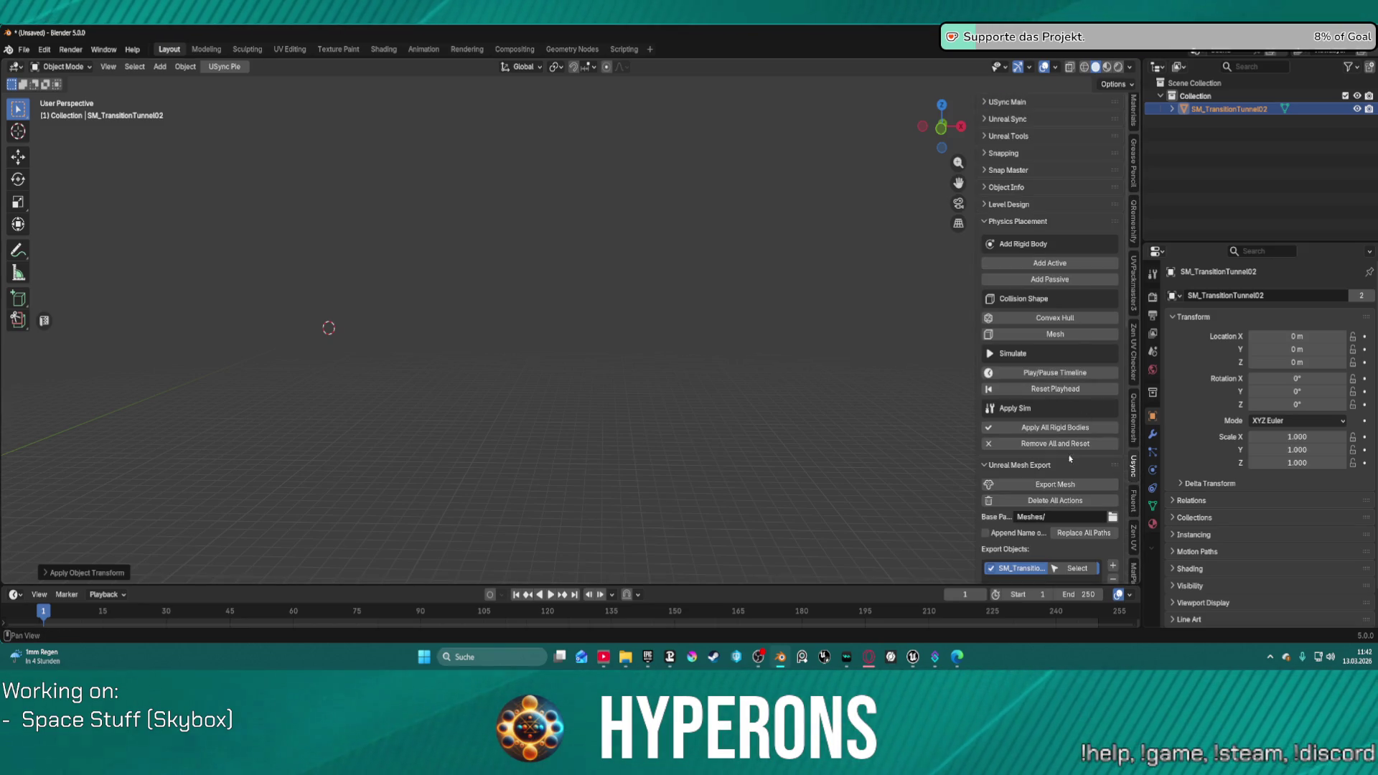
pyautogui.scroll(-5, 1071, 452)
pyautogui.click(1063, 291)
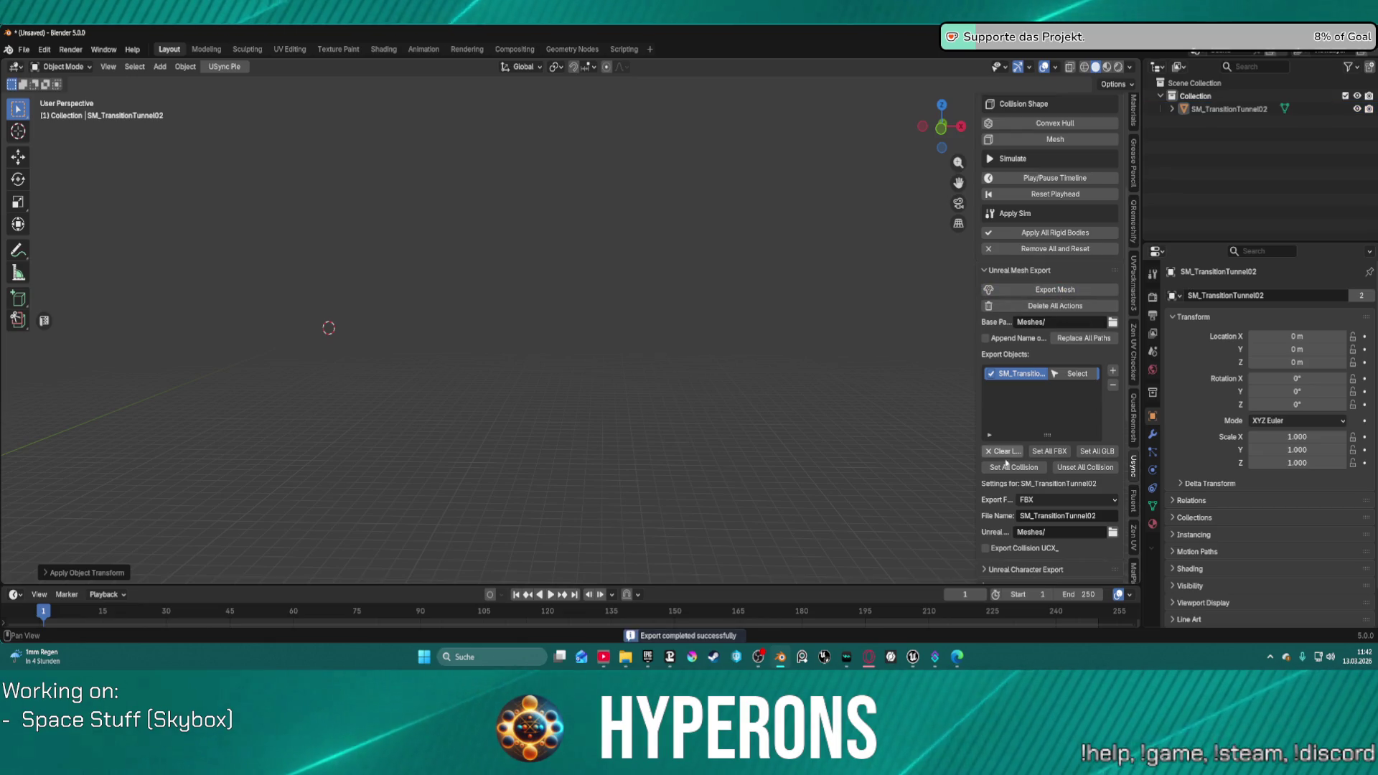
# Step: Import the rescaled tunnel into Unreal, preview SM_TransitionTunnel02, then return to Blender
pyautogui.moveTo(911, 657)
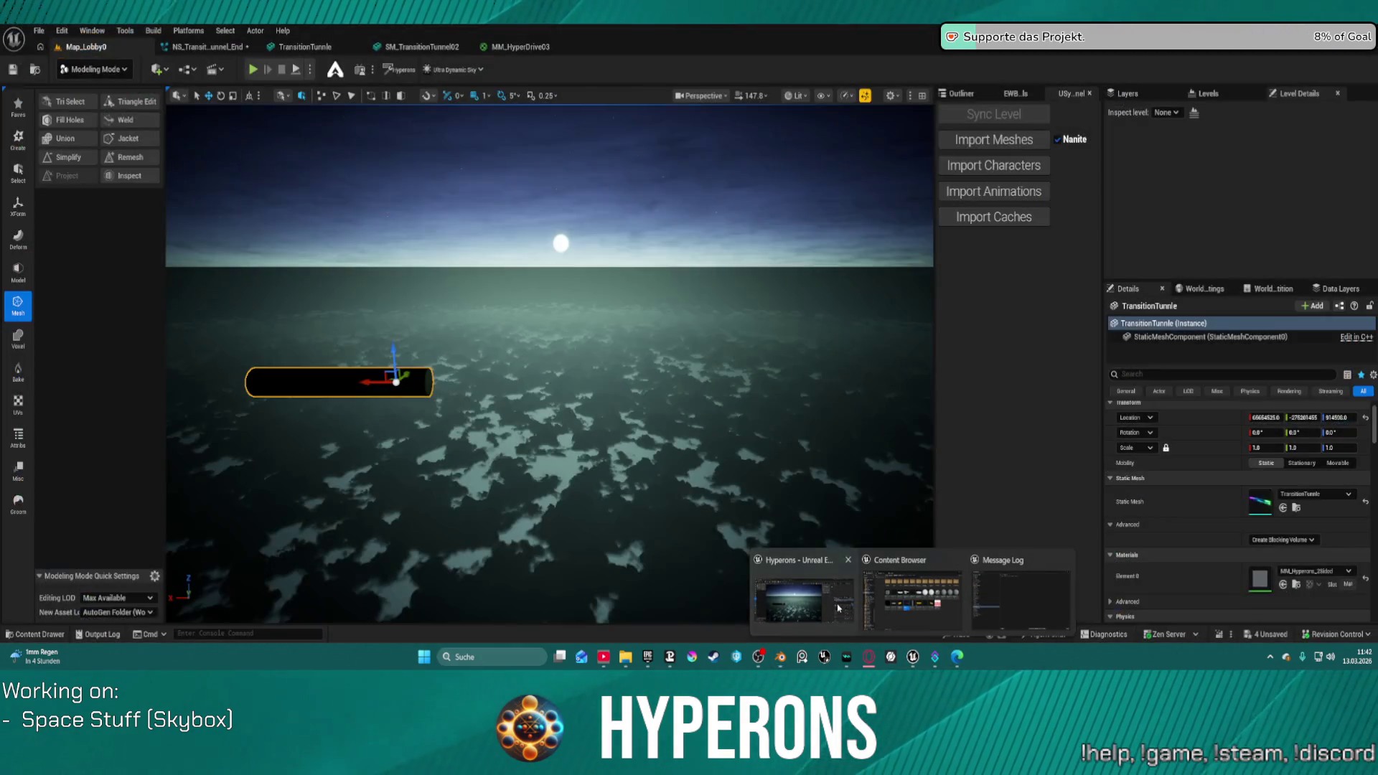
pyautogui.click(804, 603)
pyautogui.click(977, 146)
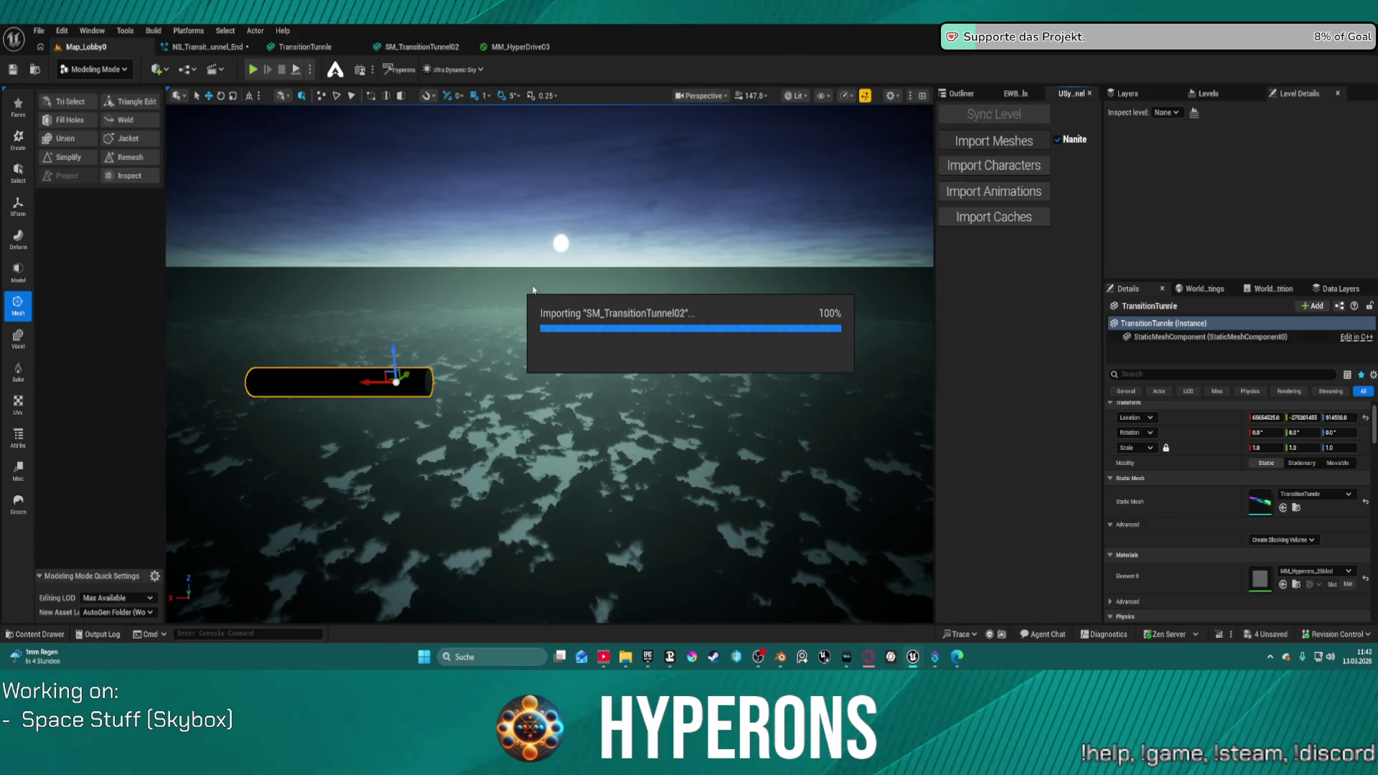
pyautogui.click(431, 48)
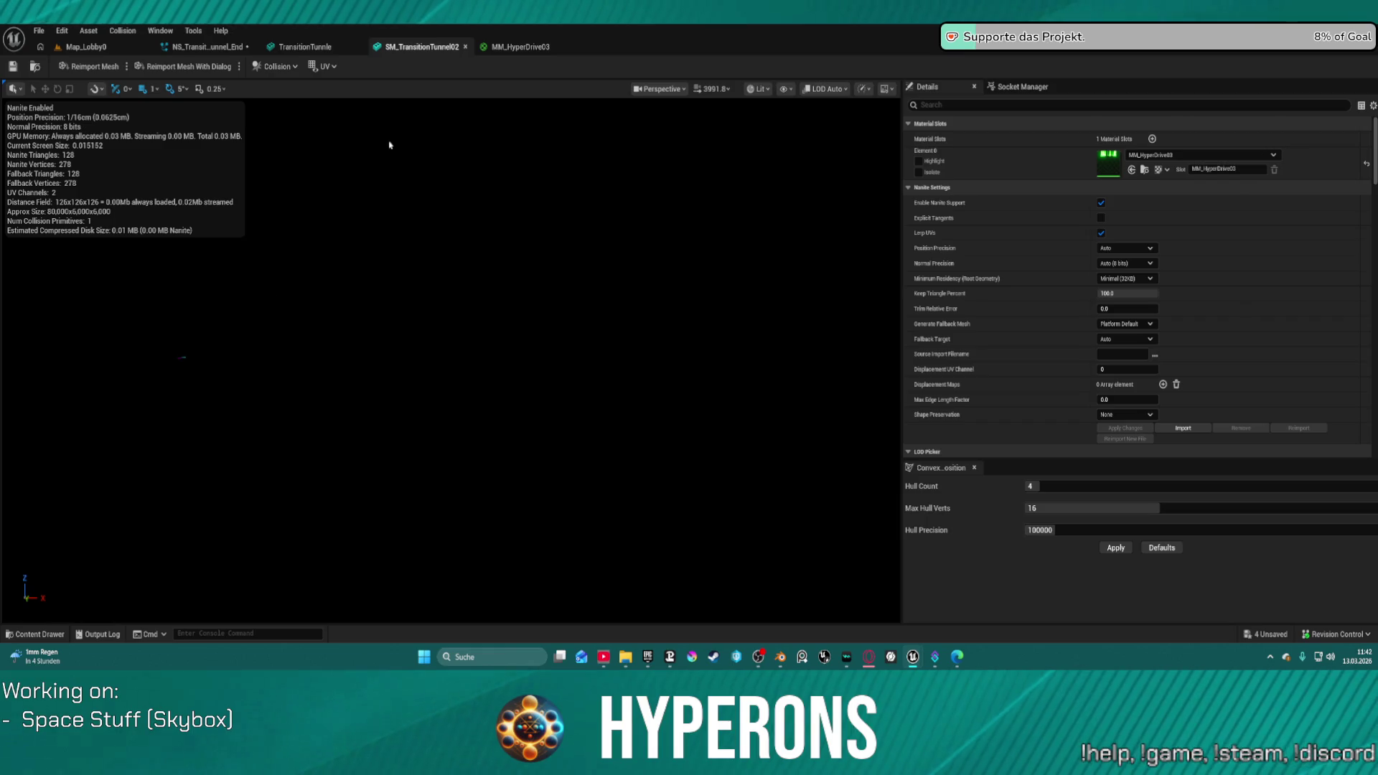
pyautogui.moveTo(508, 298)
pyautogui.mouseDown()
pyautogui.moveTo(559, 301)
pyautogui.moveTo(603, 323)
pyautogui.moveTo(603, 337)
pyautogui.mouseUp()
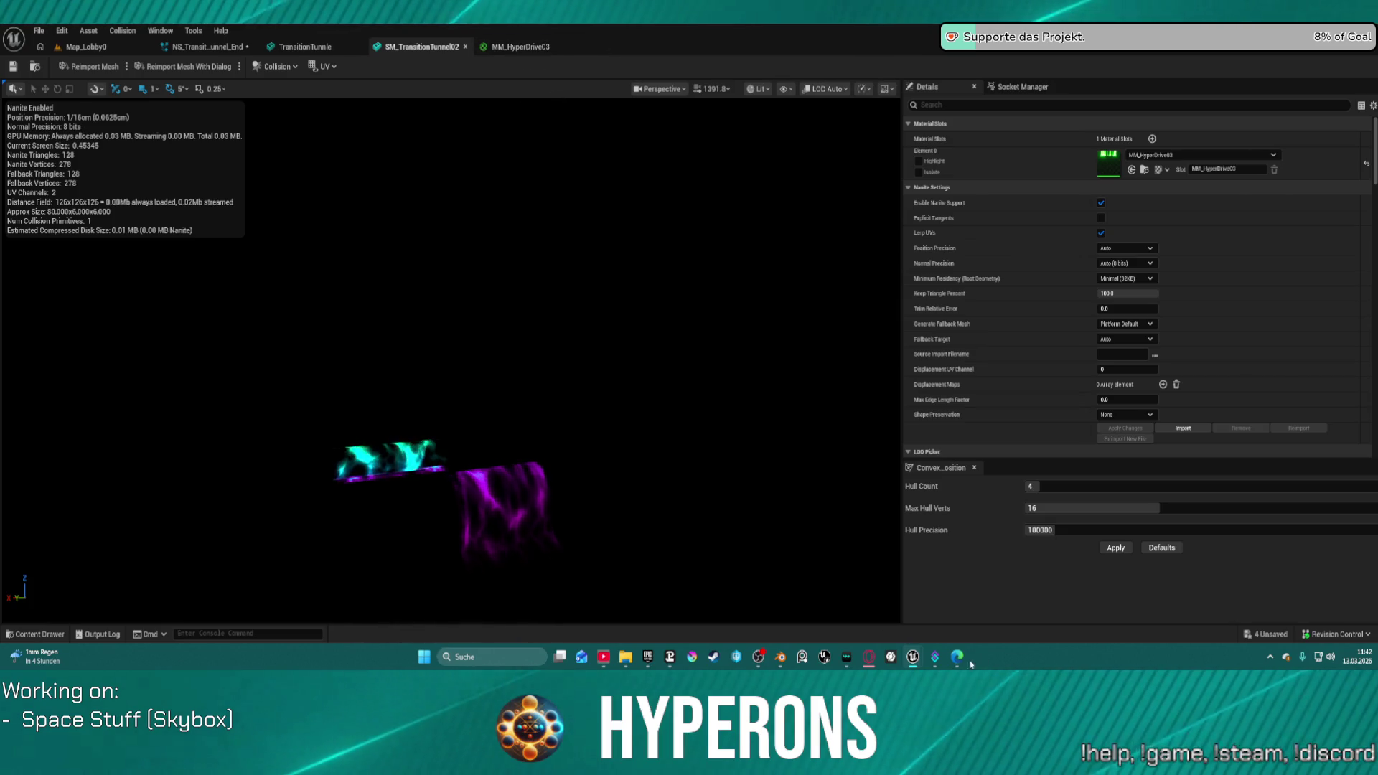
pyautogui.moveTo(917, 649)
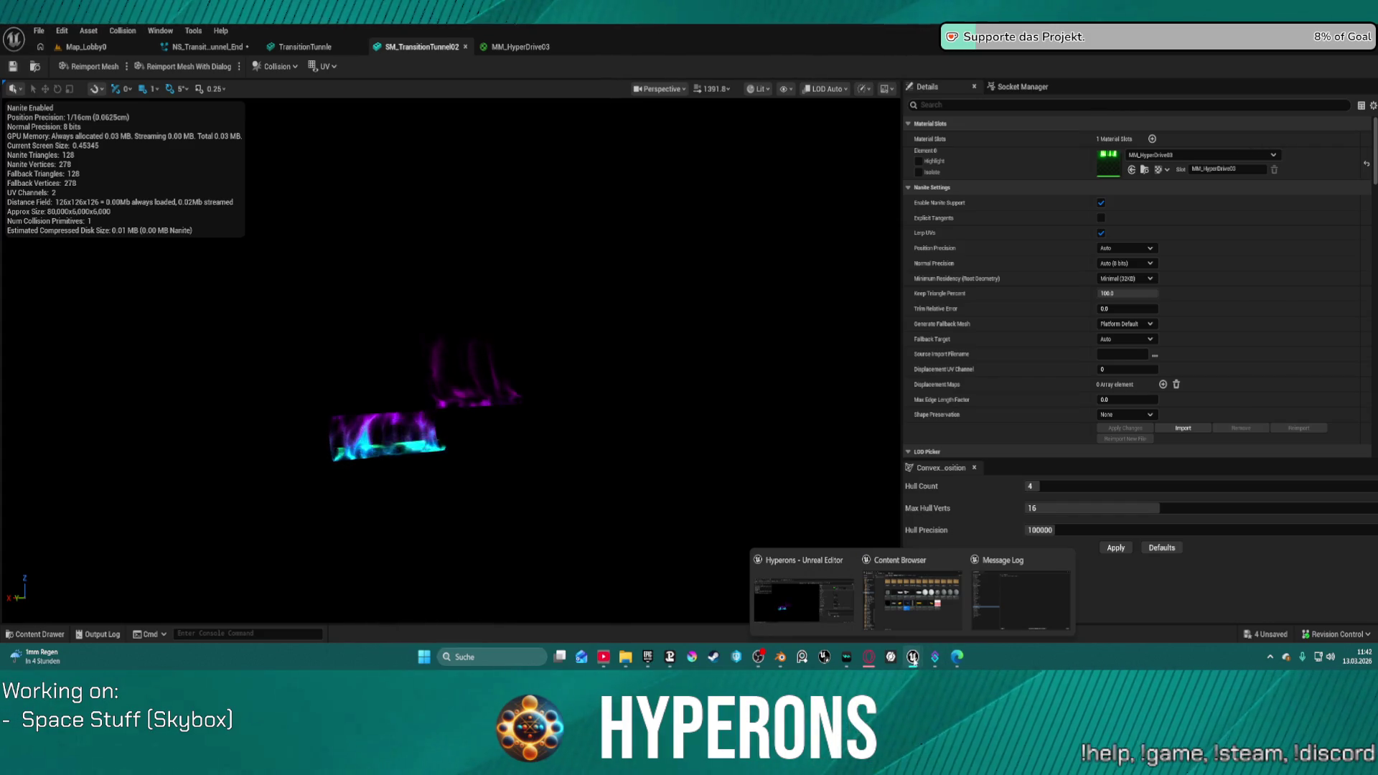
pyautogui.click(786, 665)
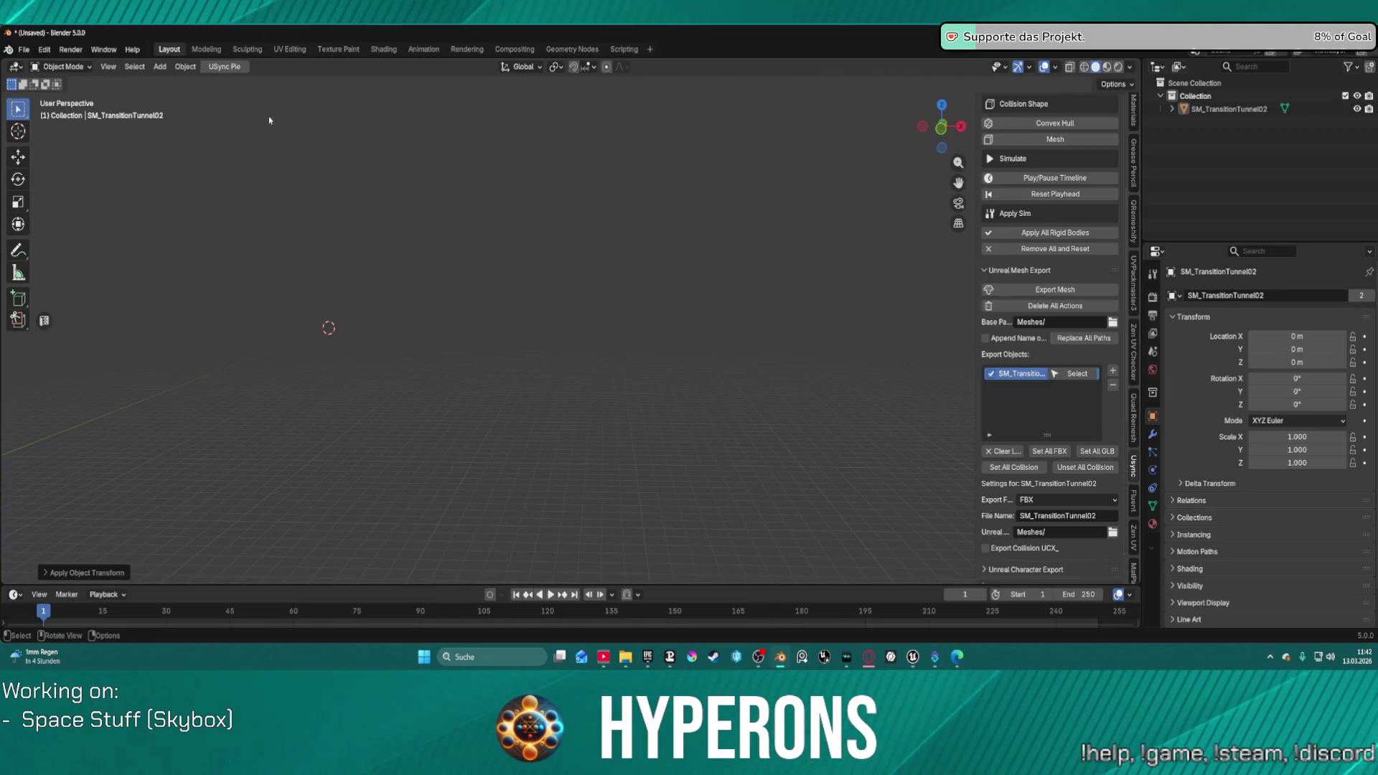
# Step: Select SM_TransitionTunnel02 in the Outliner and frame the whole tube in the viewport
pyautogui.rightClick(592, 294)
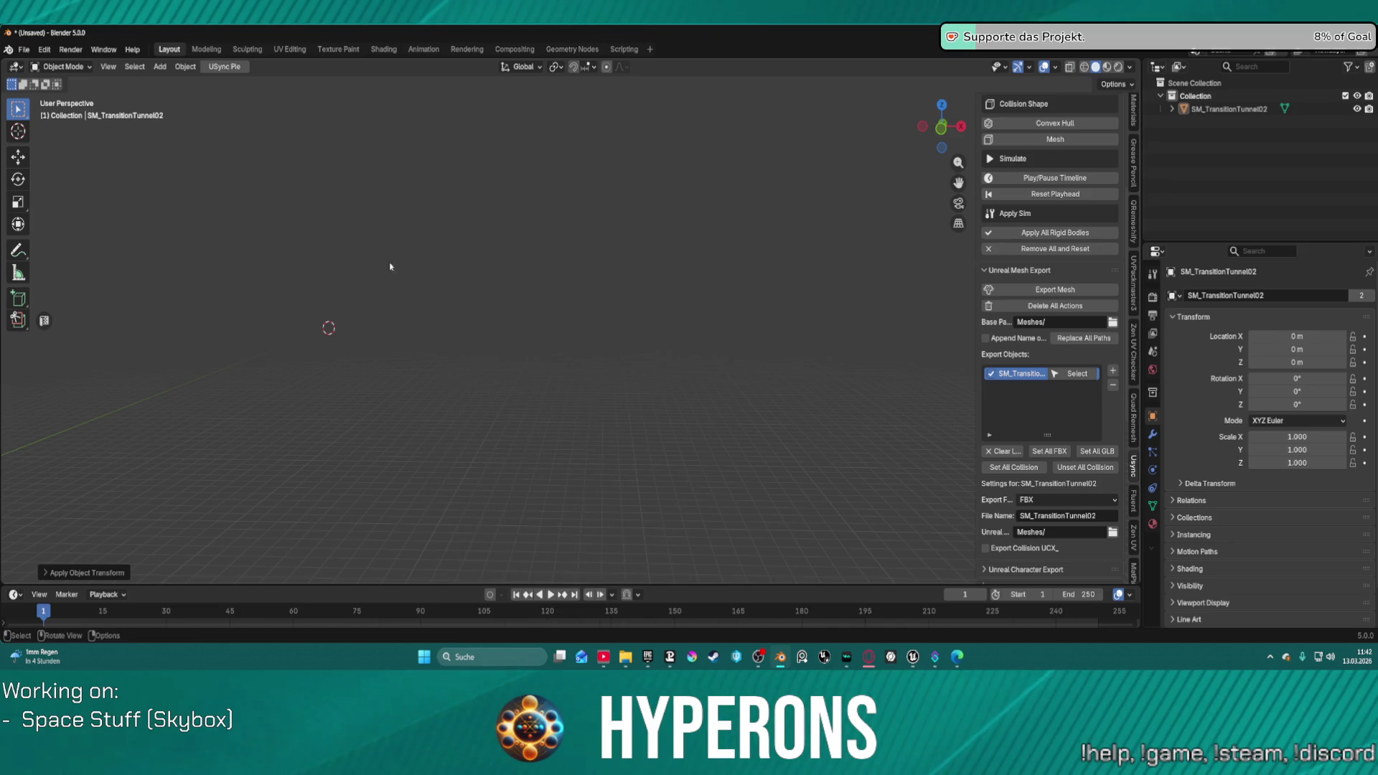
pyautogui.click(1229, 108)
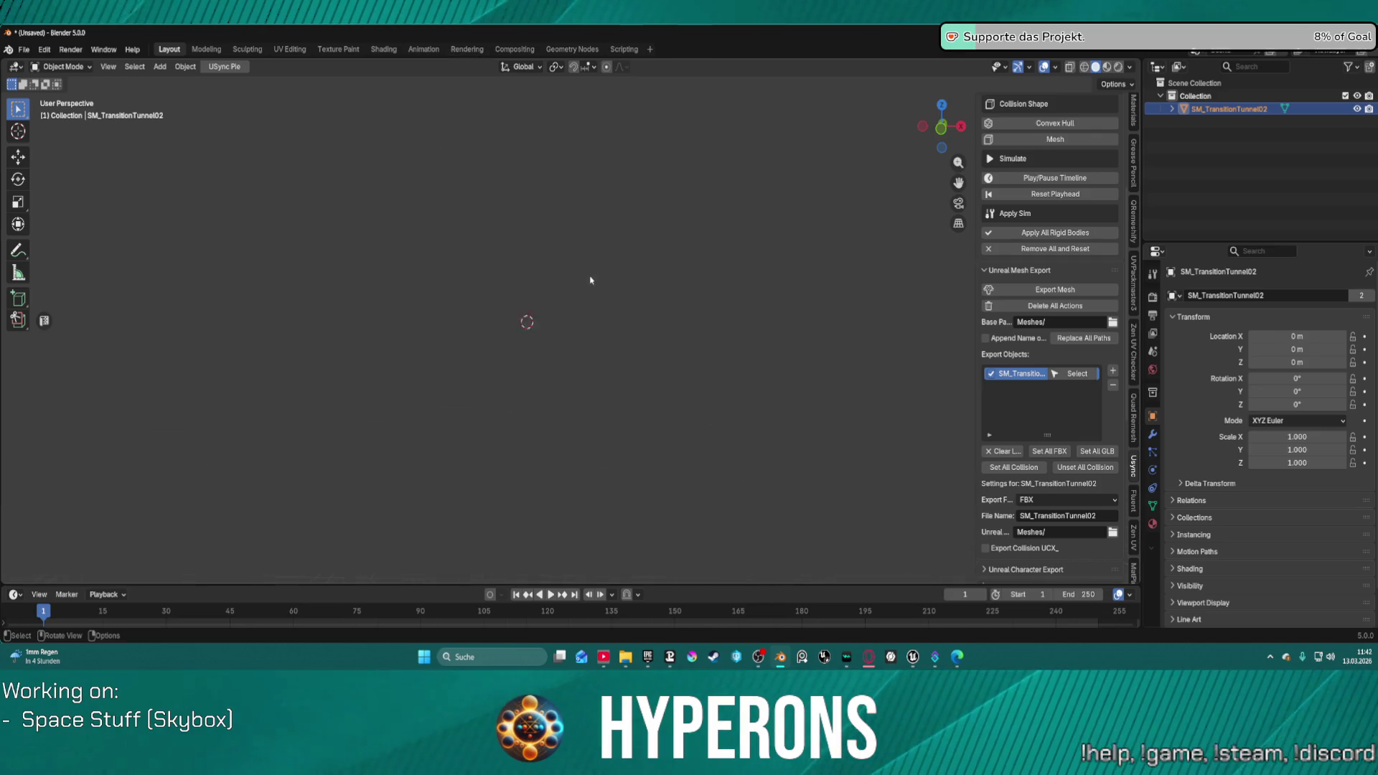
pyautogui.press('KP_Decimal')
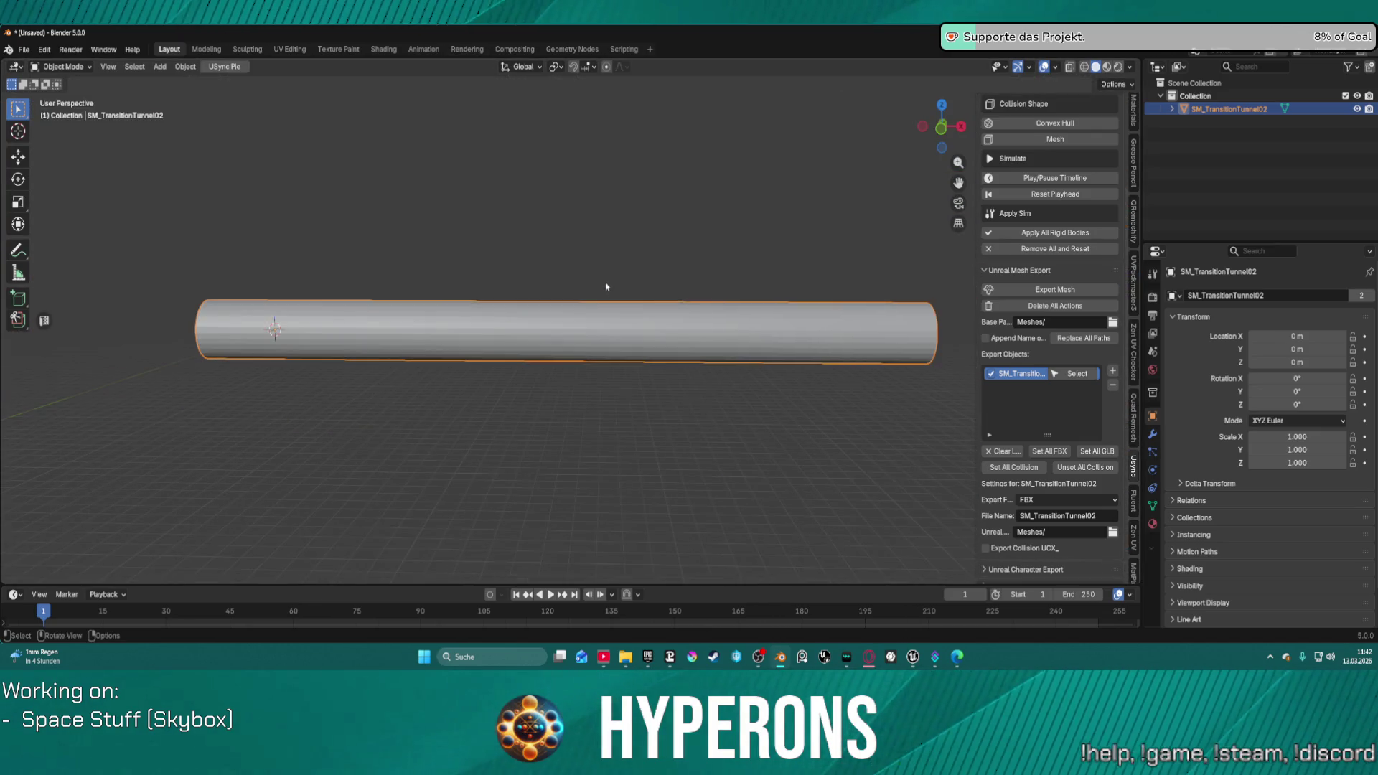
pyautogui.scroll(2, 493, 183)
pyautogui.click(289, 49)
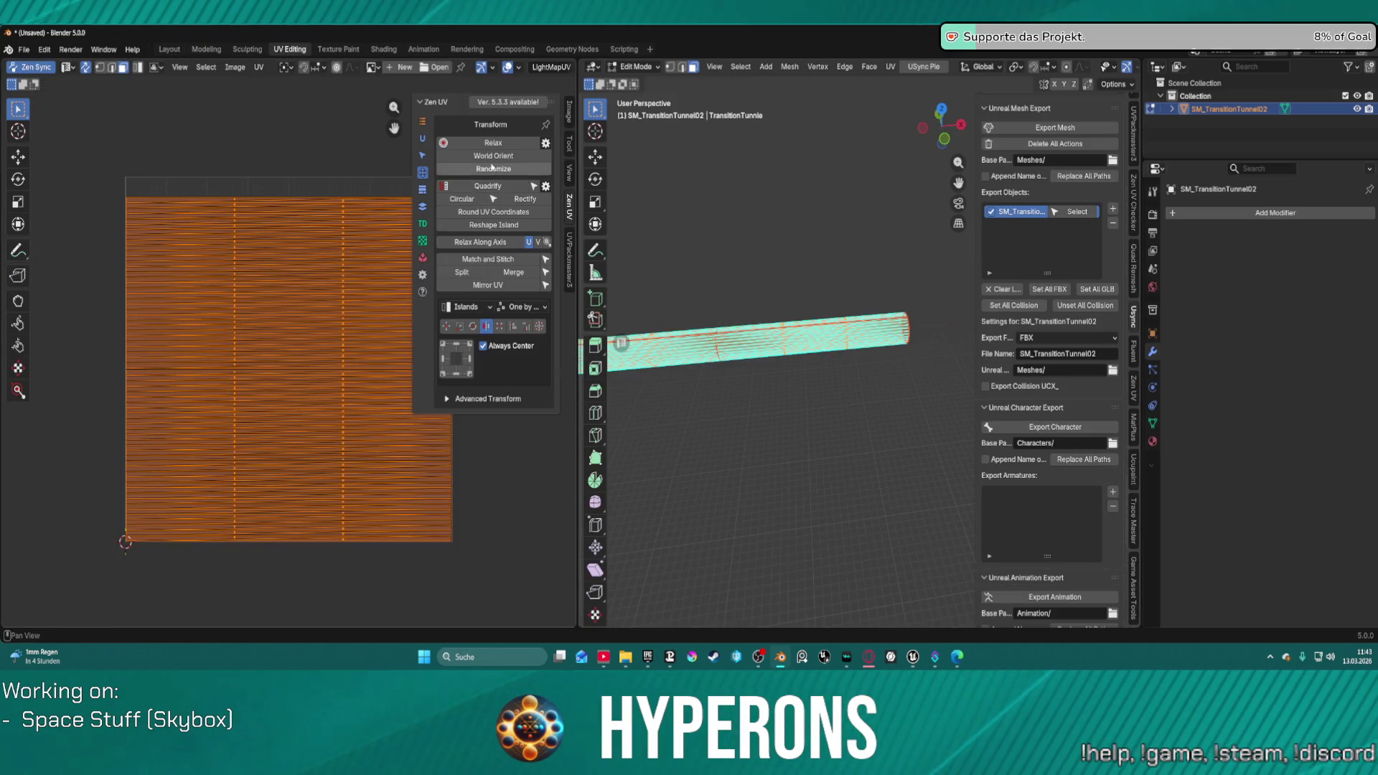
# Step: World-orient the tunnel's UV islands with Zen UV into horizontal strips
pyautogui.click(489, 158)
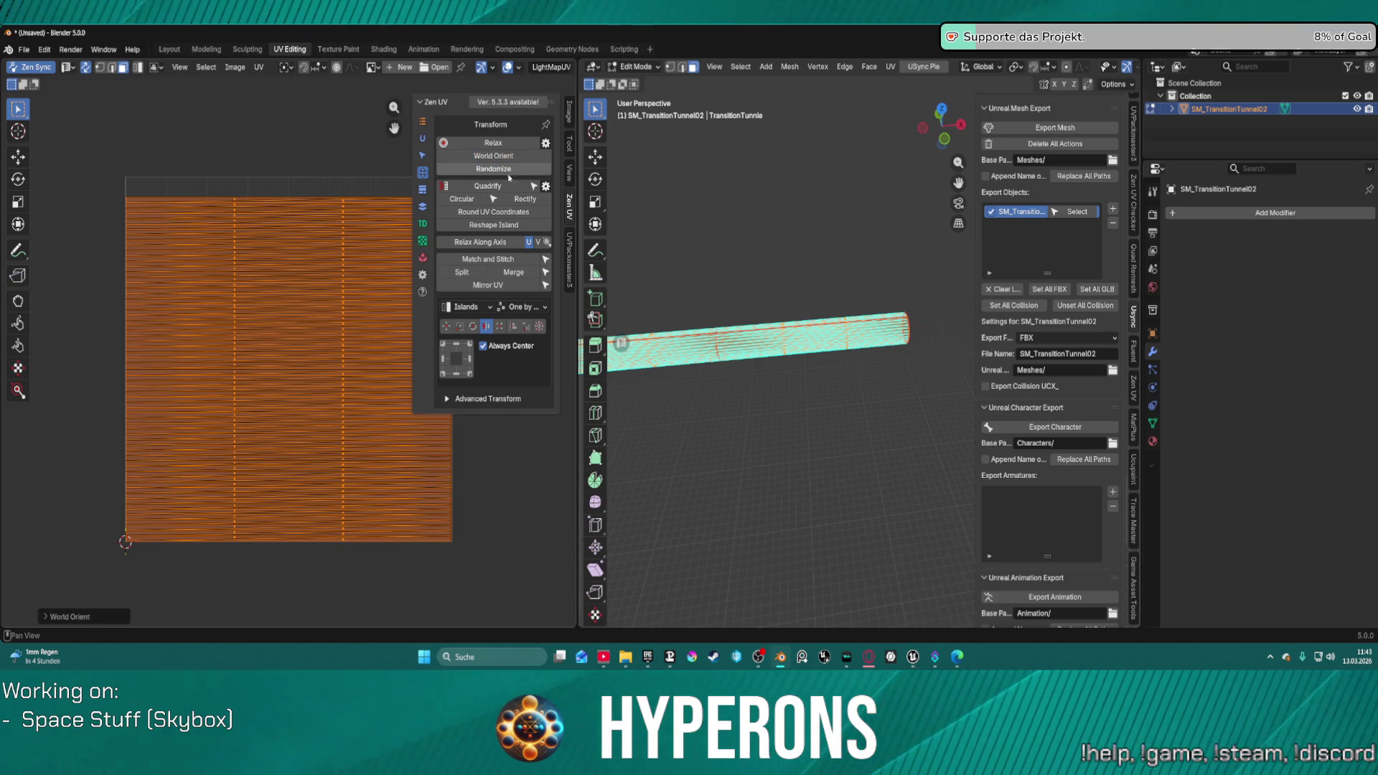
pyautogui.scroll(5, 248, 267)
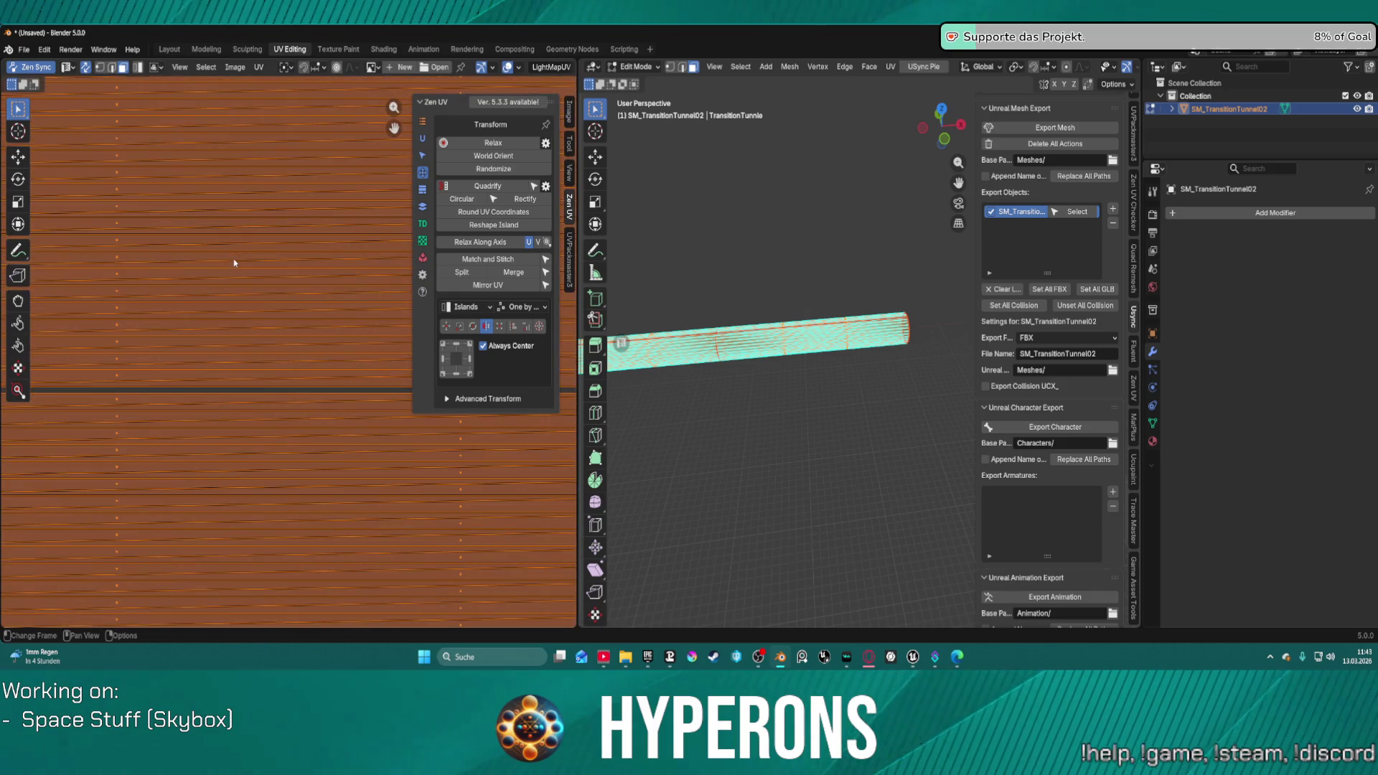
pyautogui.click(715, 290)
pyautogui.moveTo(691, 387); pyautogui.dragTo(690, 381)
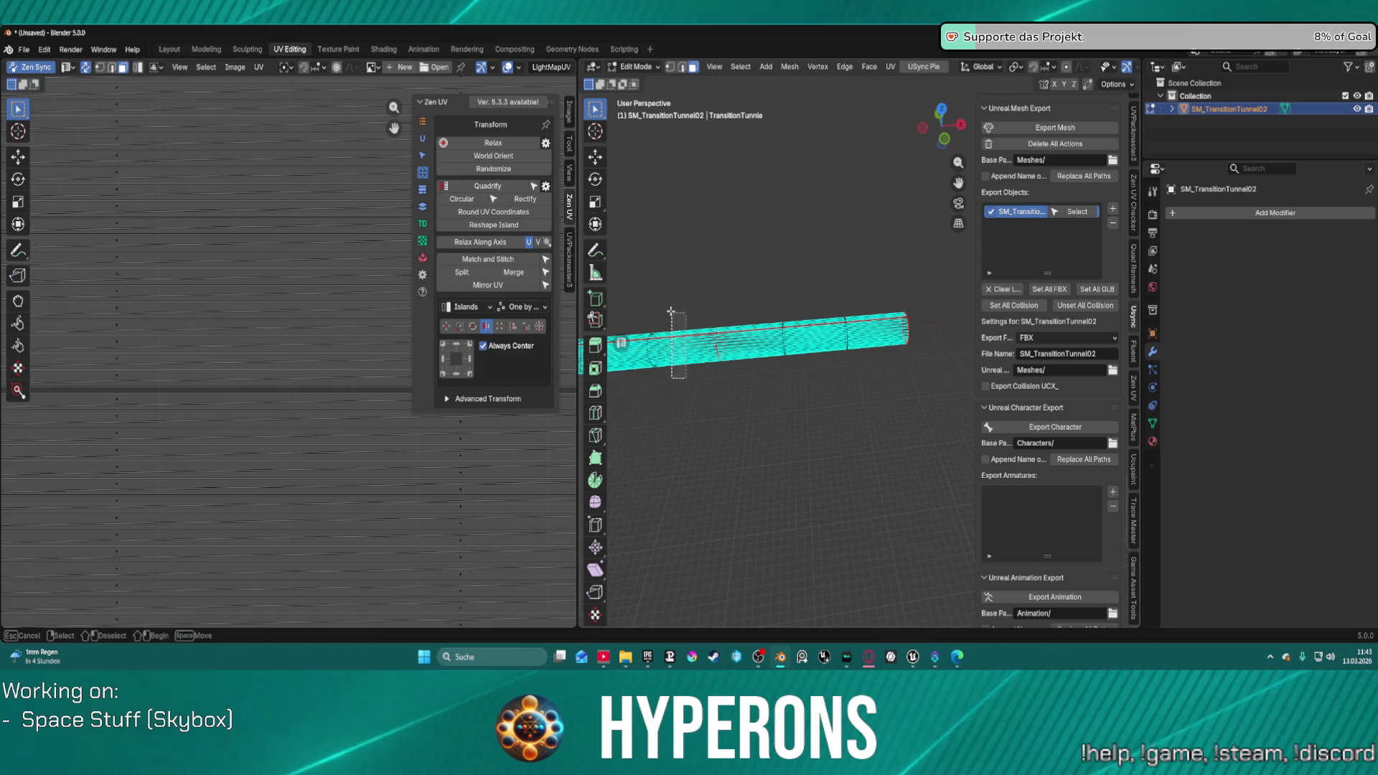
pyautogui.moveTo(679, 288); pyautogui.dragTo(742, 384)
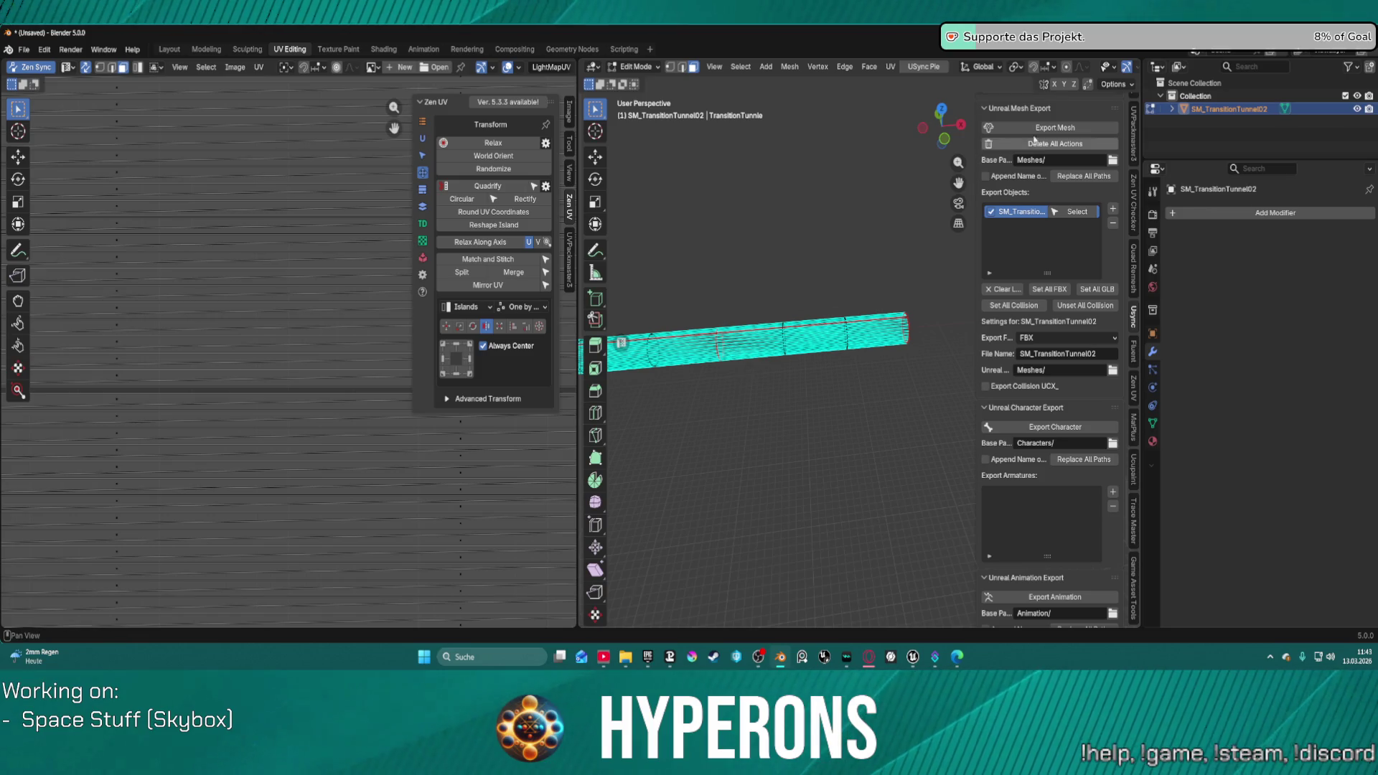
pyautogui.press('KP_Decimal')
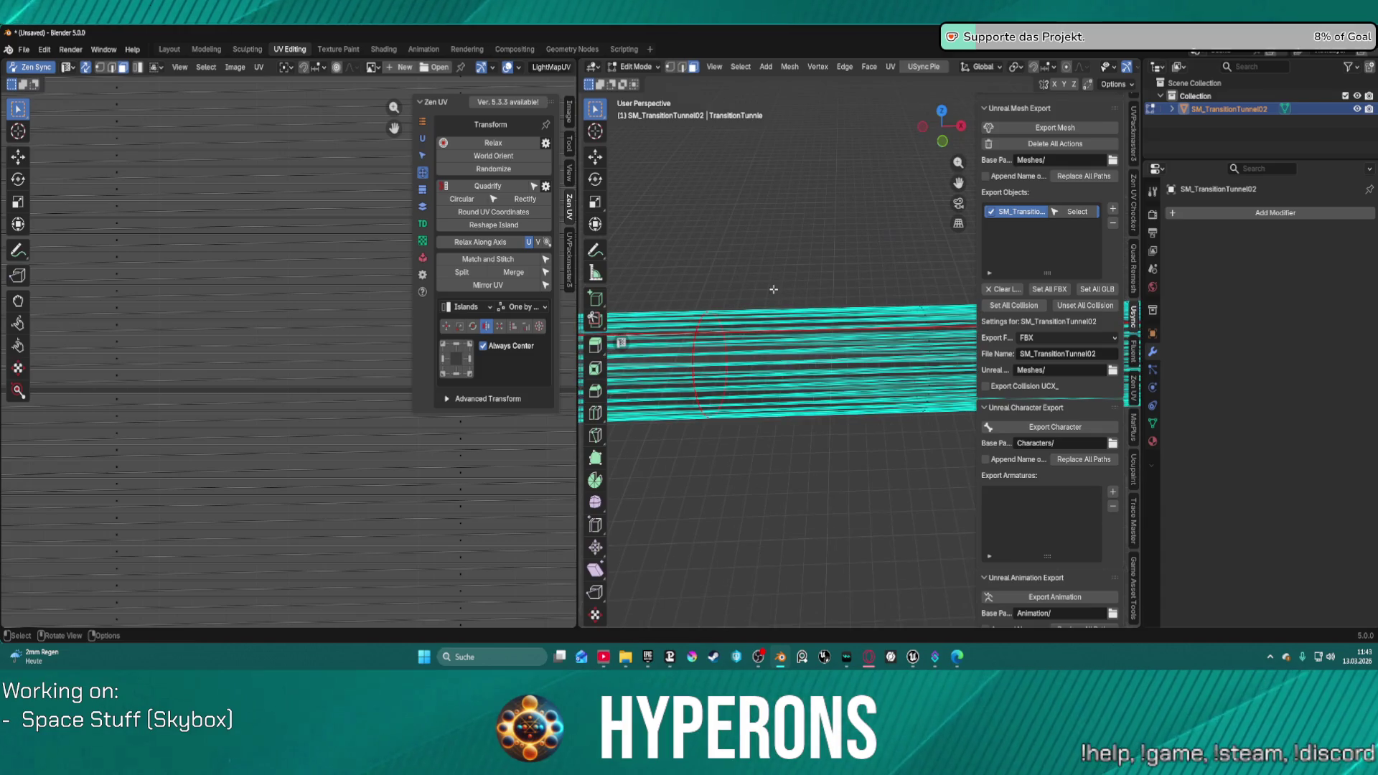
pyautogui.press('Escape')
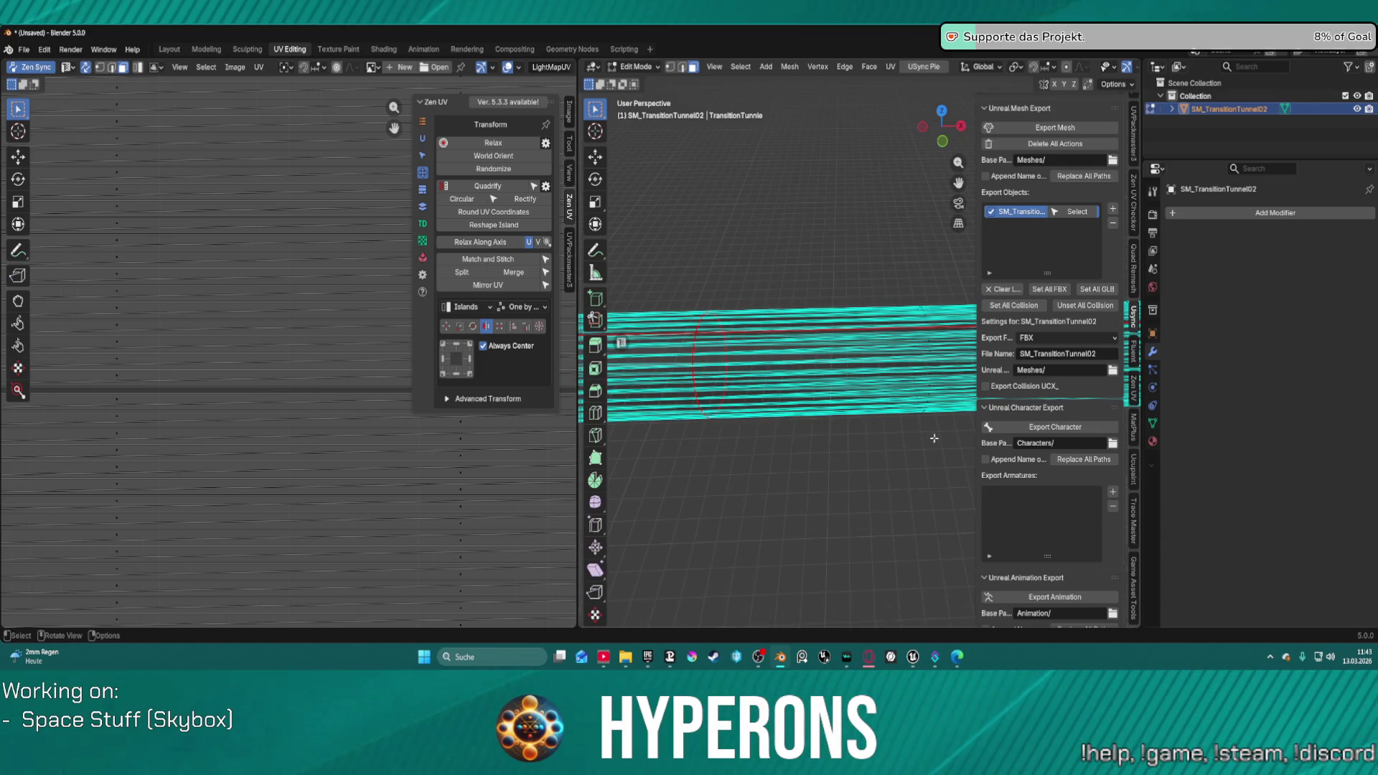
# Step: Select all the tunnel's faces and UV islands, and set the island tools to rotate mode
pyautogui.press('l')
pyautogui.press('Home')
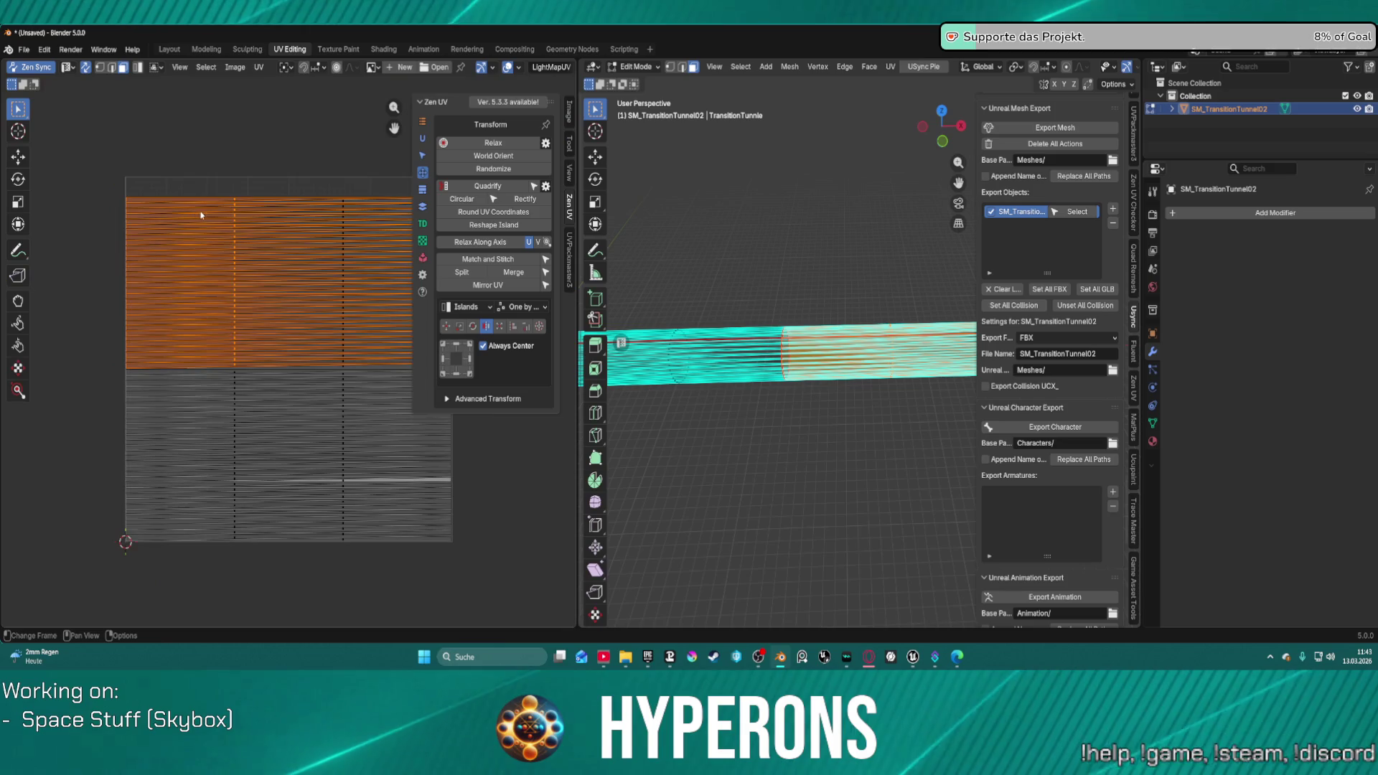
pyautogui.hotkey('alt', 'a')
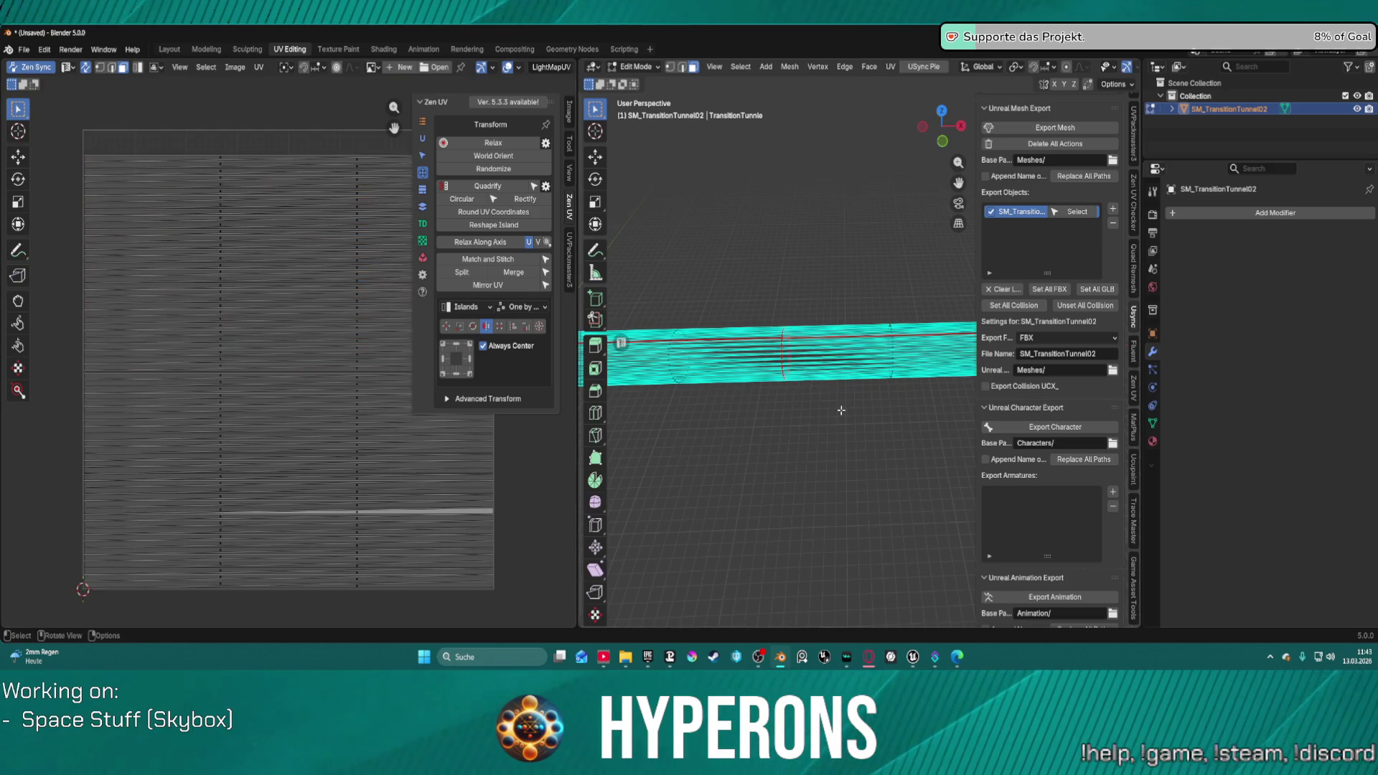
pyautogui.press('a')
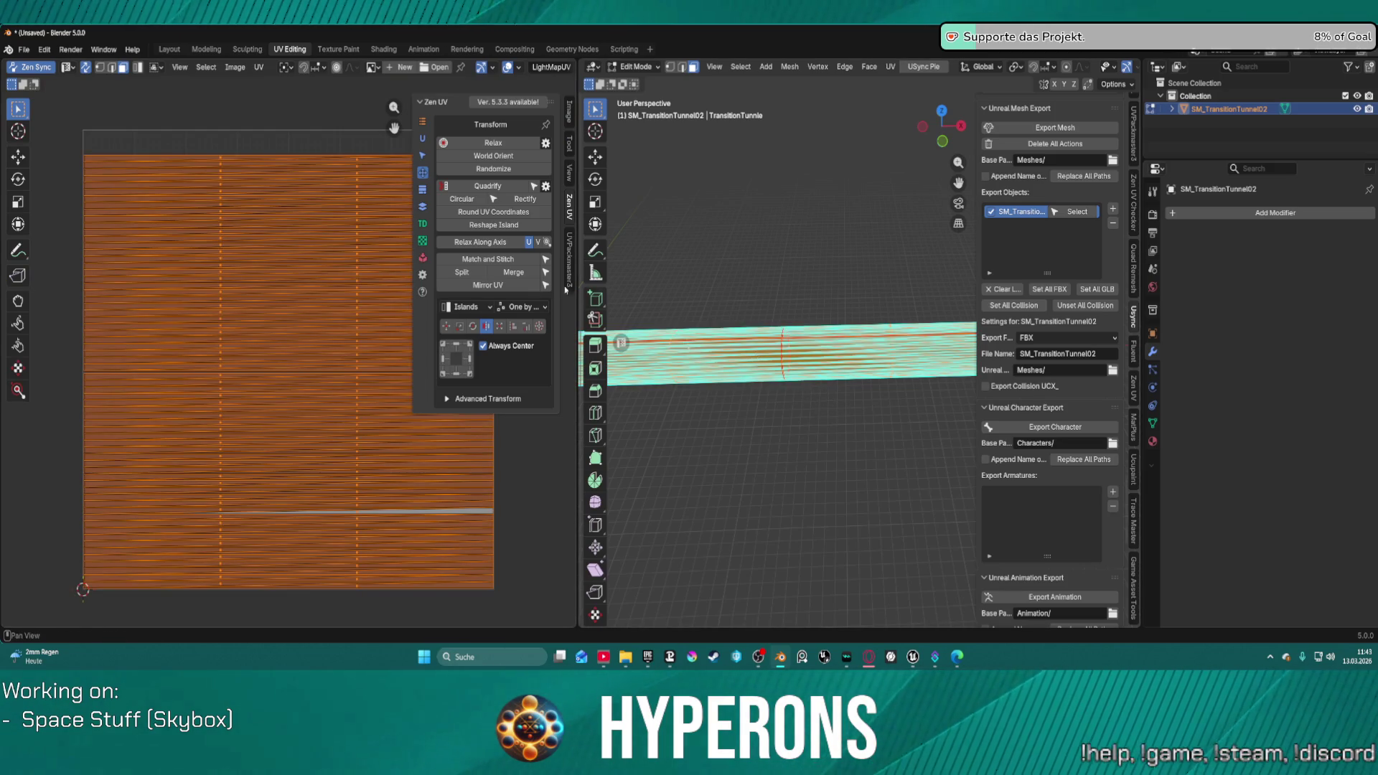
pyautogui.click(473, 326)
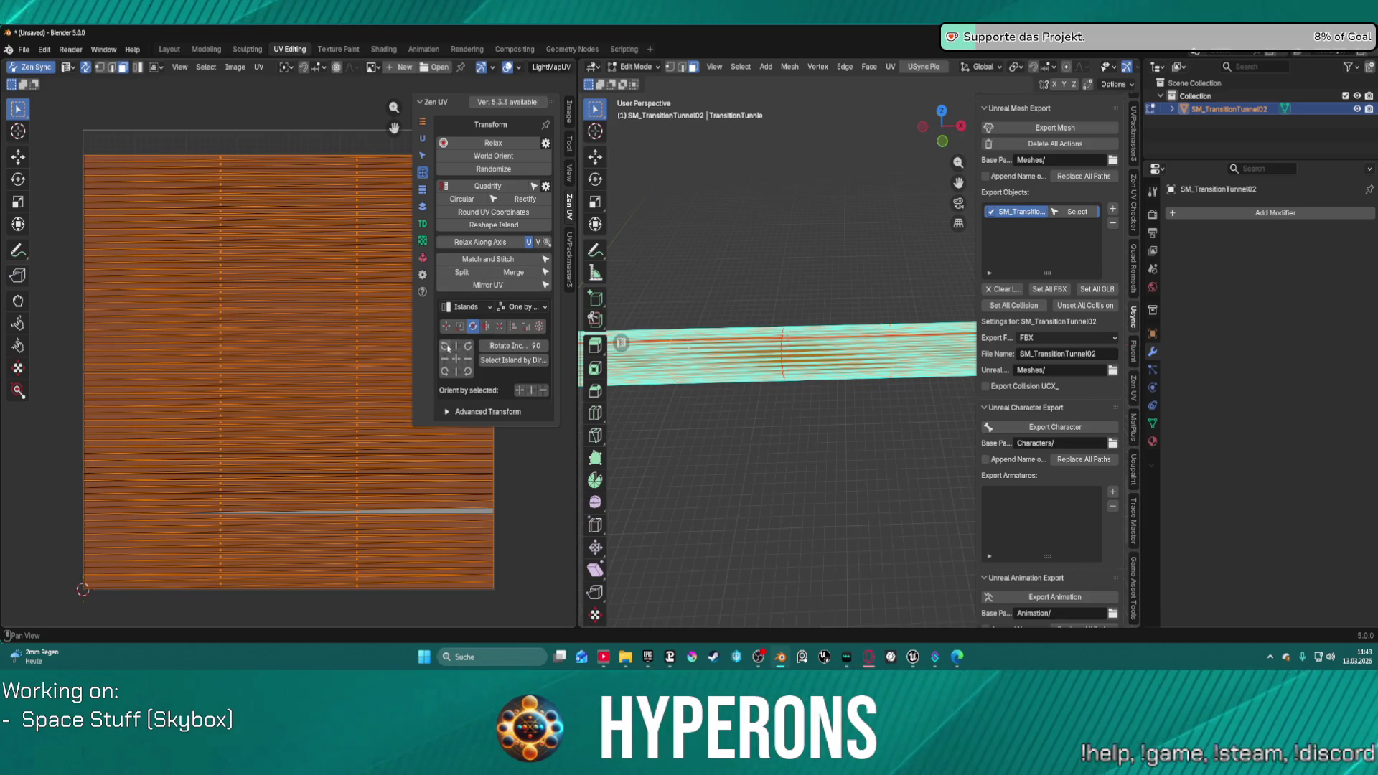
# Step: Rotate the UV islands 90° and pack them to fill the UV tile
pyautogui.click(446, 347)
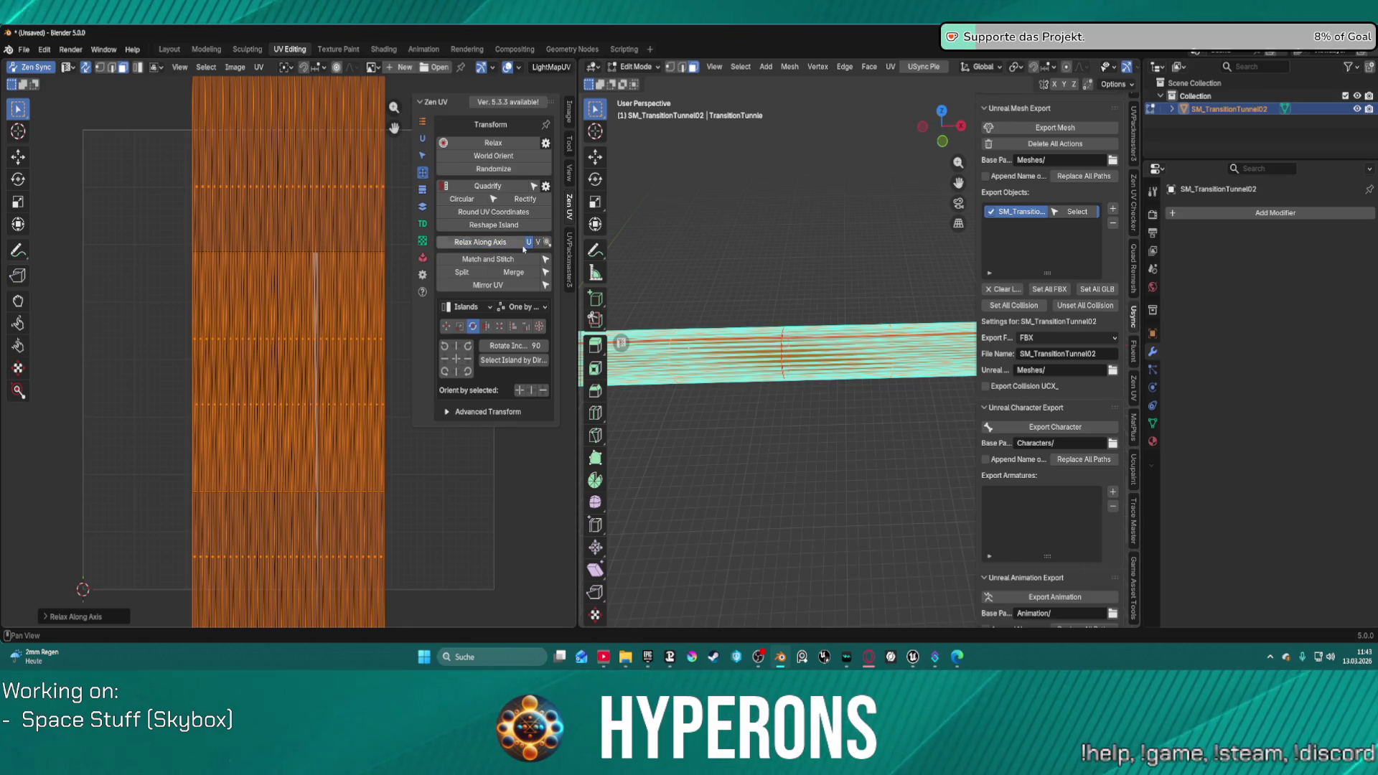
pyautogui.scroll(-3, 317, 225)
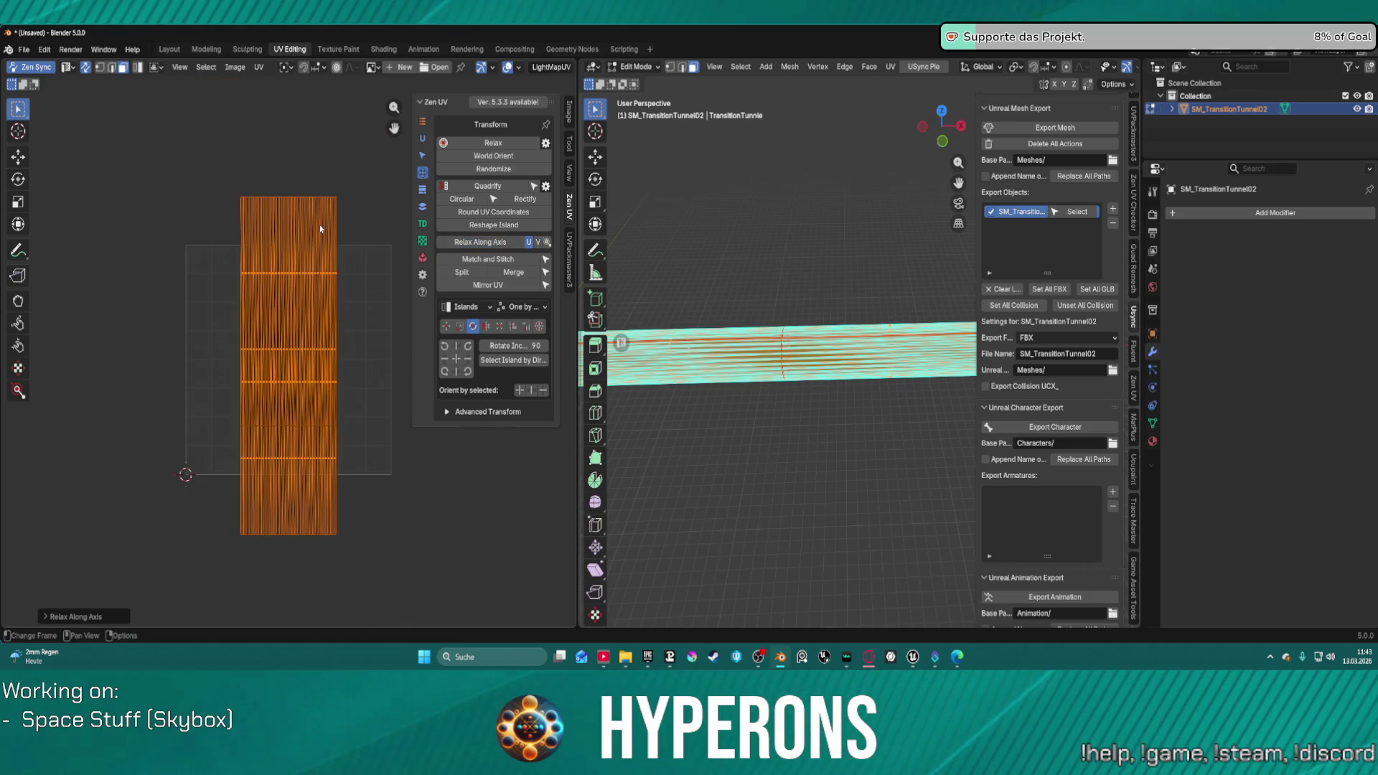
pyautogui.scroll(1, 299, 278)
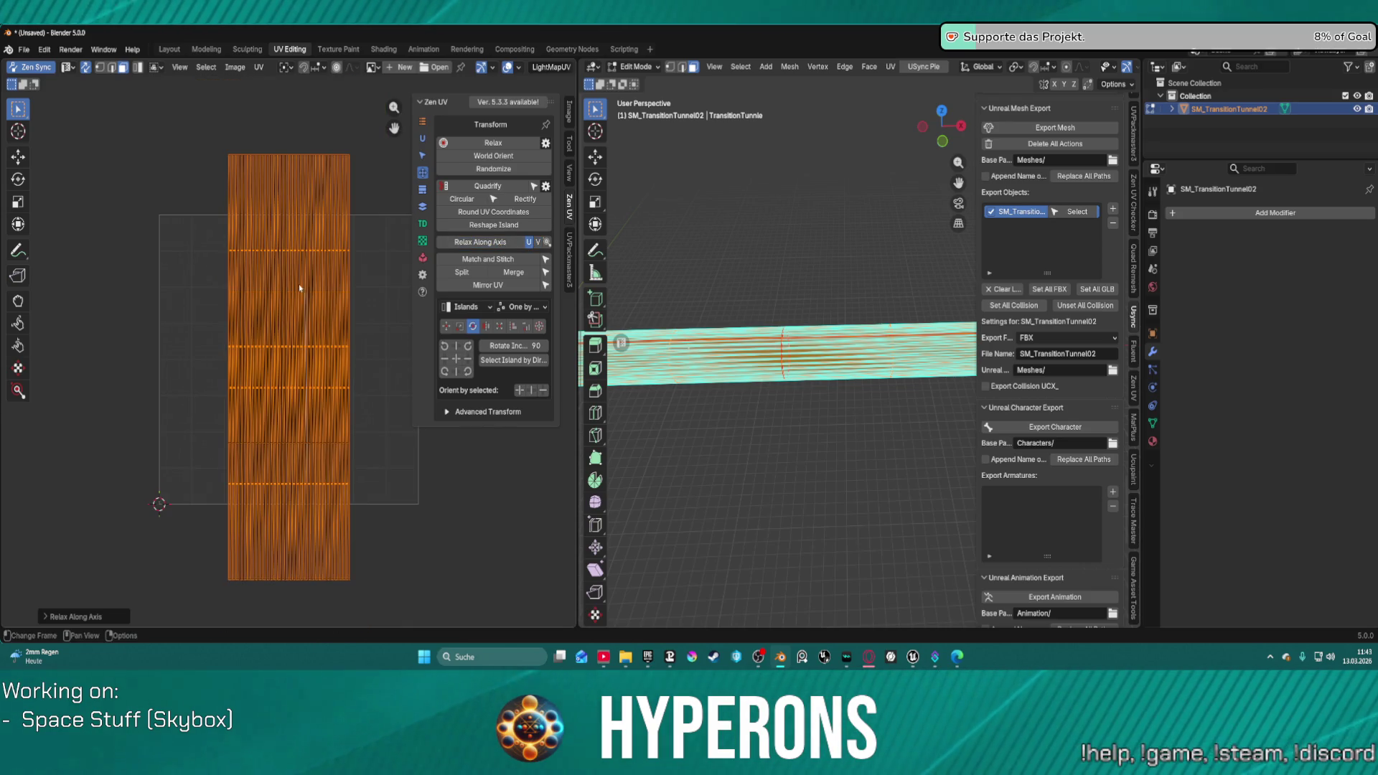
pyautogui.click(422, 259)
pyautogui.click(480, 144)
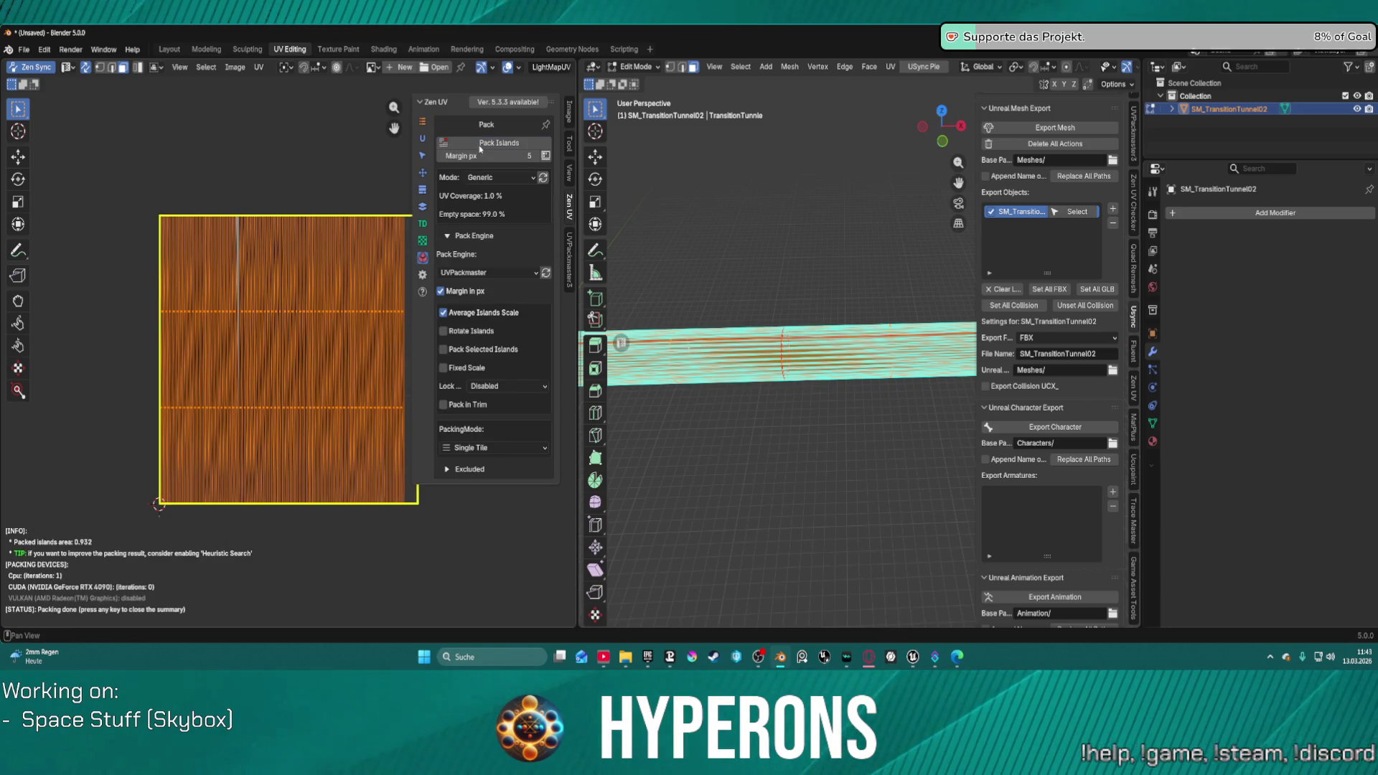
# Step: Bring the Unreal Engine editor window to the front
pyautogui.click(170, 49)
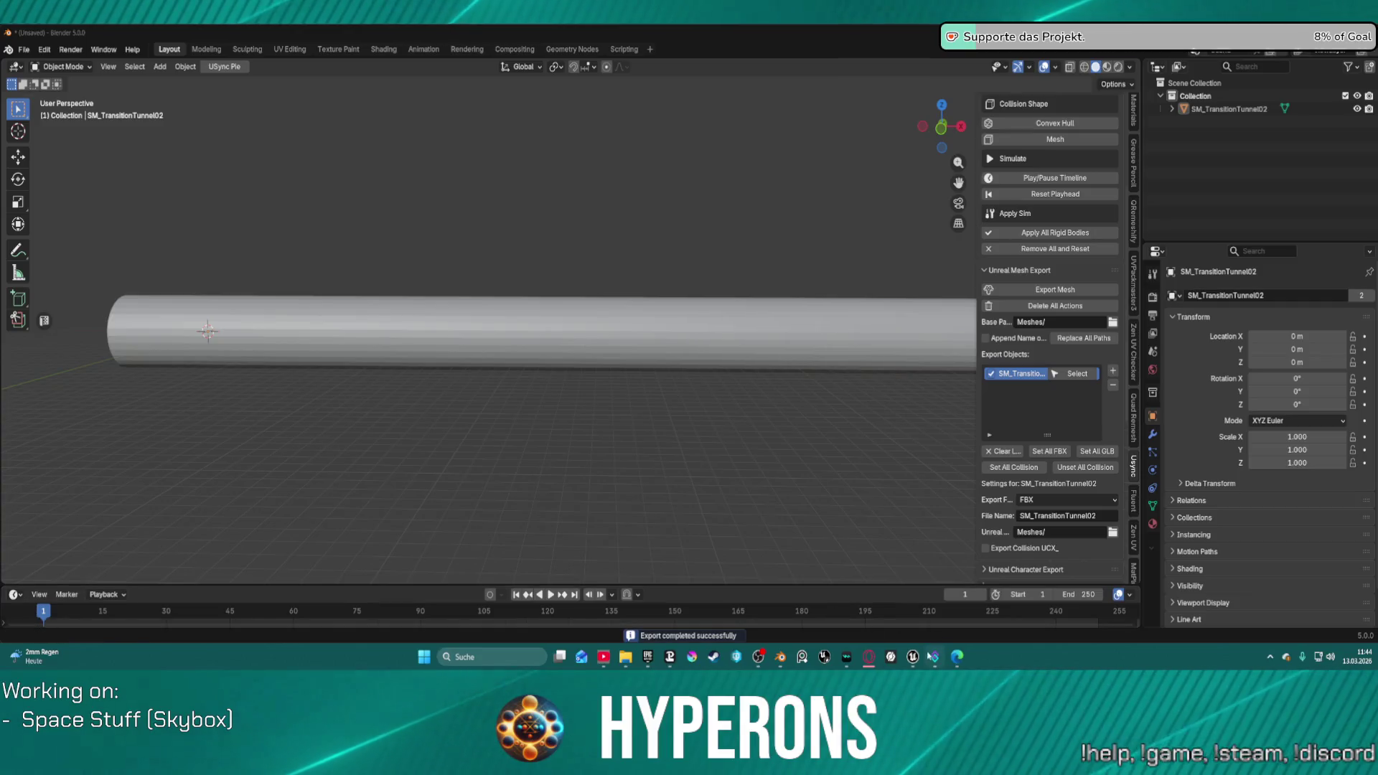
pyautogui.moveTo(913, 656)
pyautogui.click(817, 585)
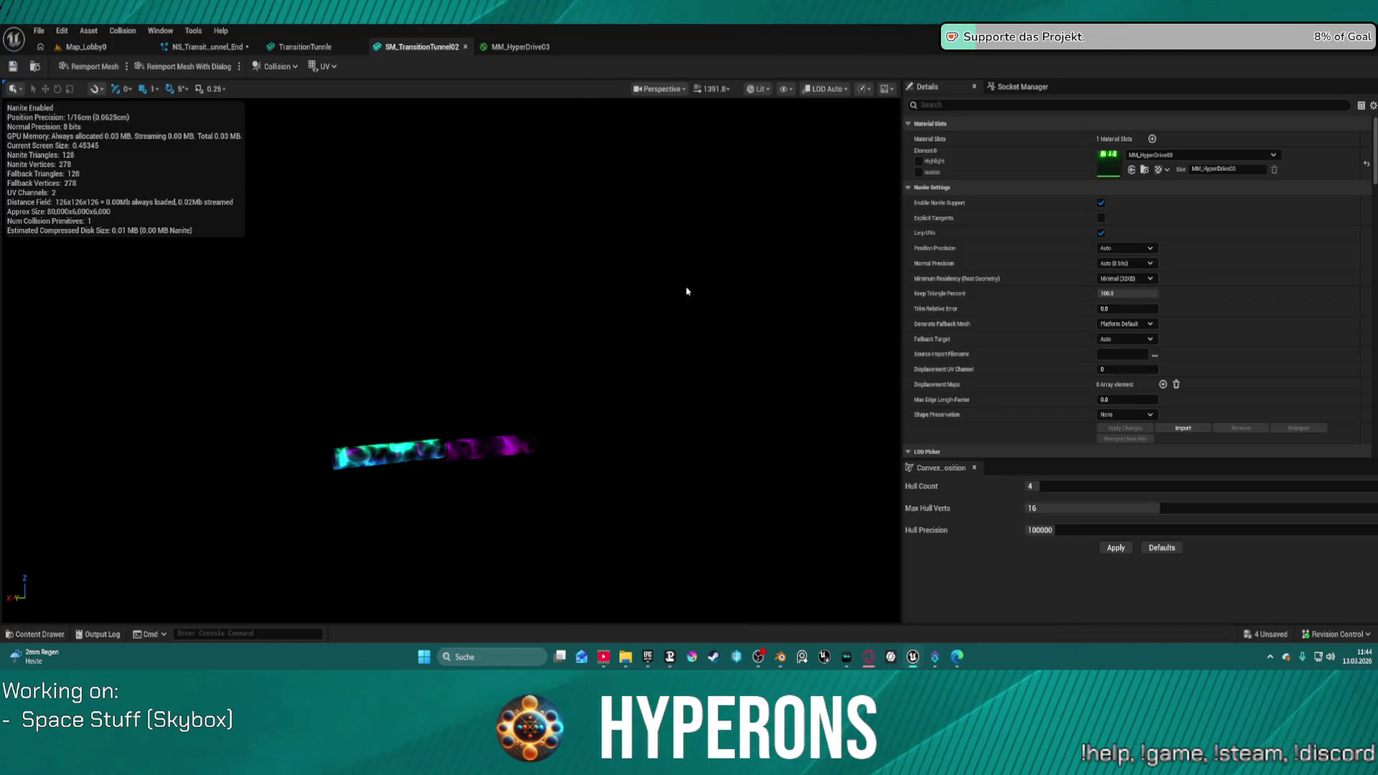
# Step: Reimport SM_TransitionTunnel02, close its editor, and inspect the TransitionTunnle mesh preview
pyautogui.click(99, 67)
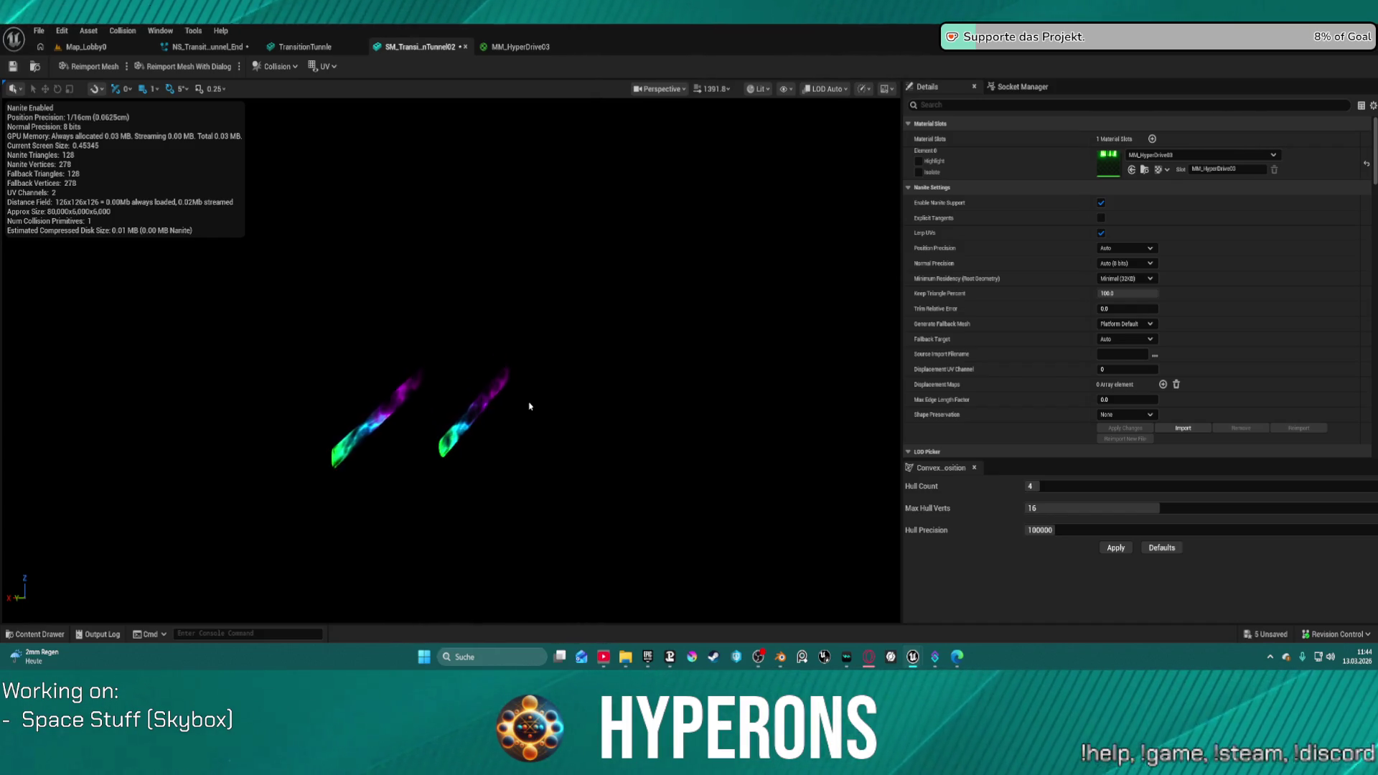
pyautogui.middleClick(423, 48)
pyautogui.click(305, 46)
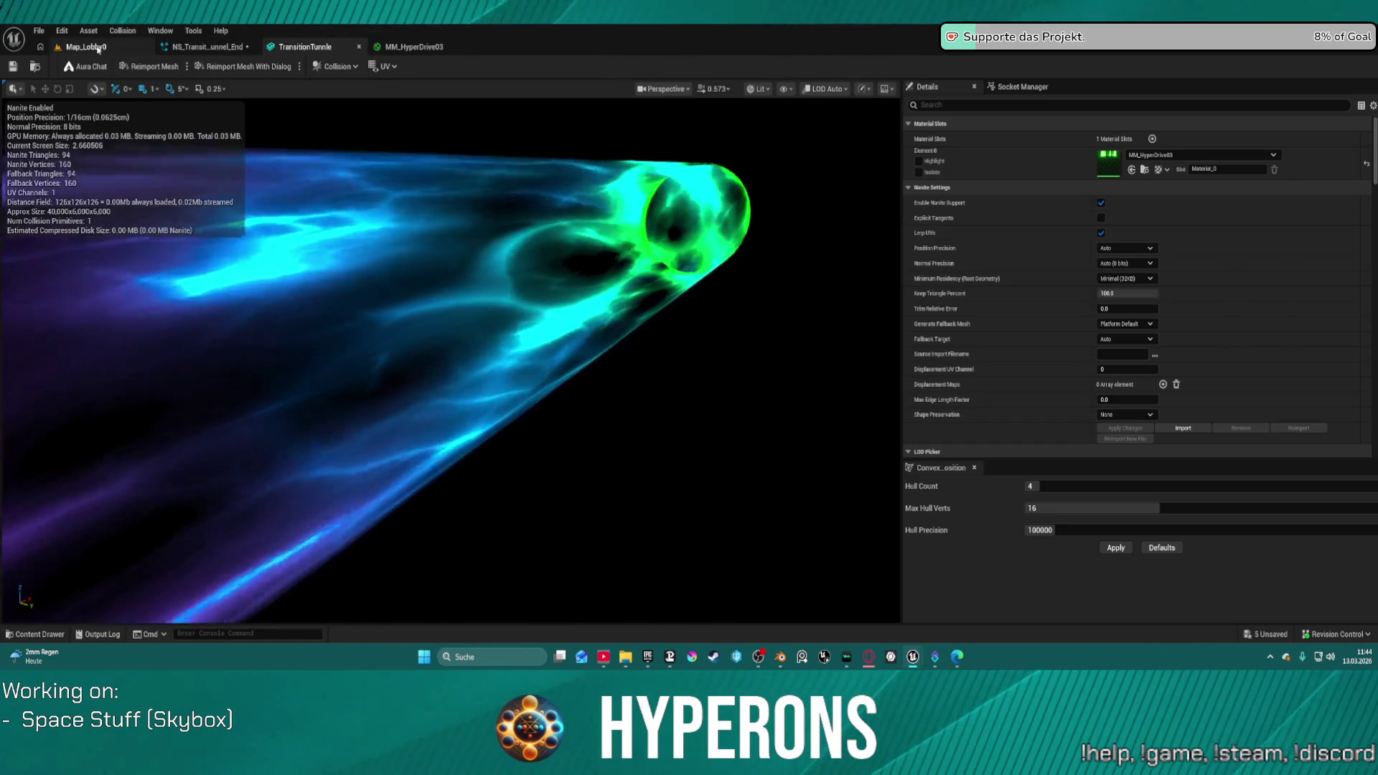
pyautogui.moveTo(558, 214); pyautogui.dragTo(644, 236)
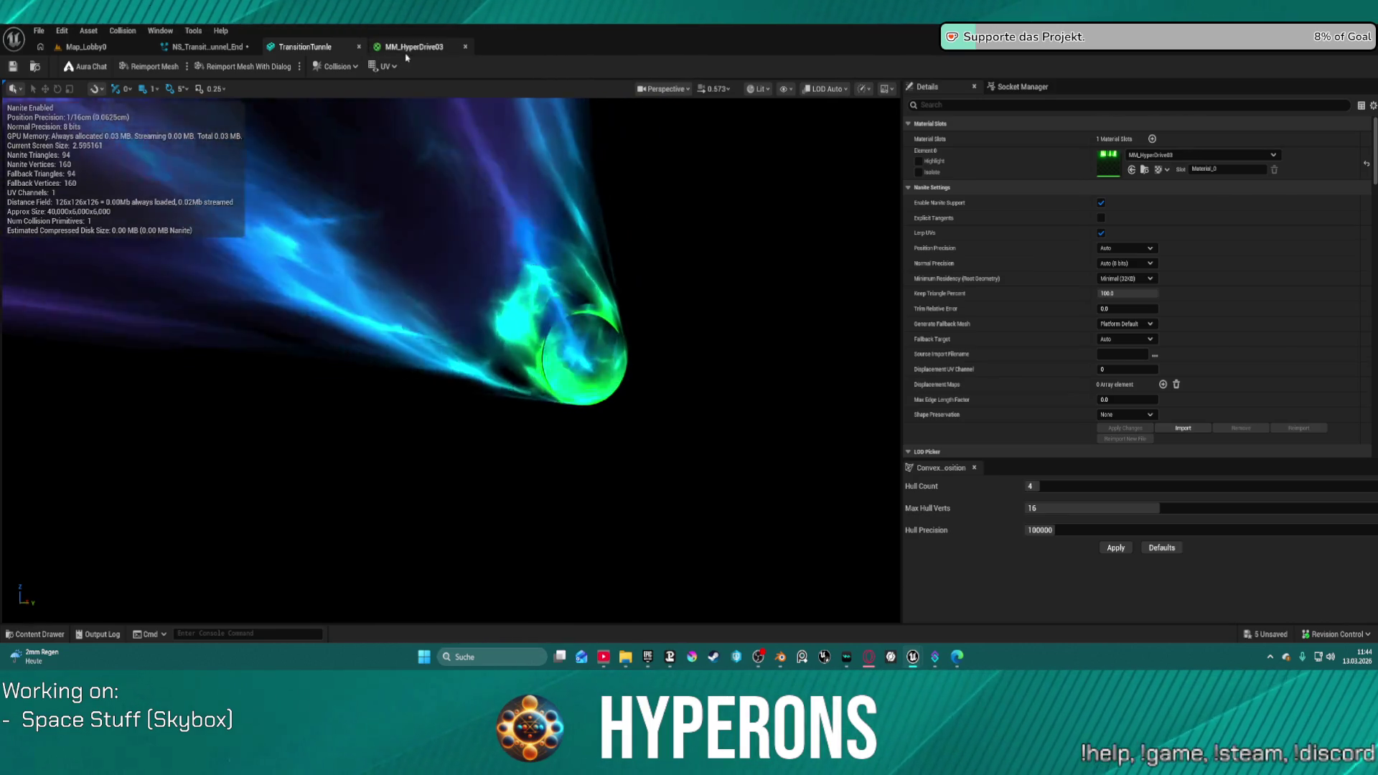
# Step: Check the MM_HyperDrive03 material and the tunnel preview, then return to Map_Lobby0
pyautogui.click(393, 47)
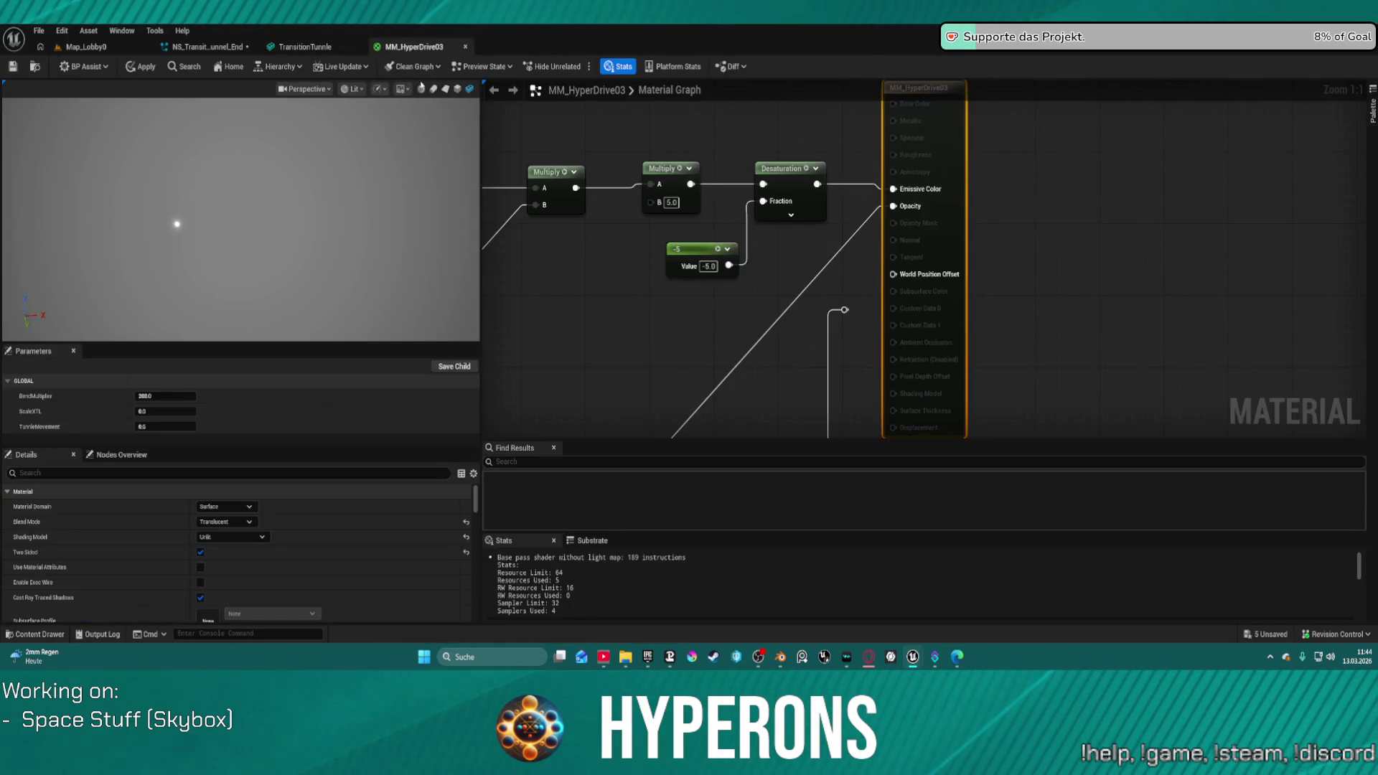
pyautogui.click(316, 49)
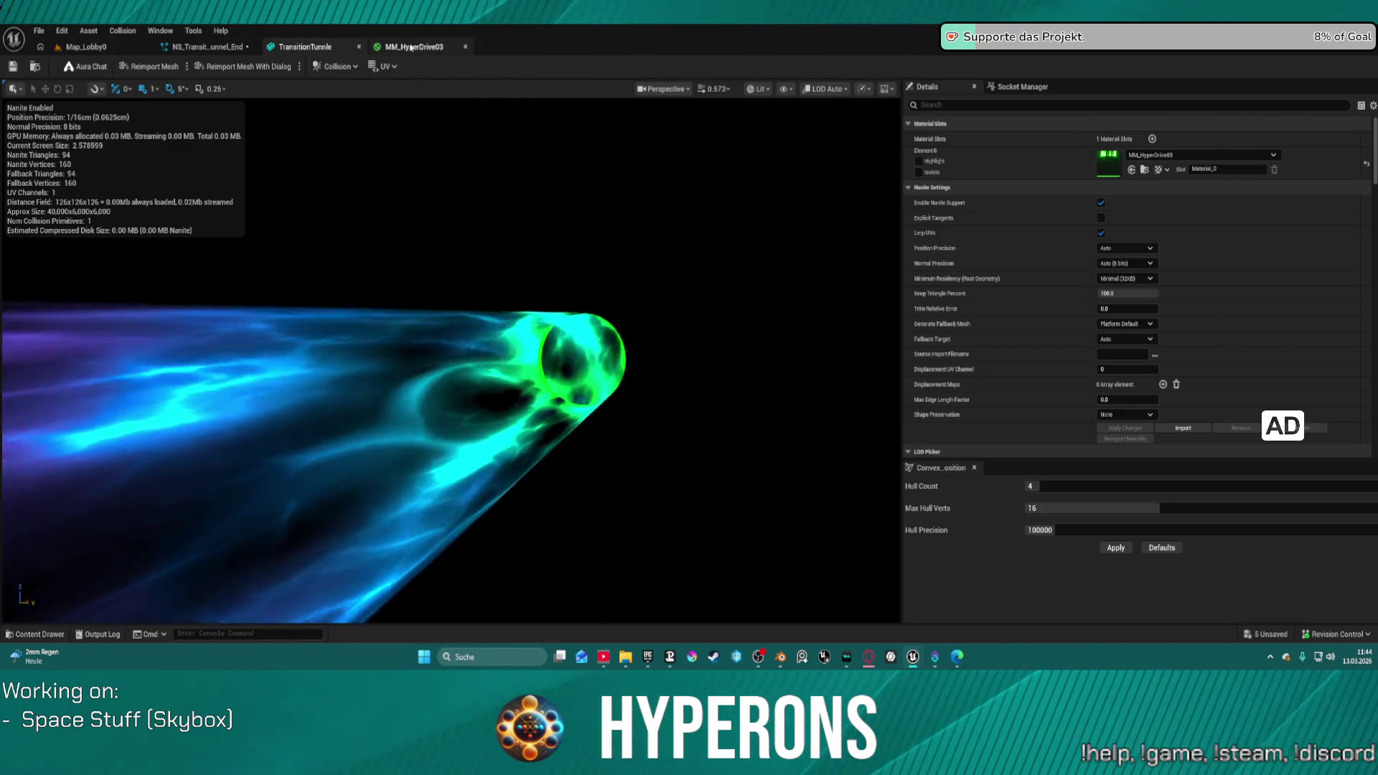
pyautogui.click(86, 47)
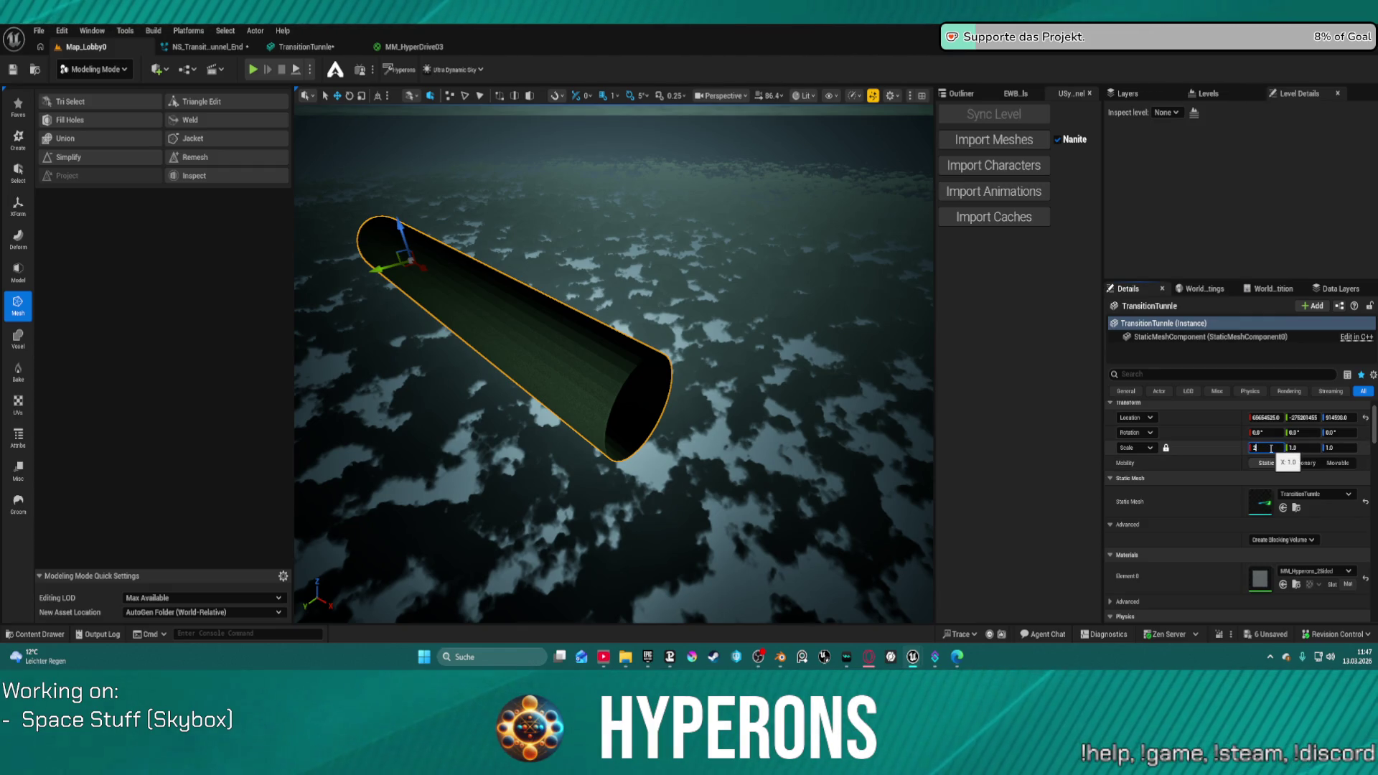
# Step: Unlock proportional scaling and stretch the tunnel to X scale 2, other axes at 1
pyautogui.press('Return')
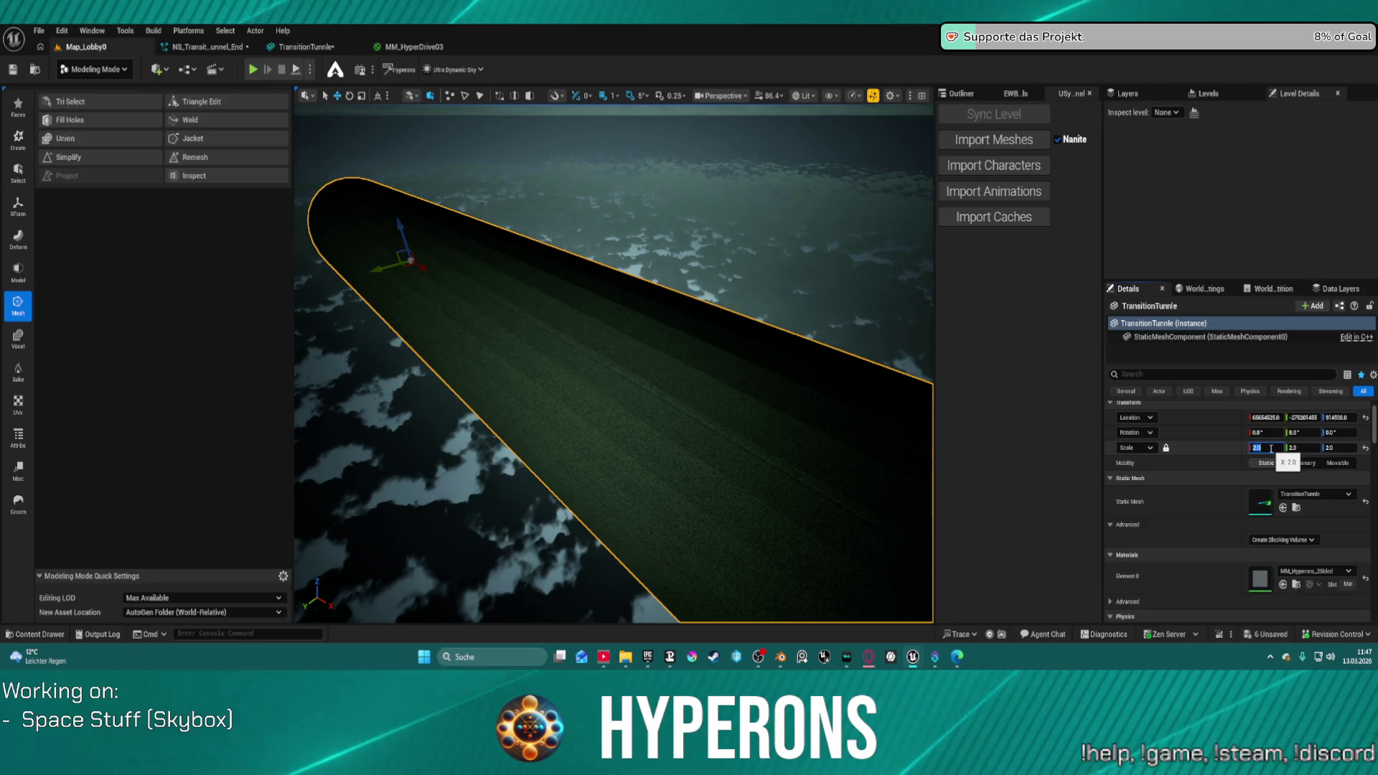
pyautogui.write('1')
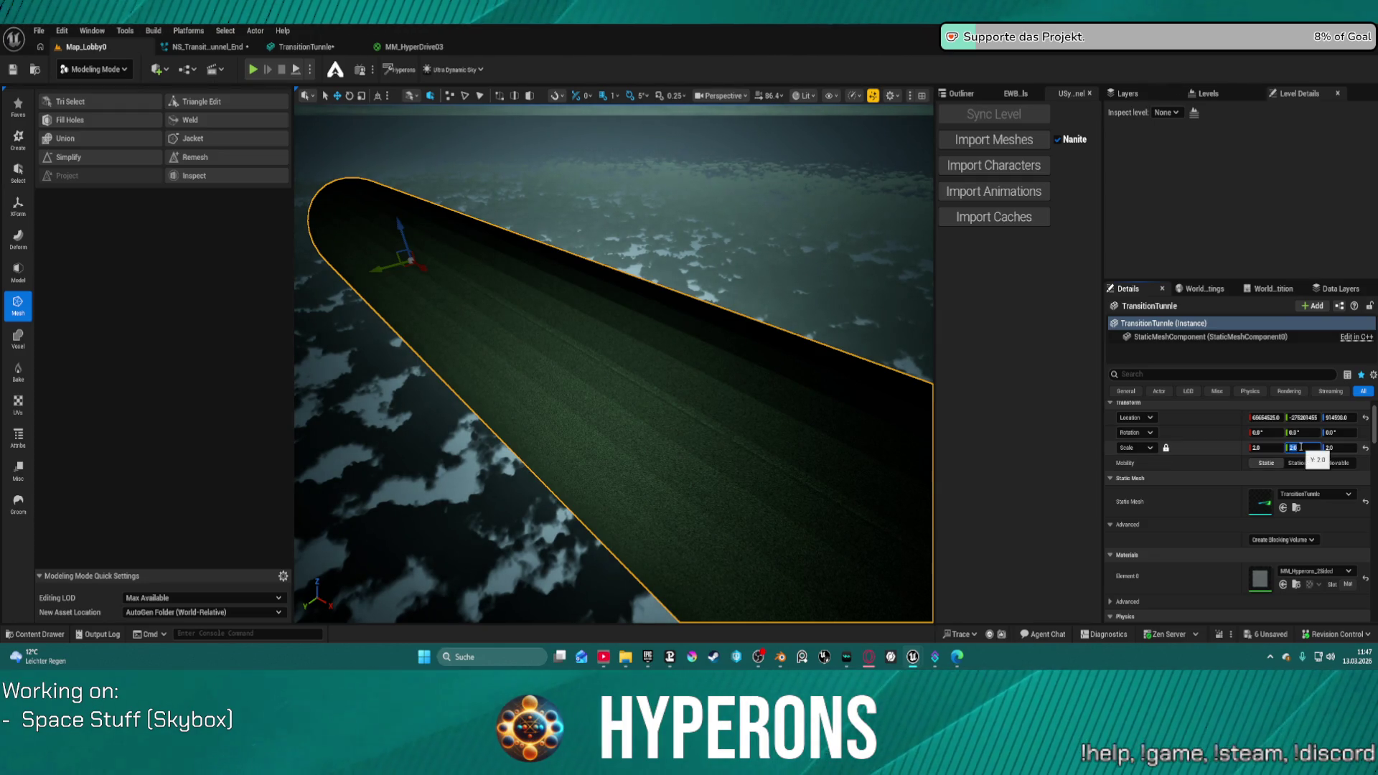
pyautogui.press('Tab')
pyautogui.press('Tab')
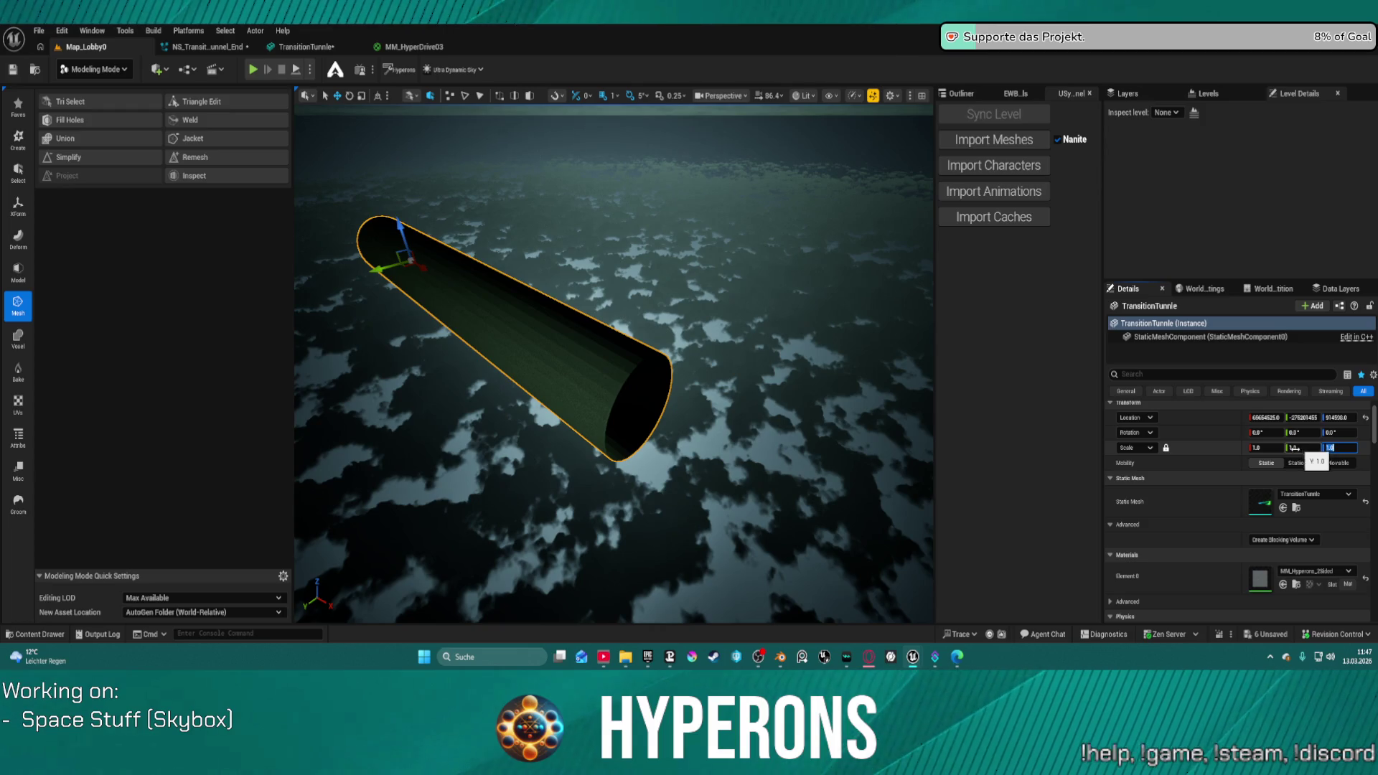
pyautogui.click(1166, 447)
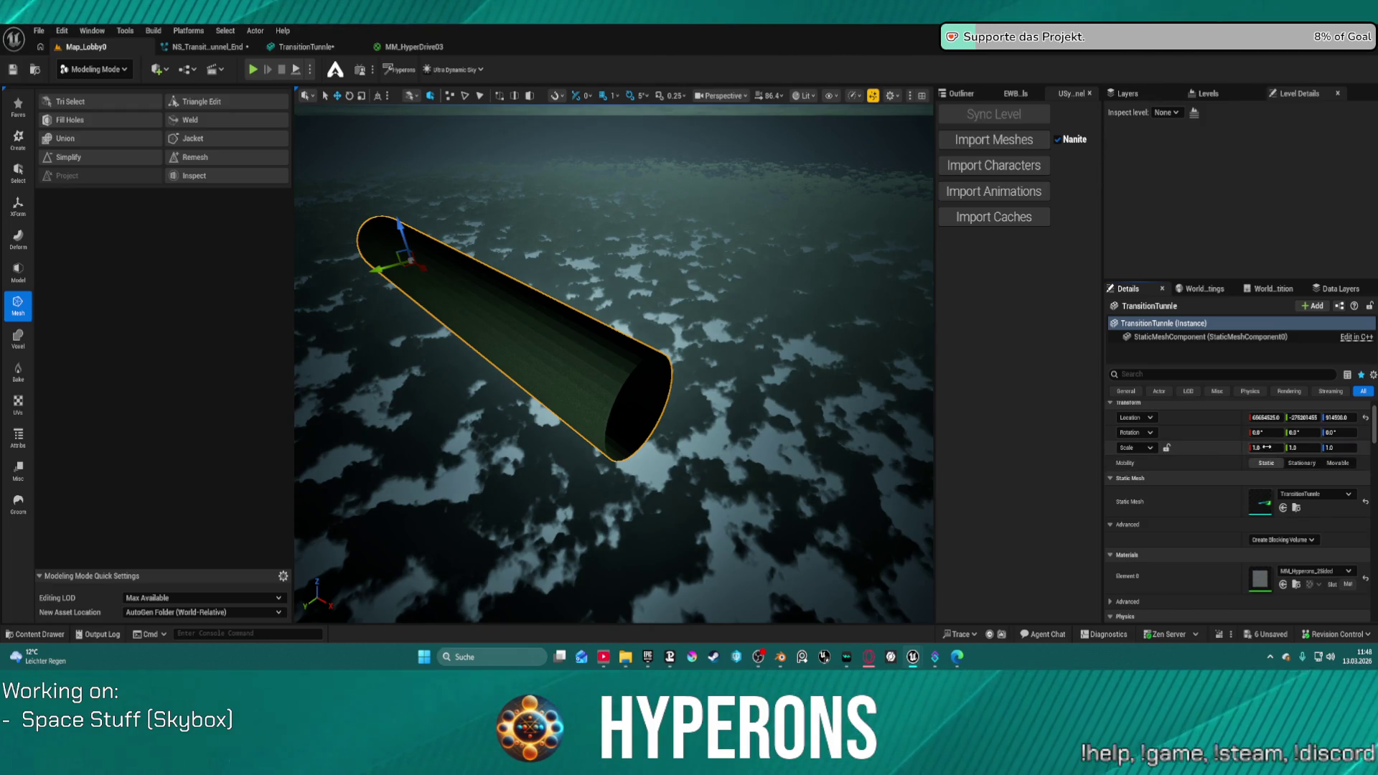
pyautogui.write('2')
pyautogui.press('Return')
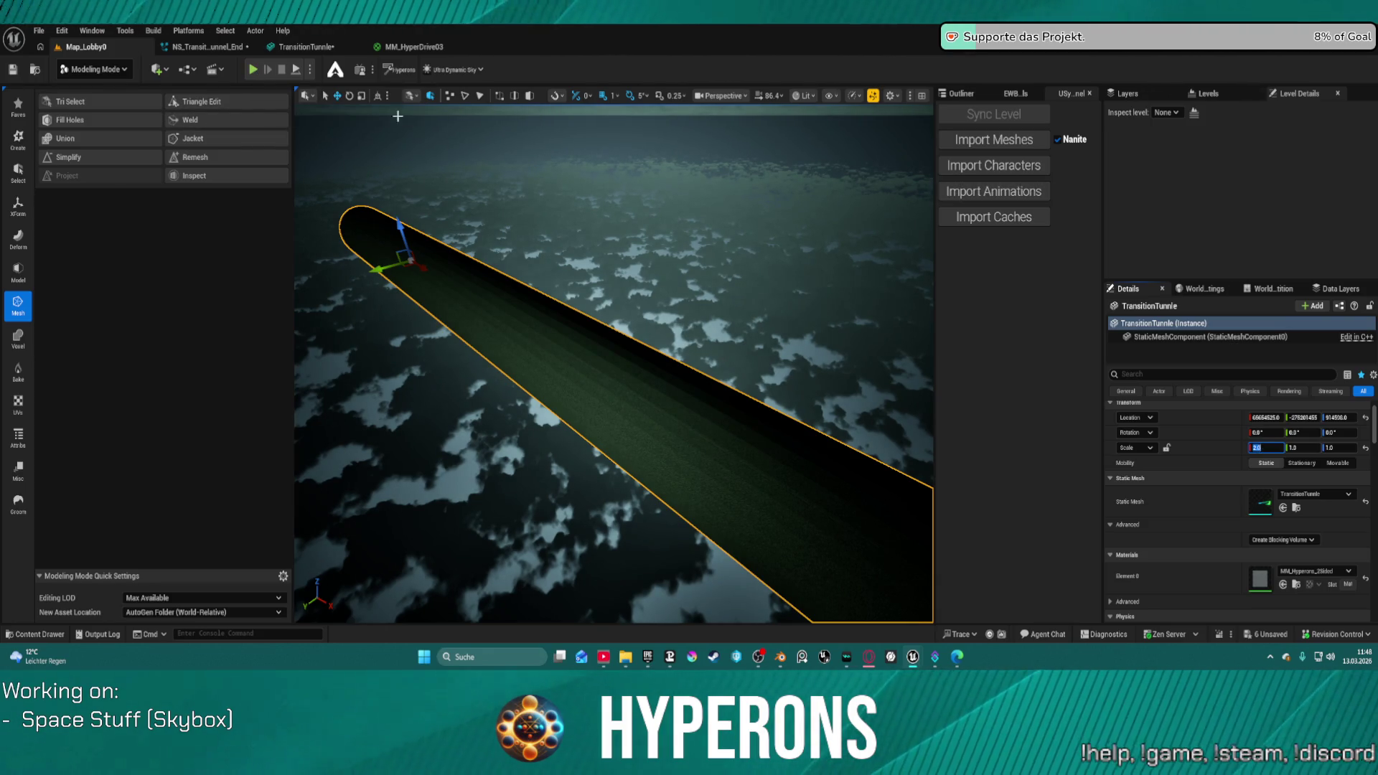
# Step: Bake the stretched scale into the tunnel mesh with Modeling Mode's XForm Bake Transform
pyautogui.click(18, 173)
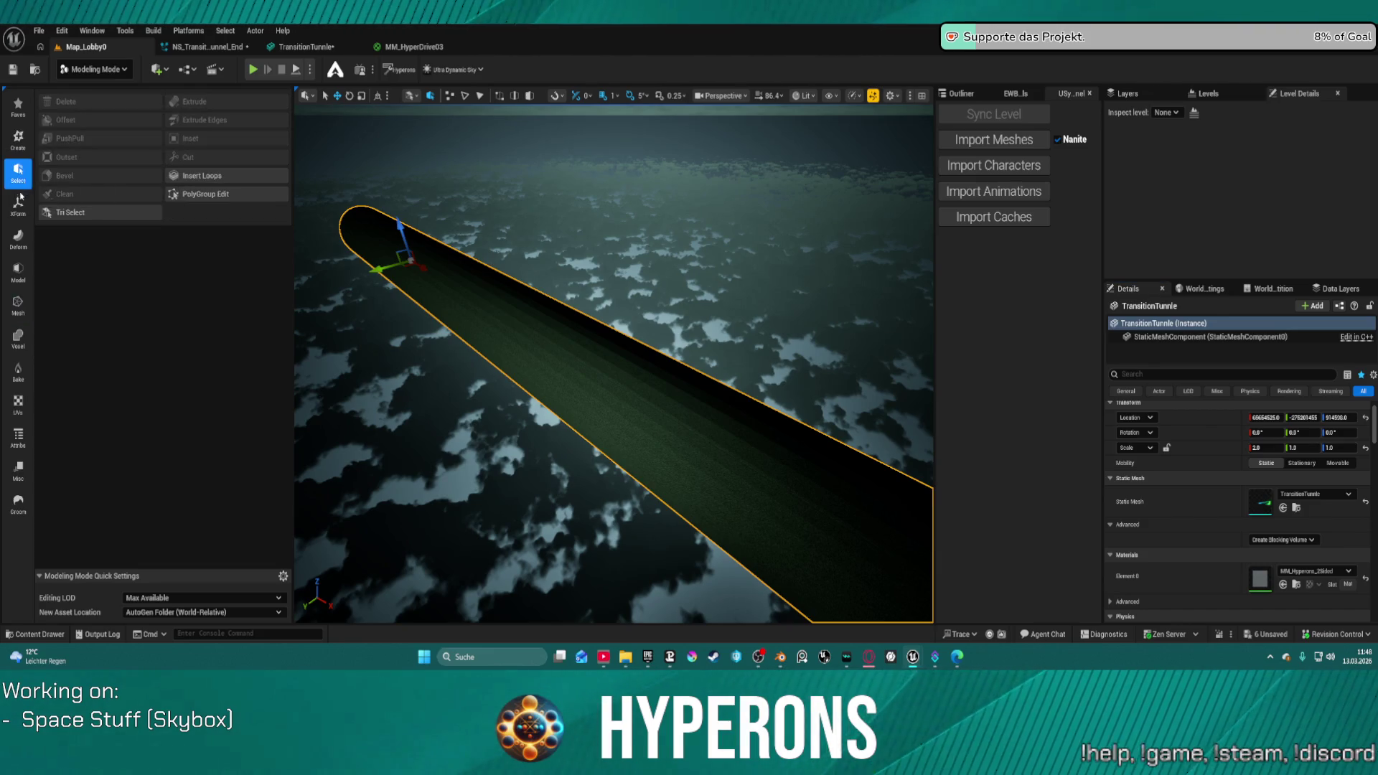
pyautogui.click(18, 207)
pyautogui.click(198, 138)
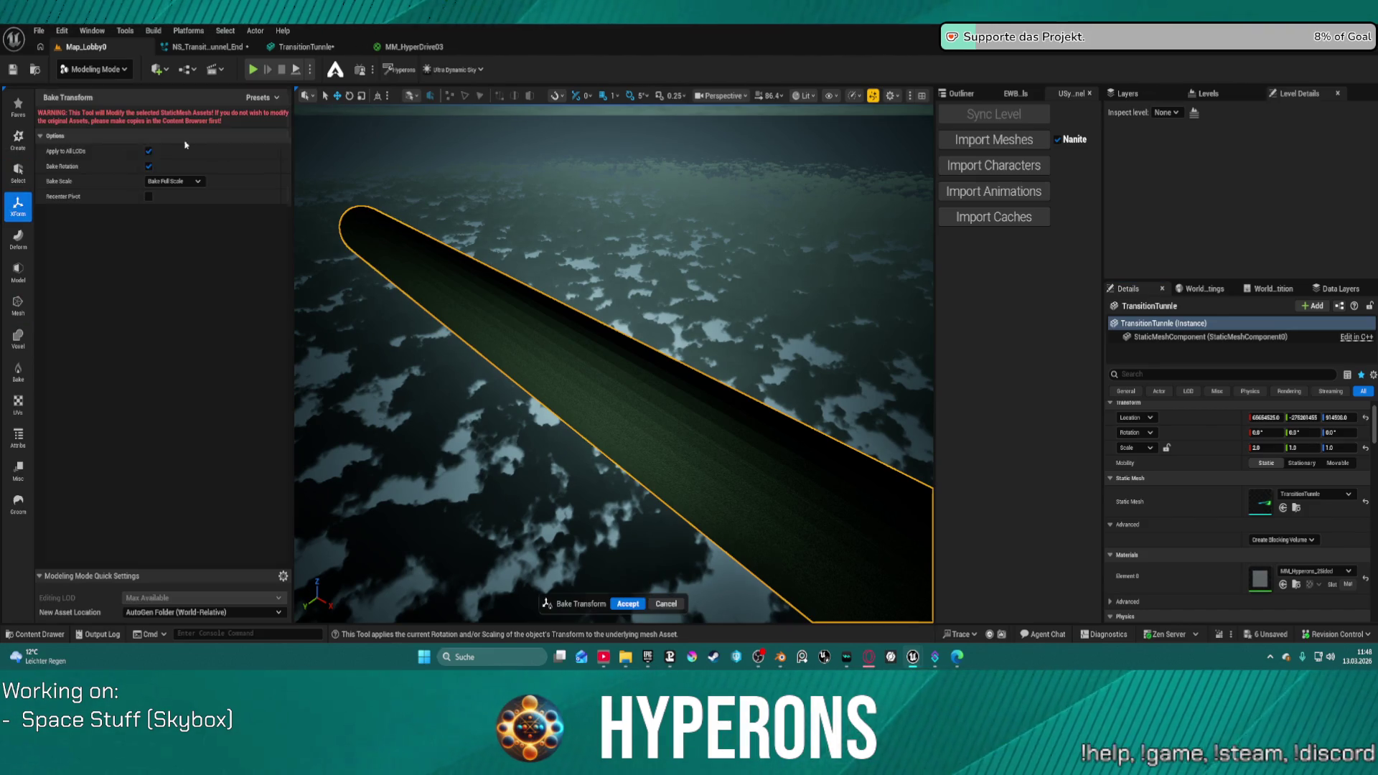
pyautogui.click(628, 604)
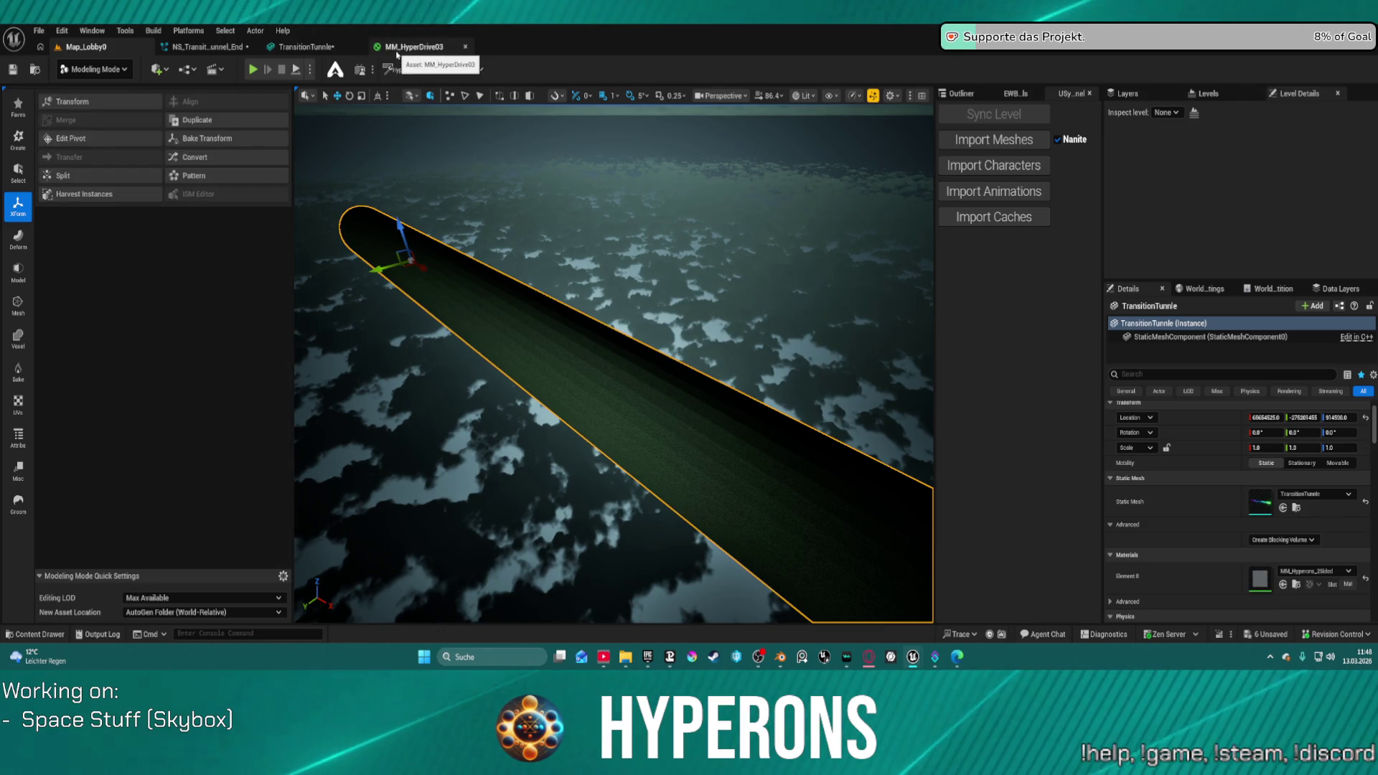
pyautogui.click(306, 46)
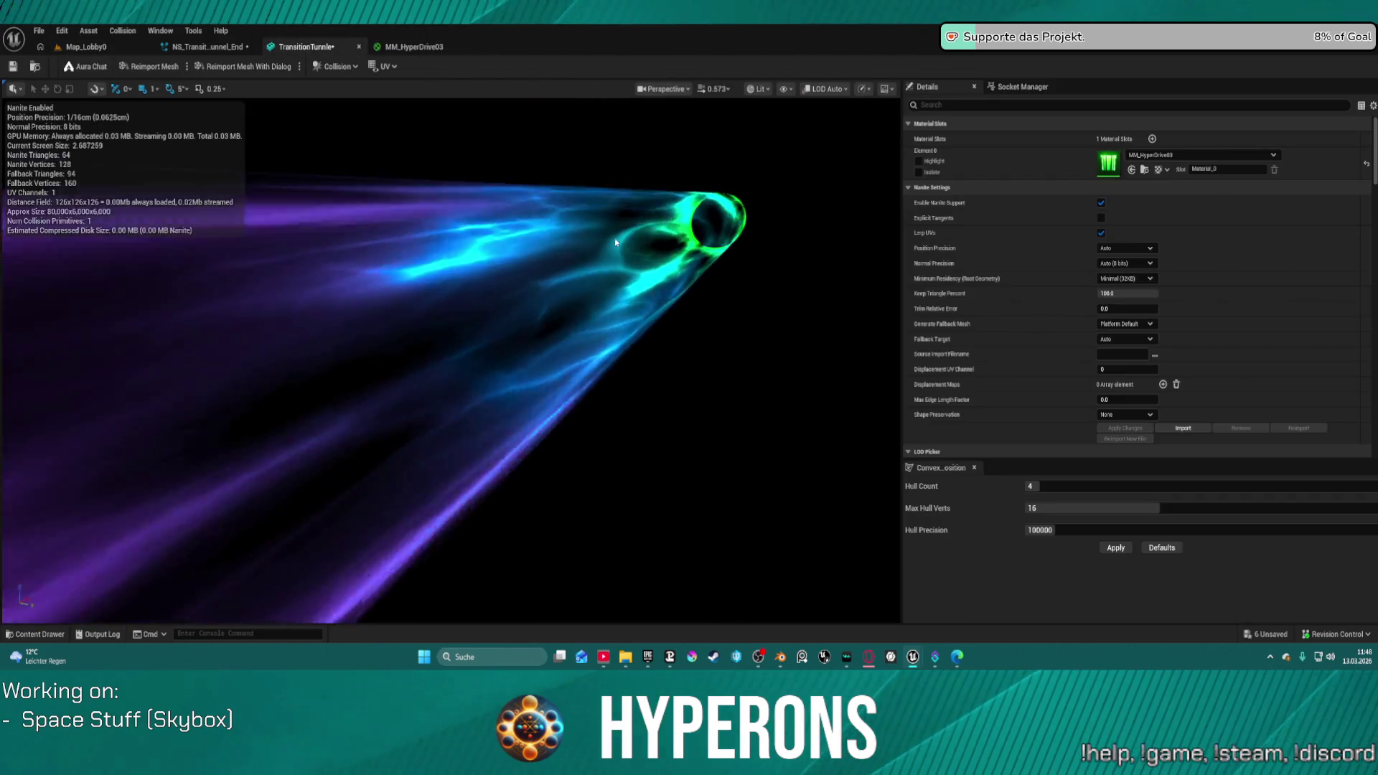
# Step: Open the MM_HyperDrive03 material and apply its changes
pyautogui.moveTo(739, 262)
pyautogui.mouseDown()
pyautogui.moveTo(862, 280)
pyautogui.moveTo(459, 304)
pyautogui.moveTo(712, 266)
pyautogui.mouseUp()
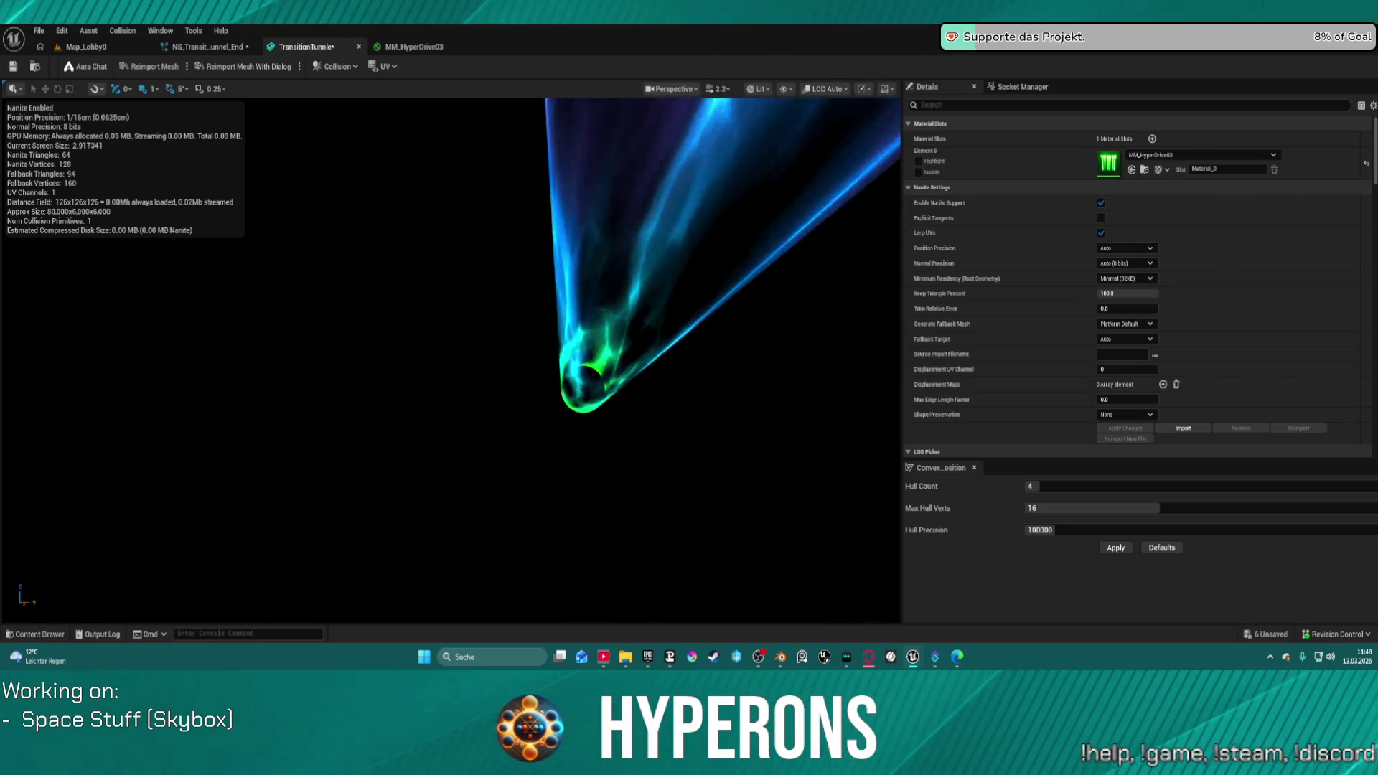
pyautogui.doubleClick(1109, 163)
pyautogui.scroll(5, 1110, 220)
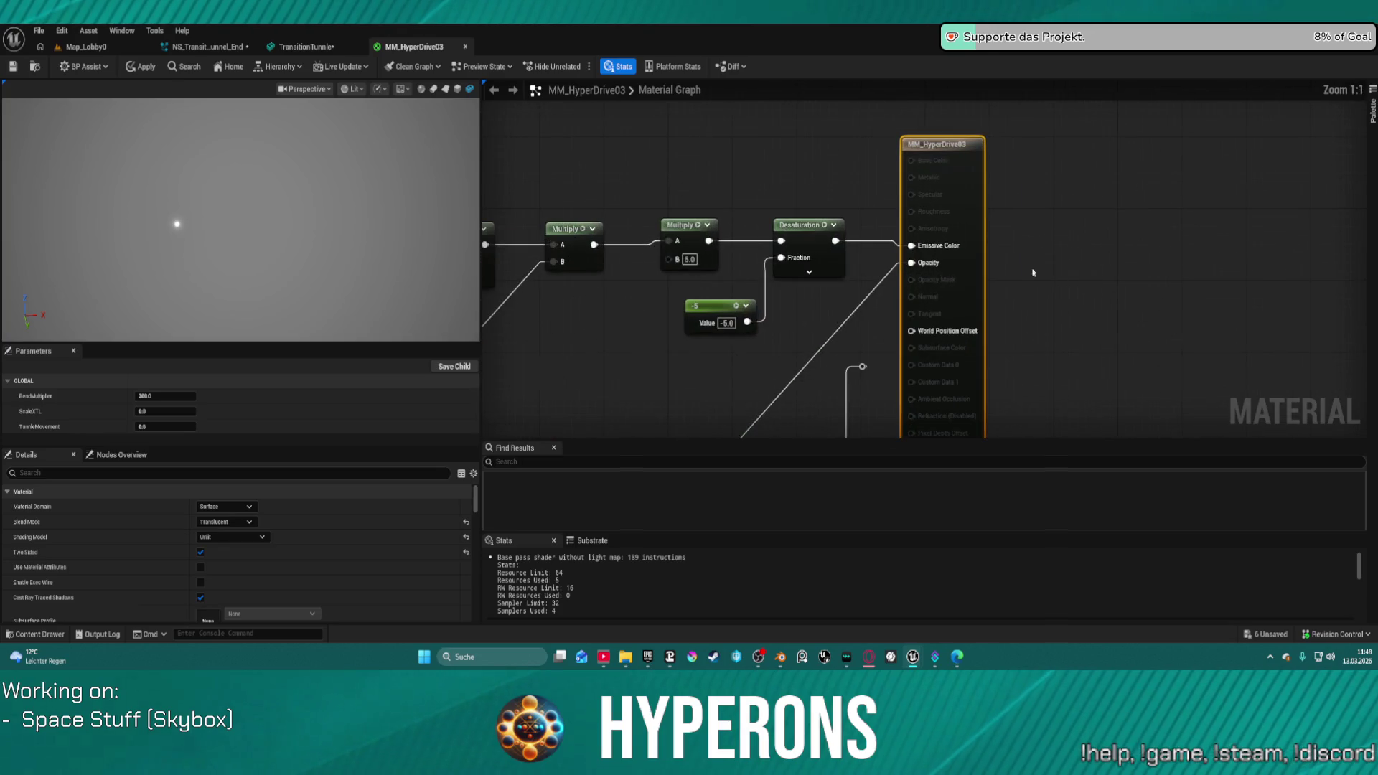
pyautogui.scroll(-4, 1036, 272)
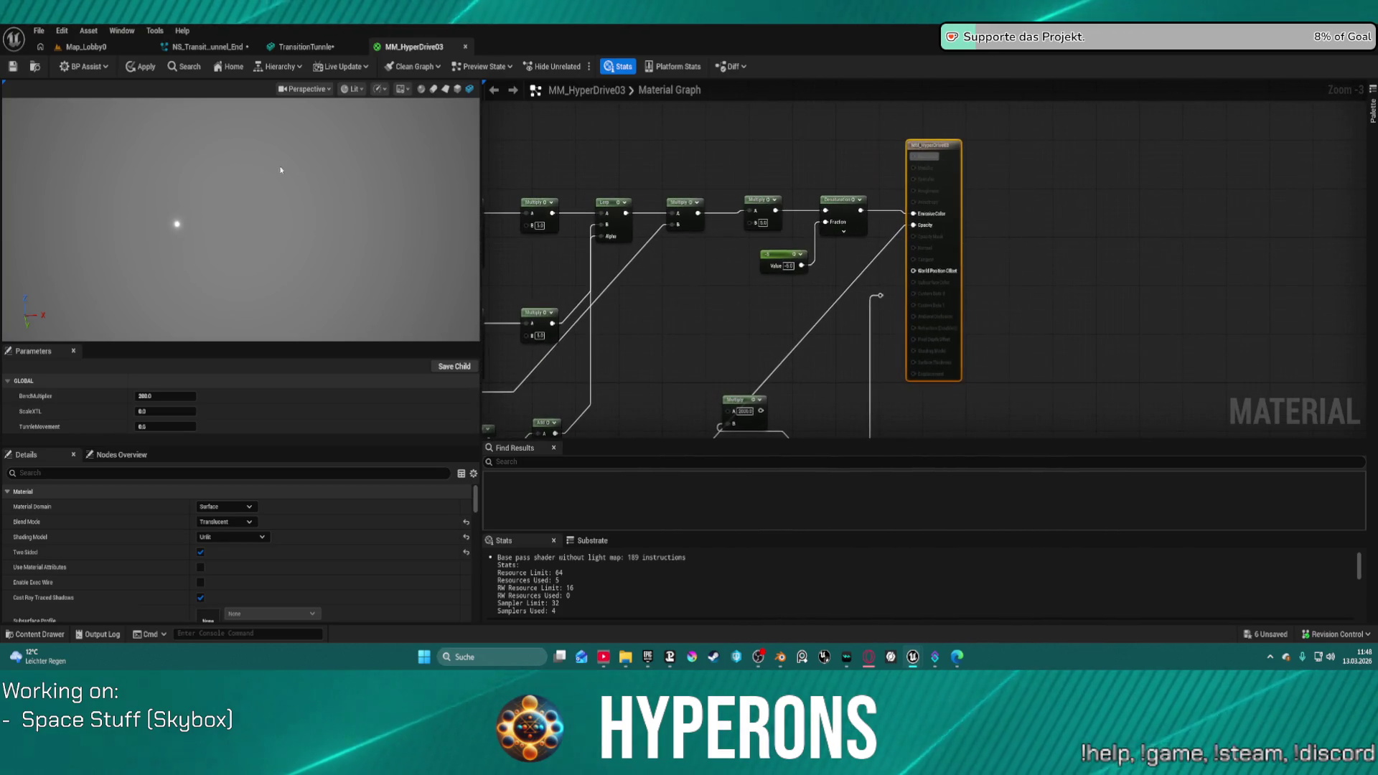
pyautogui.click(135, 66)
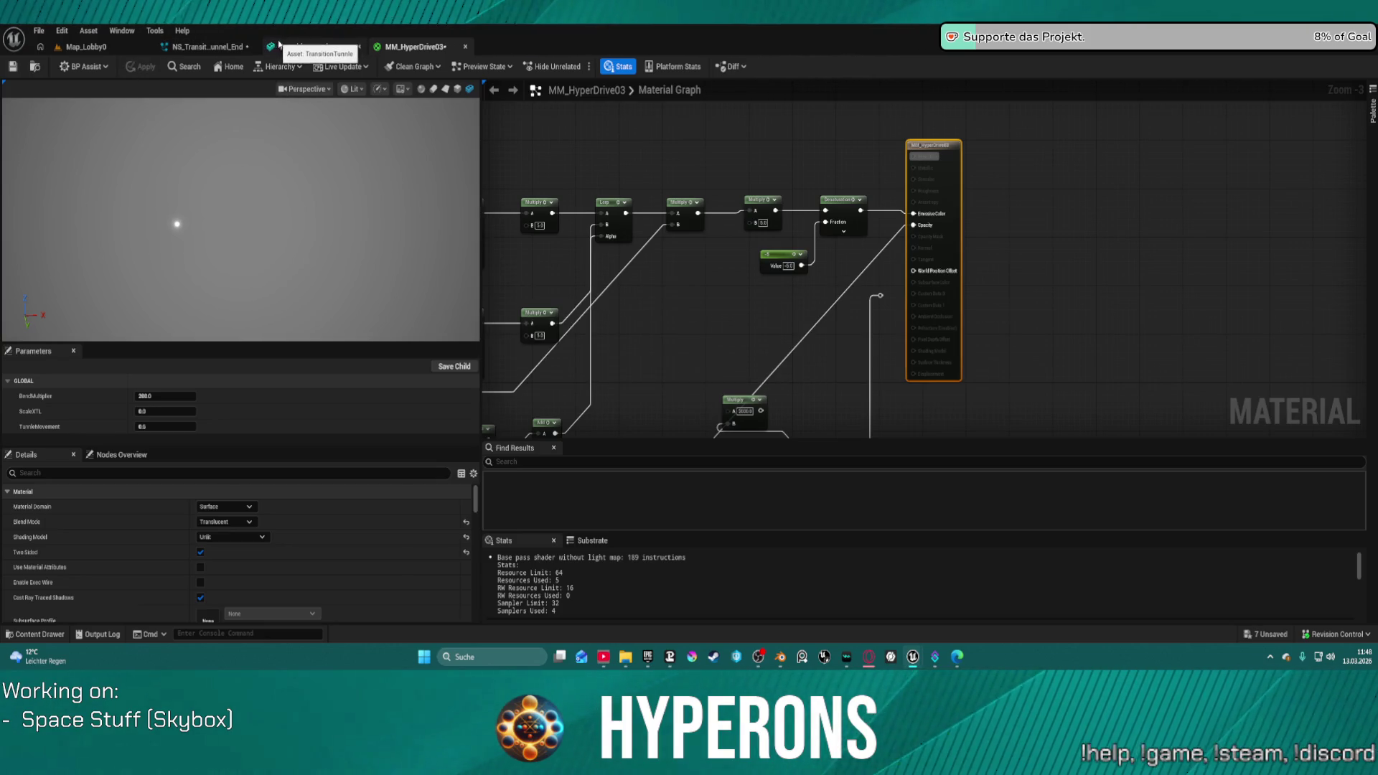
# Step: Preview the tunnel vortex, then pan the material graph to the TexCoord and Panner nodes
pyautogui.click(87, 49)
pyautogui.click(327, 45)
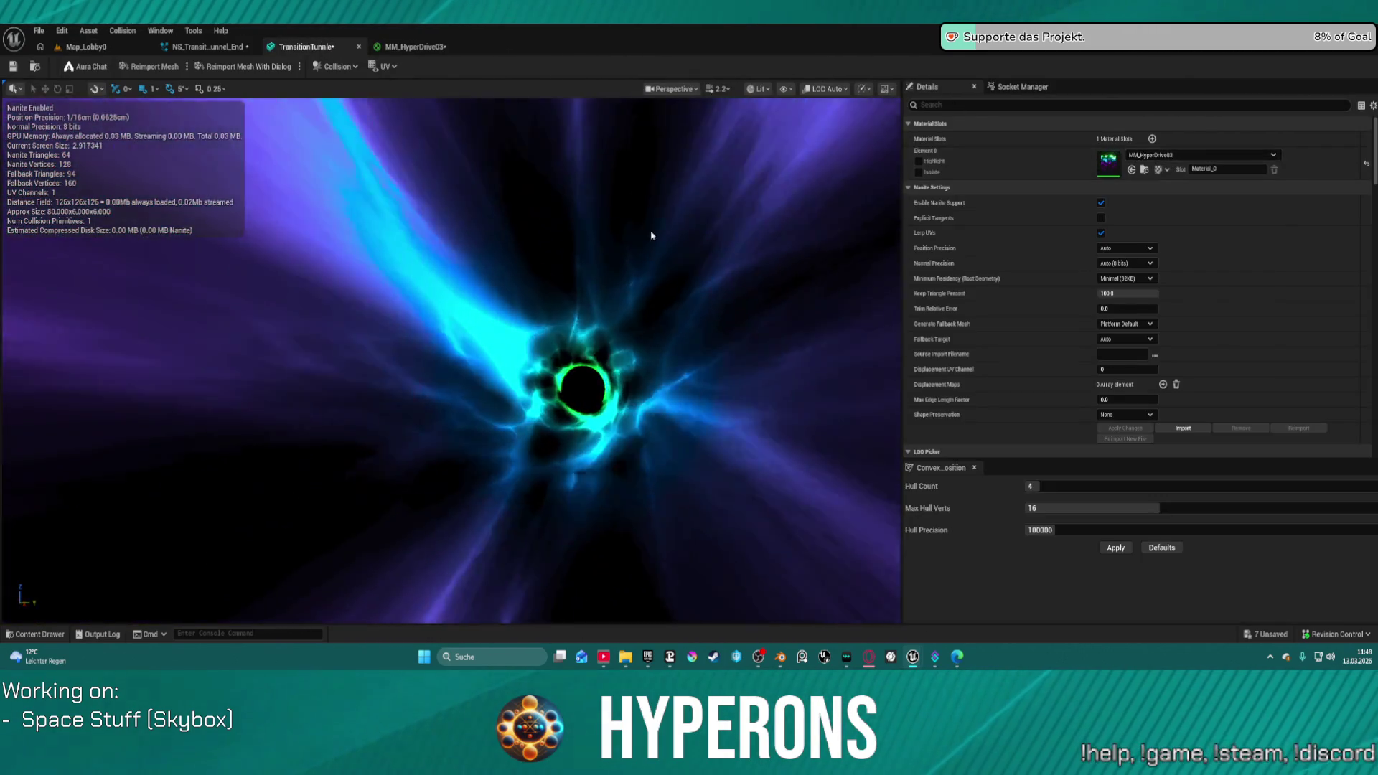
pyautogui.moveTo(652, 234)
pyautogui.mouseDown()
pyautogui.moveTo(617, 216)
pyautogui.moveTo(636, 228)
pyautogui.mouseUp()
pyautogui.moveTo(380, 341)
pyautogui.mouseDown()
pyautogui.moveTo(359, 337)
pyautogui.moveTo(366, 323)
pyautogui.moveTo(380, 341)
pyautogui.mouseUp()
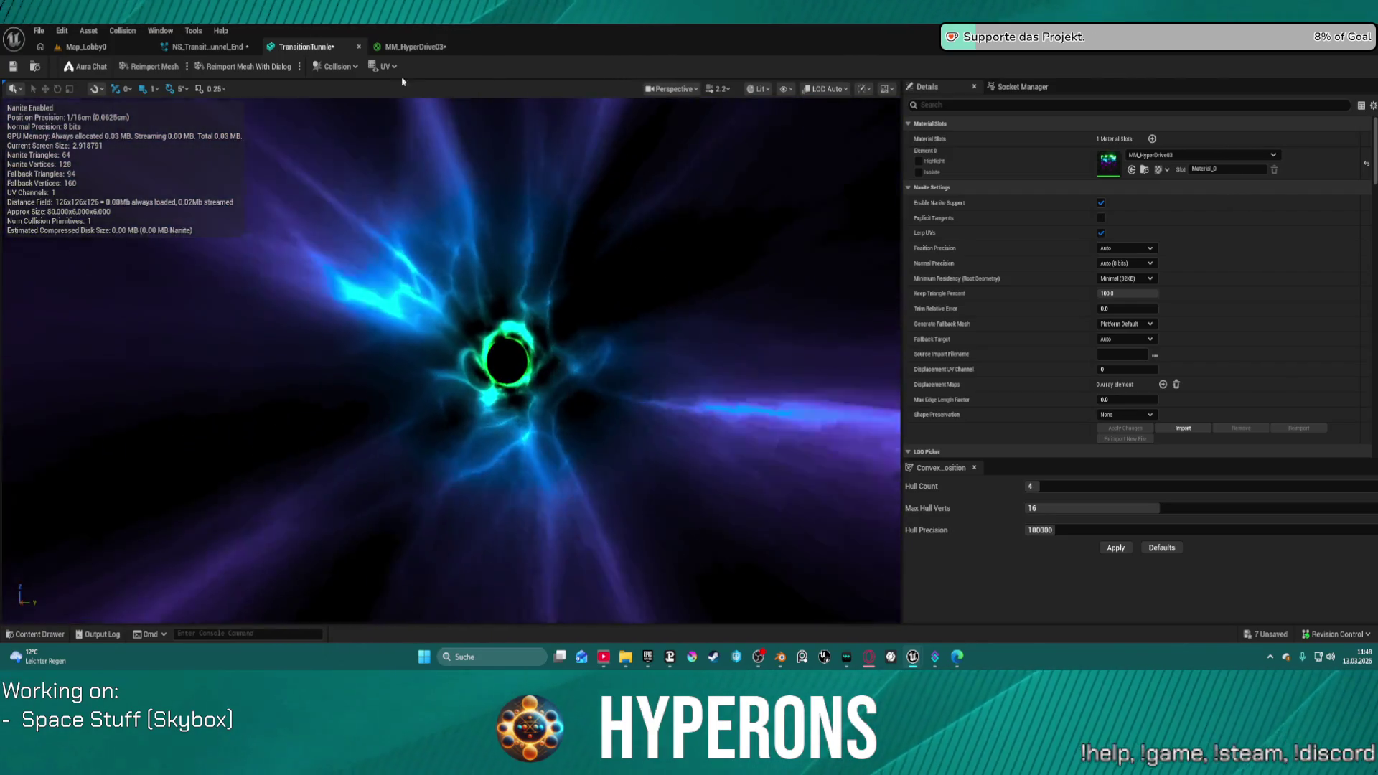
pyautogui.click(415, 47)
pyautogui.moveTo(1103, 114)
pyautogui.mouseDown()
pyautogui.moveTo(796, 228)
pyautogui.moveTo(839, 149)
pyautogui.mouseUp()
pyautogui.moveTo(614, 226)
pyautogui.mouseDown()
pyautogui.moveTo(732, 229)
pyautogui.moveTo(934, 166)
pyautogui.moveTo(1146, 145)
pyautogui.moveTo(1286, 164)
pyautogui.mouseUp()
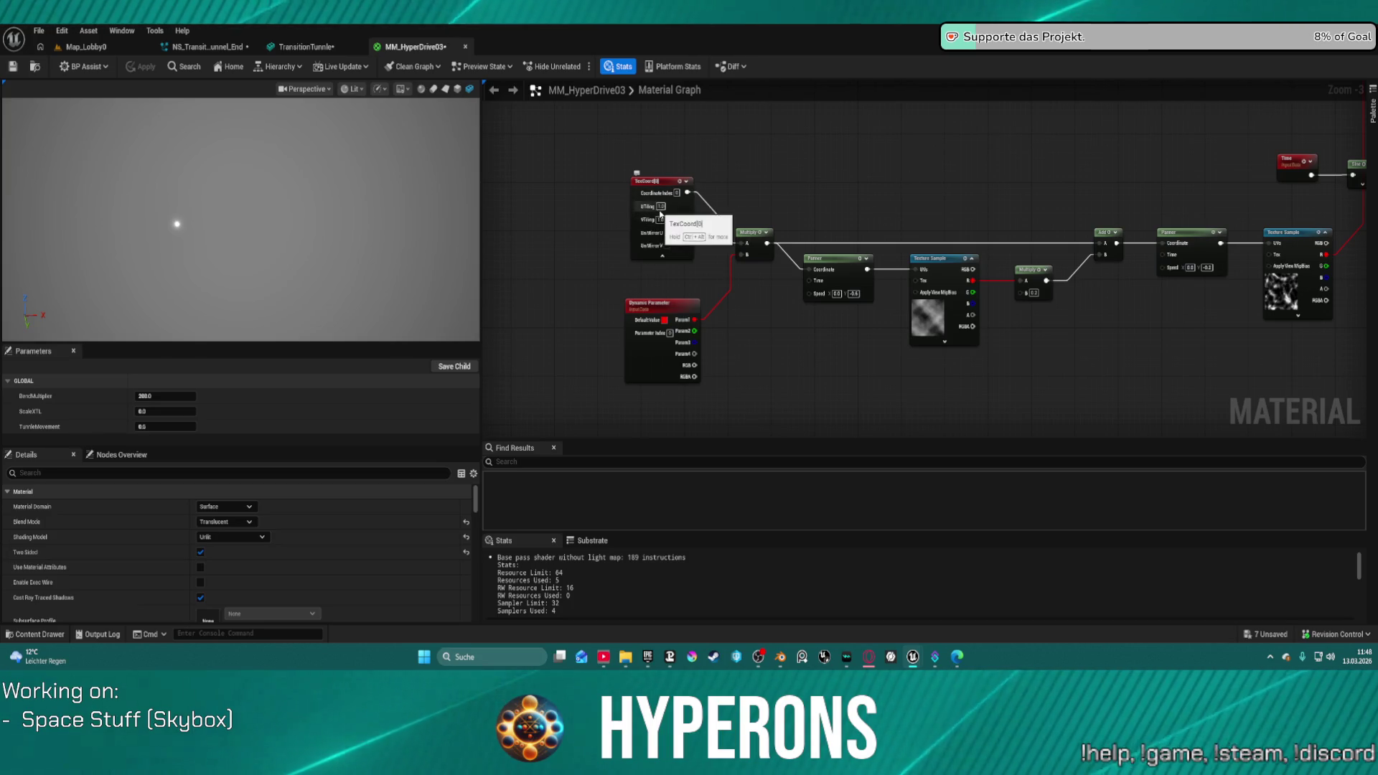
# Step: Set TexCoord tiling to U 1.0 and V 0.5, check the tunnel preview, then close MM_HyperDrive03
pyautogui.click(661, 213)
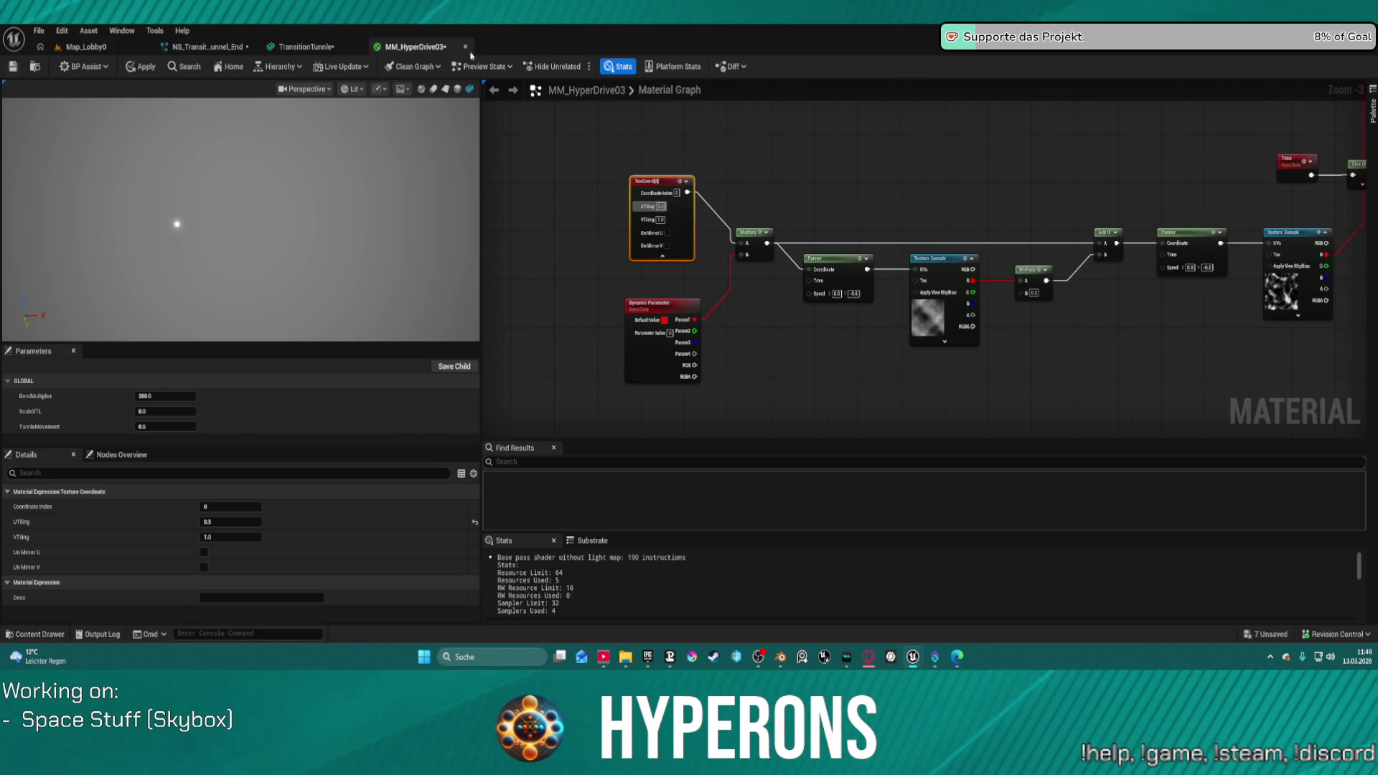
pyautogui.click(318, 48)
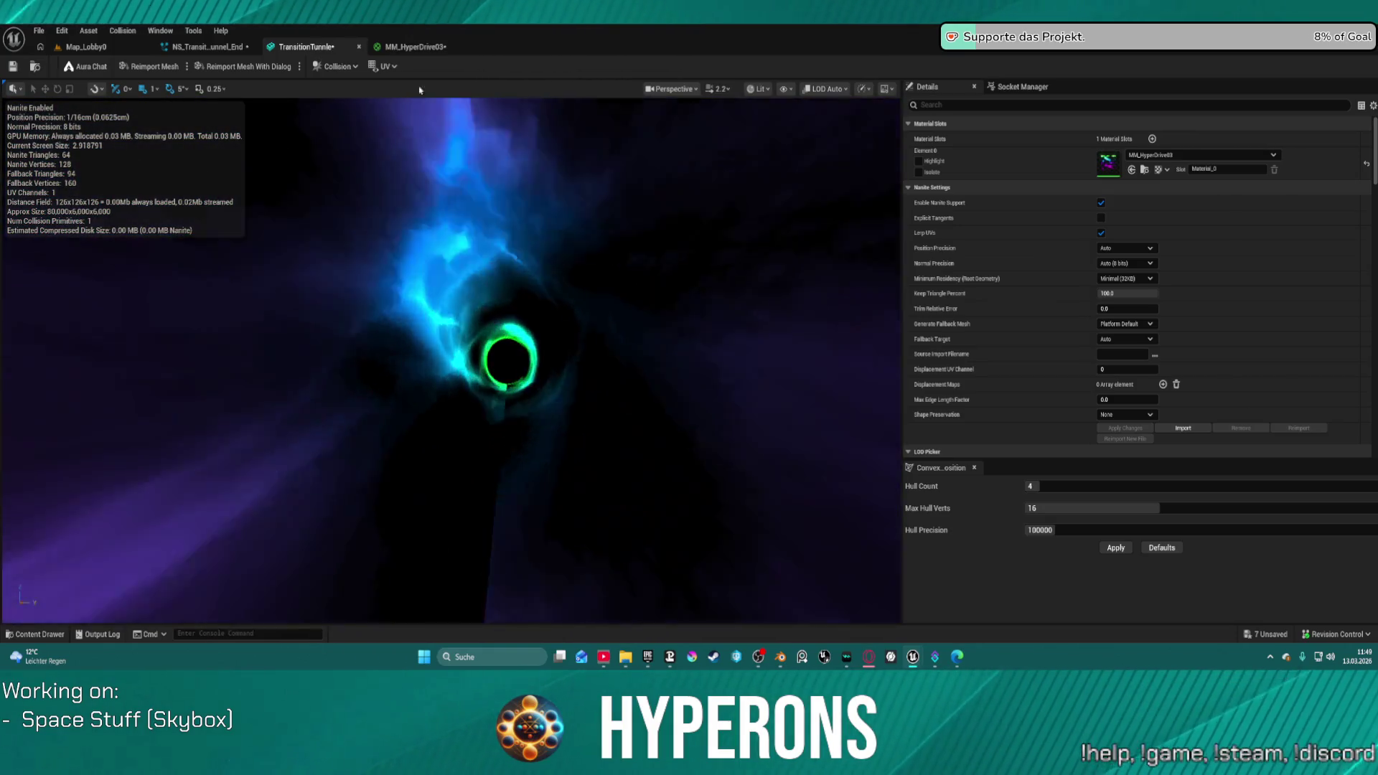
pyautogui.click(414, 47)
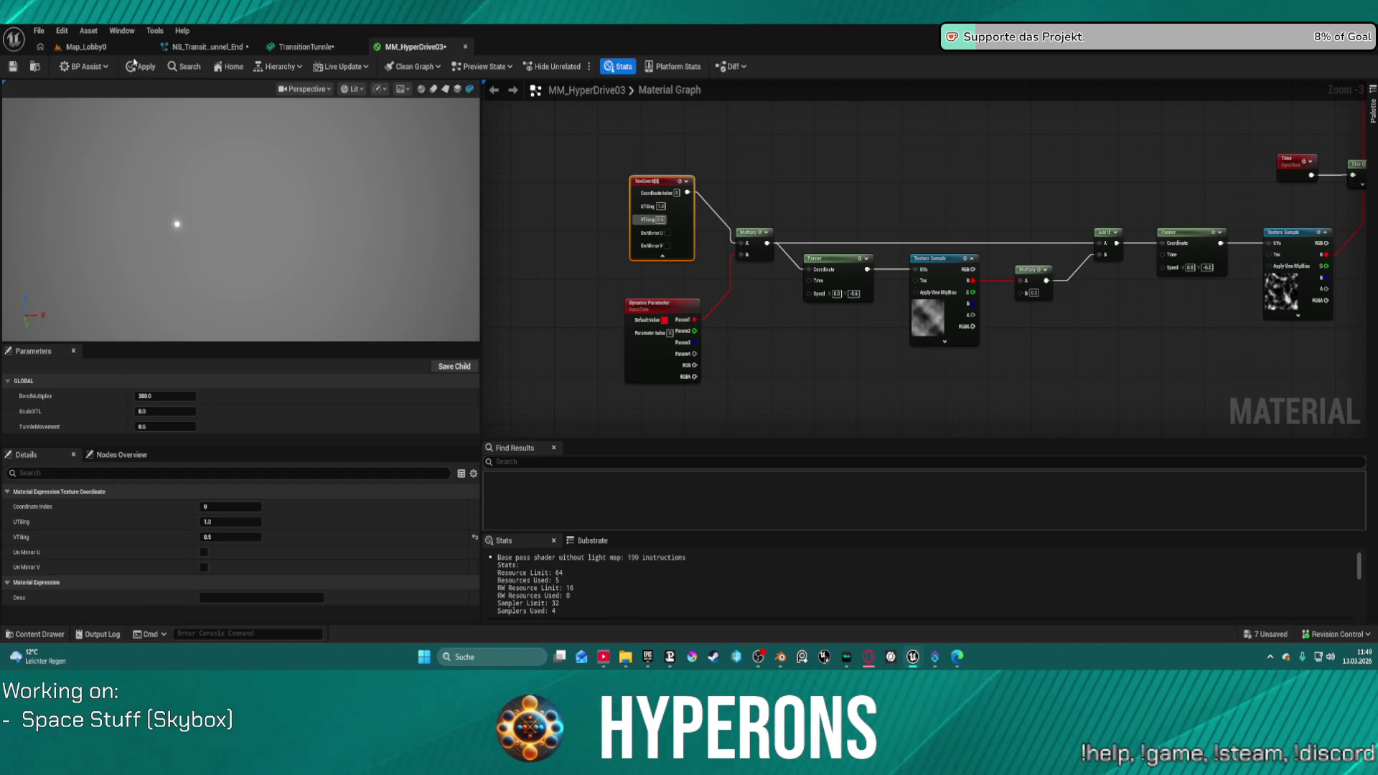
pyautogui.click(86, 48)
pyautogui.click(305, 48)
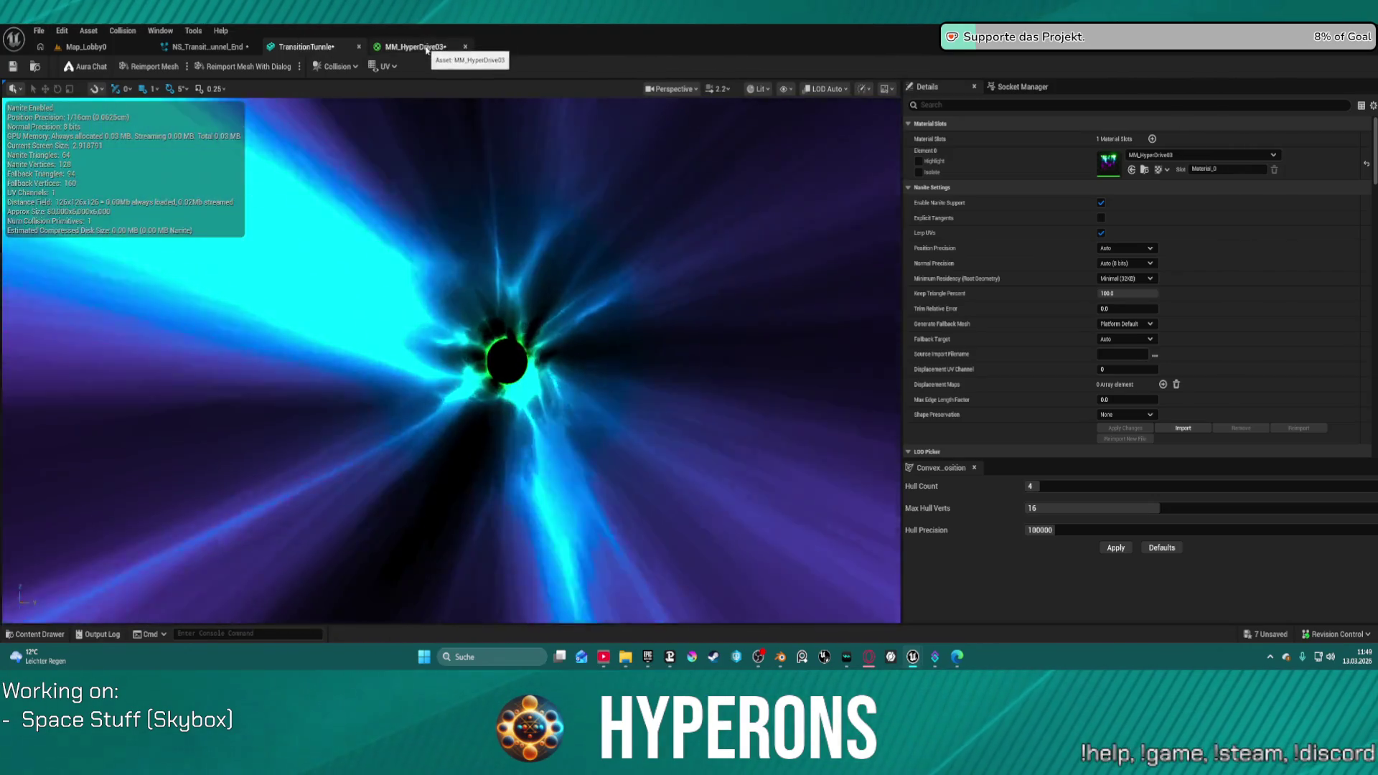
pyautogui.middleClick(426, 47)
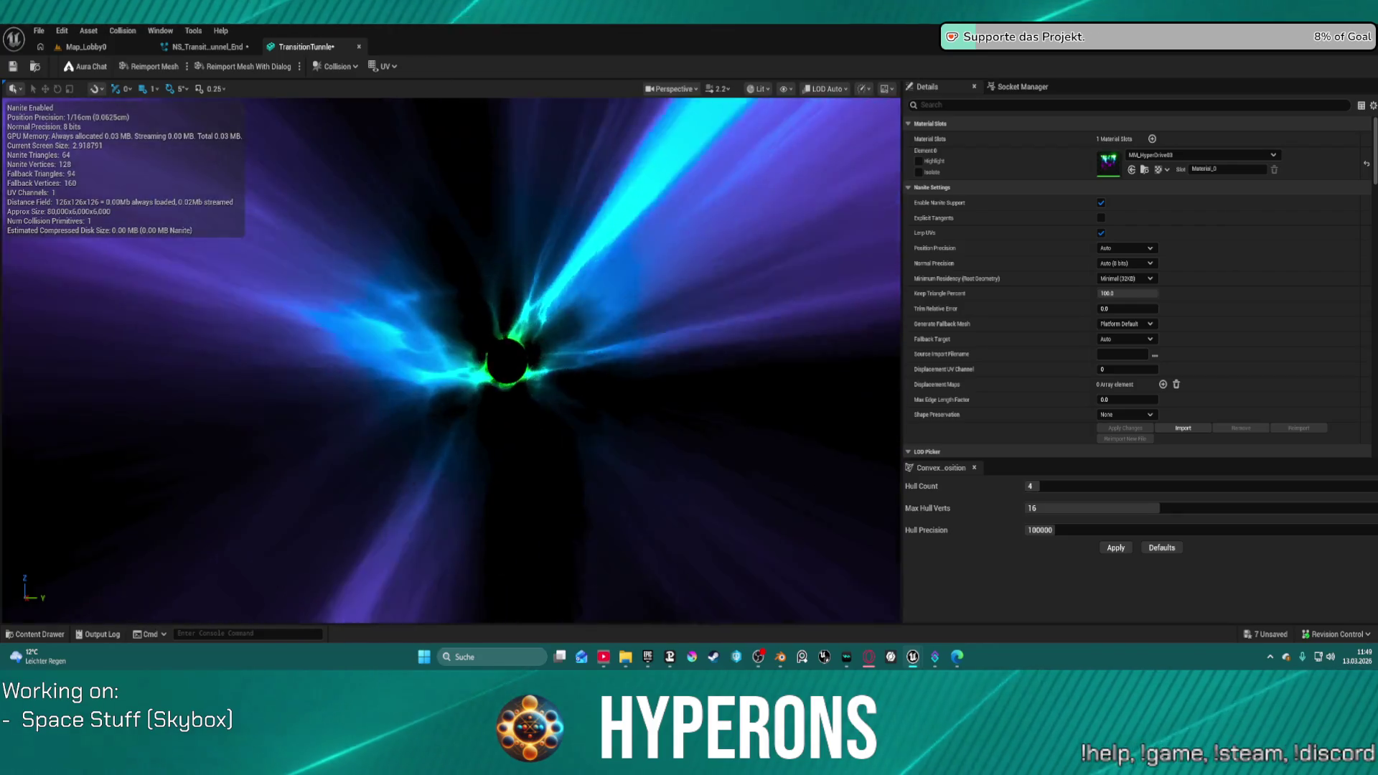
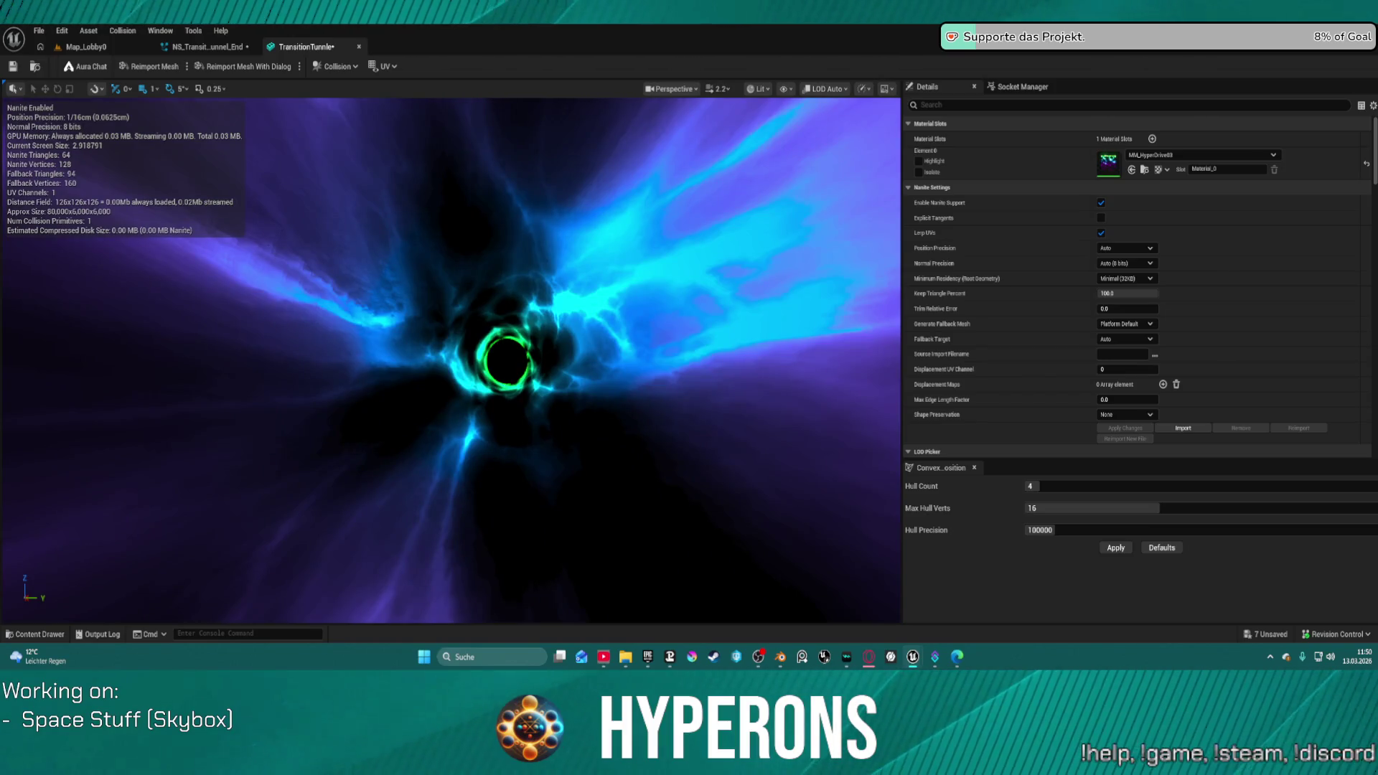
# Step: Orbit around the TransitionTunnle cone to inspect its cyan-blue material and green ring from every side
pyautogui.moveTo(707, 214); pyautogui.dragTo(730, 230)
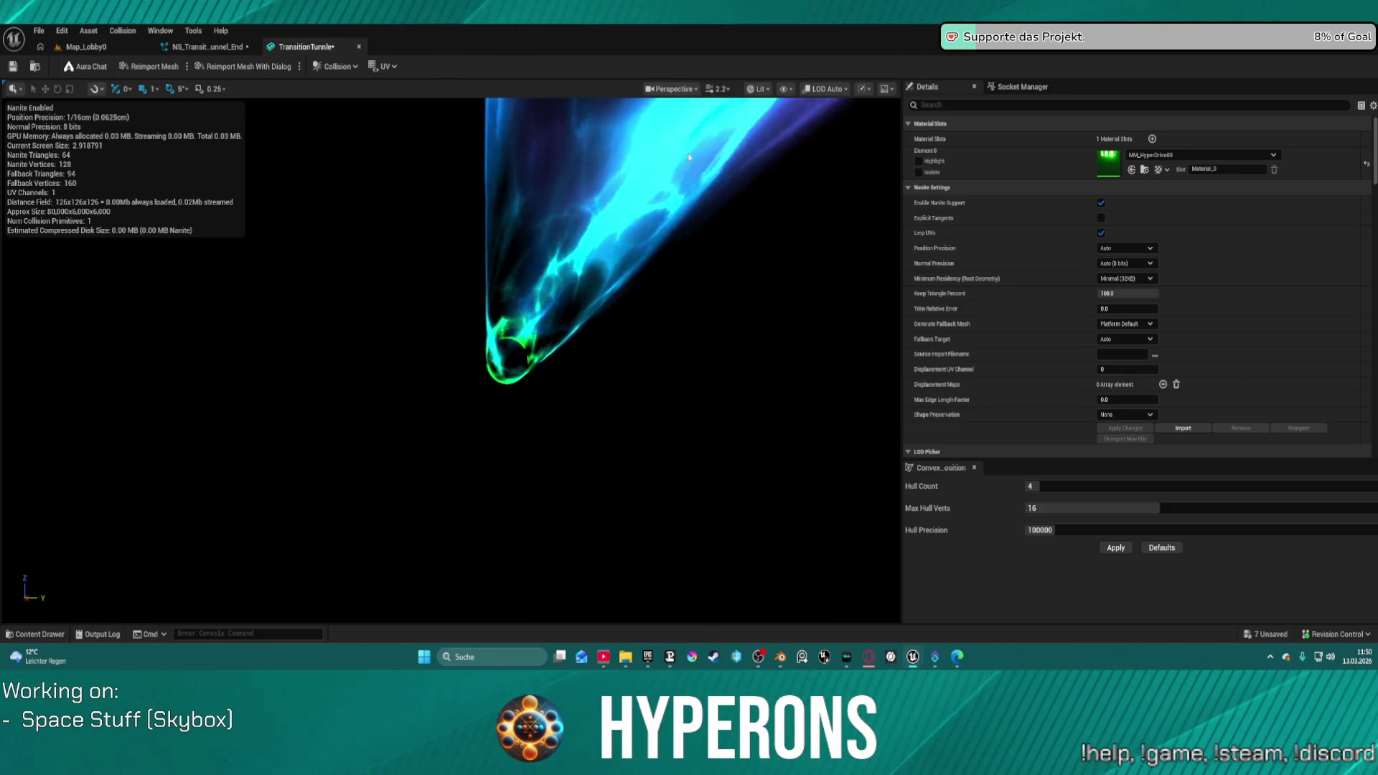
pyautogui.moveTo(689, 157); pyautogui.dragTo(673, 169)
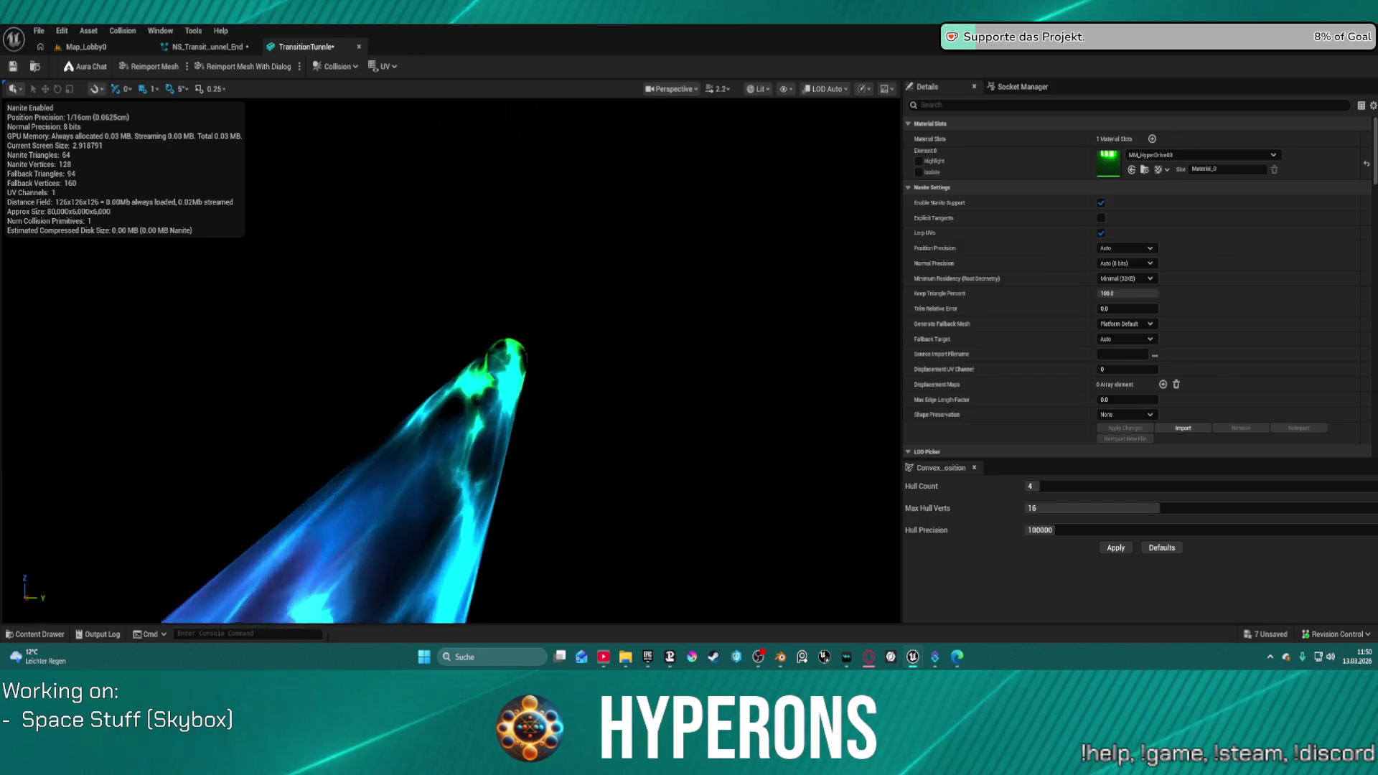
pyautogui.moveTo(672, 170); pyautogui.dragTo(673, 170)
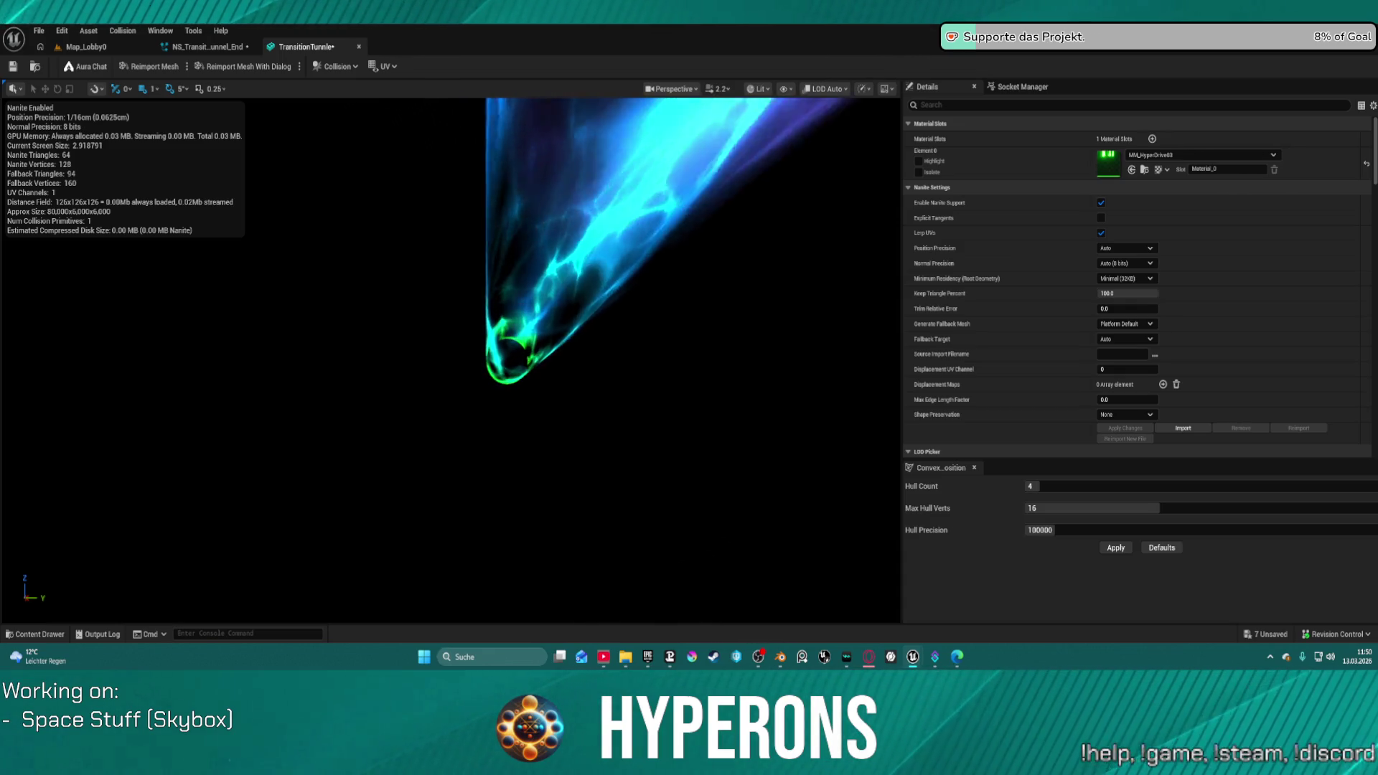
pyautogui.moveTo(672, 170); pyautogui.dragTo(673, 170)
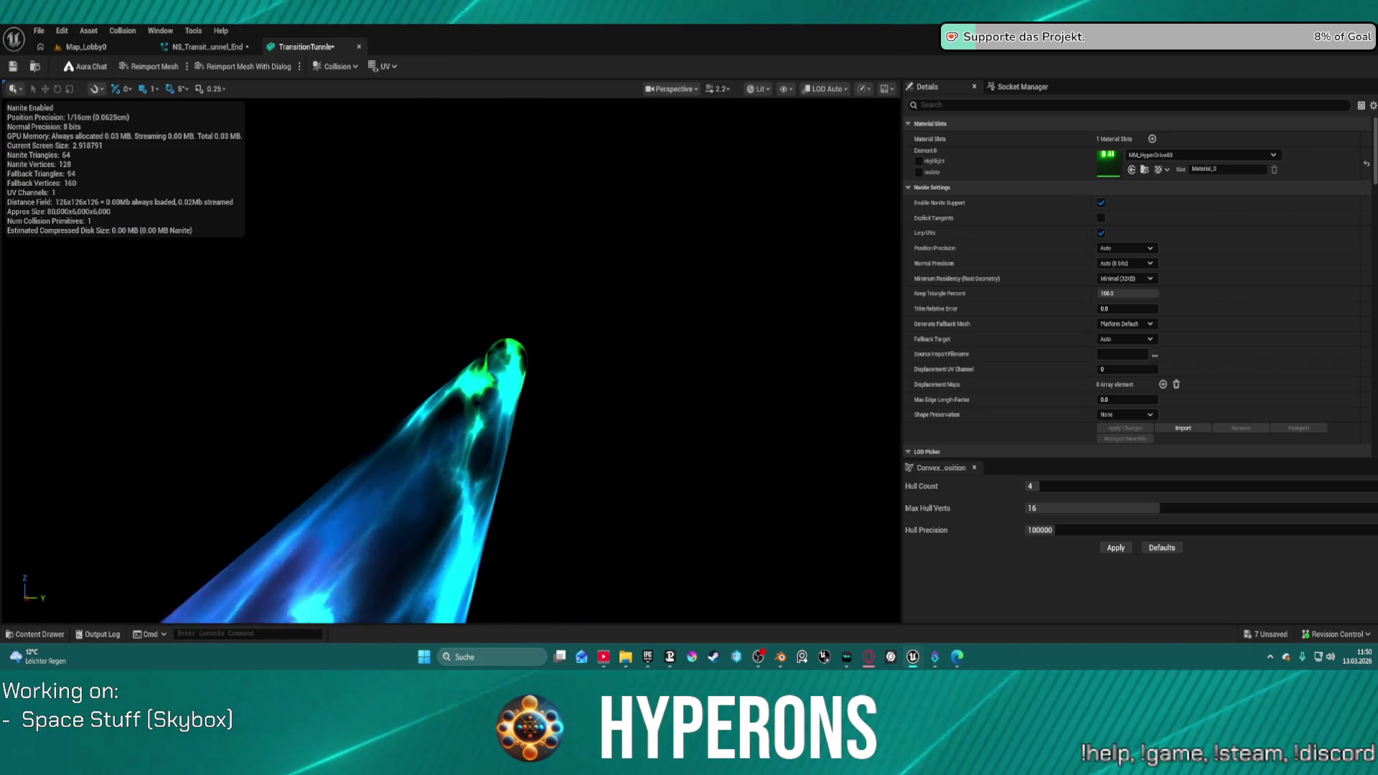
pyautogui.moveTo(672, 169); pyautogui.dragTo(673, 169)
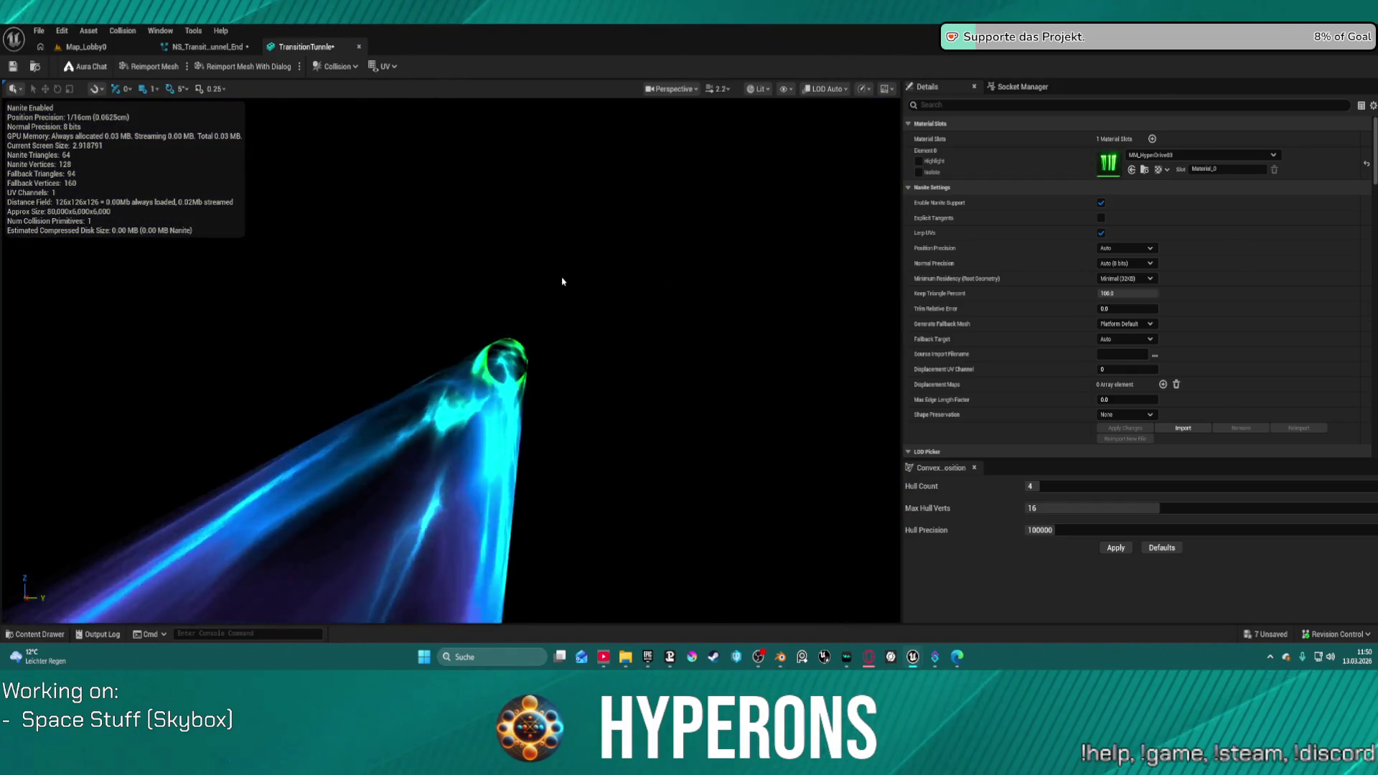
pyautogui.moveTo(563, 282); pyautogui.dragTo(564, 280)
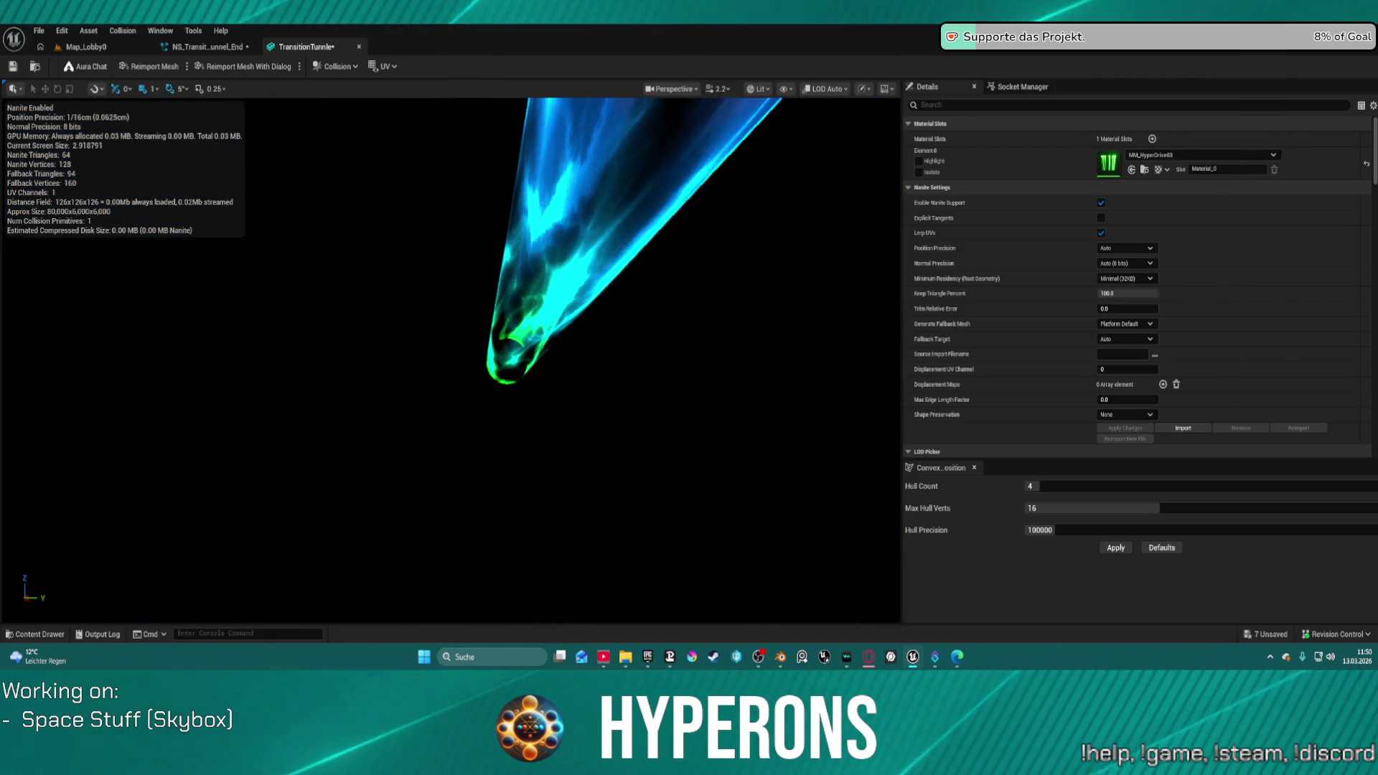
pyautogui.moveTo(563, 282); pyautogui.dragTo(563, 282)
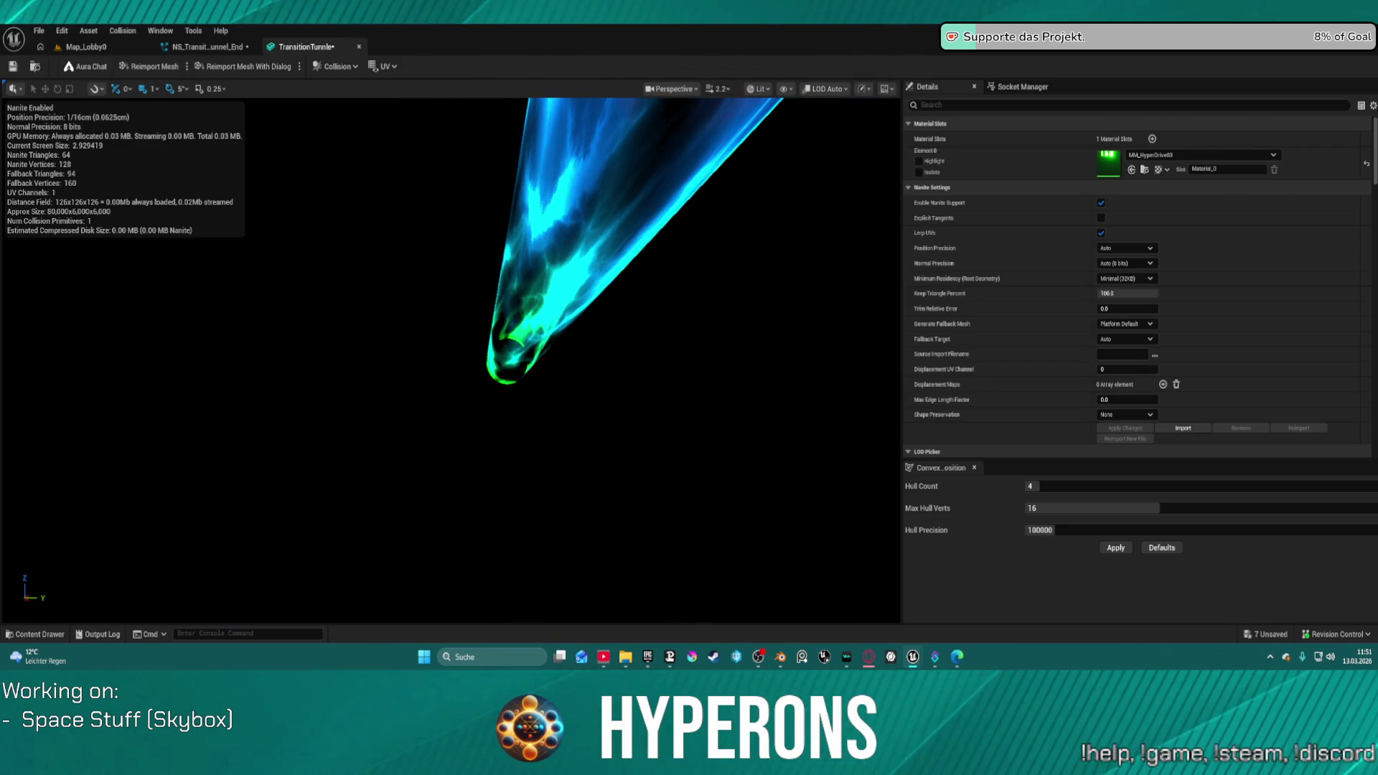
pyautogui.moveTo(563, 282); pyautogui.dragTo(563, 282)
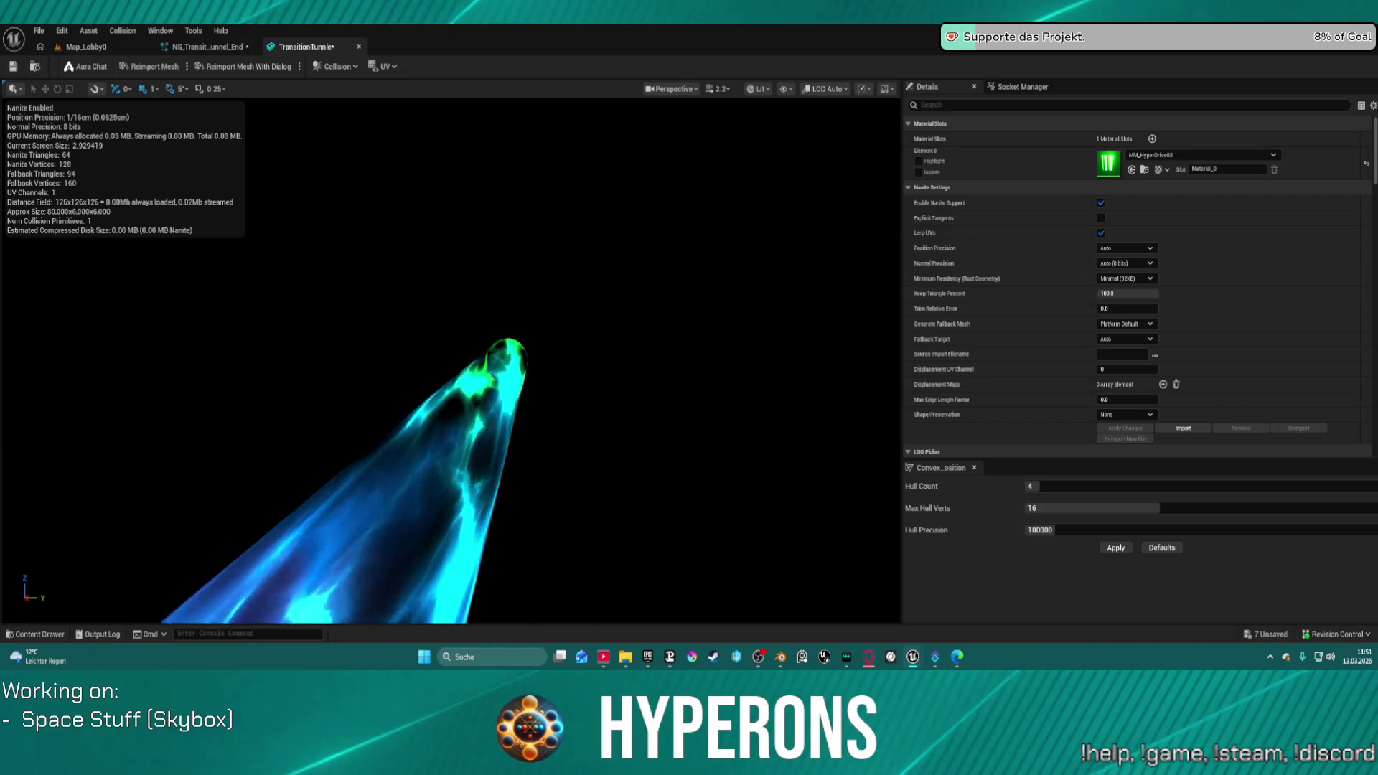
pyautogui.moveTo(563, 282); pyautogui.dragTo(563, 283)
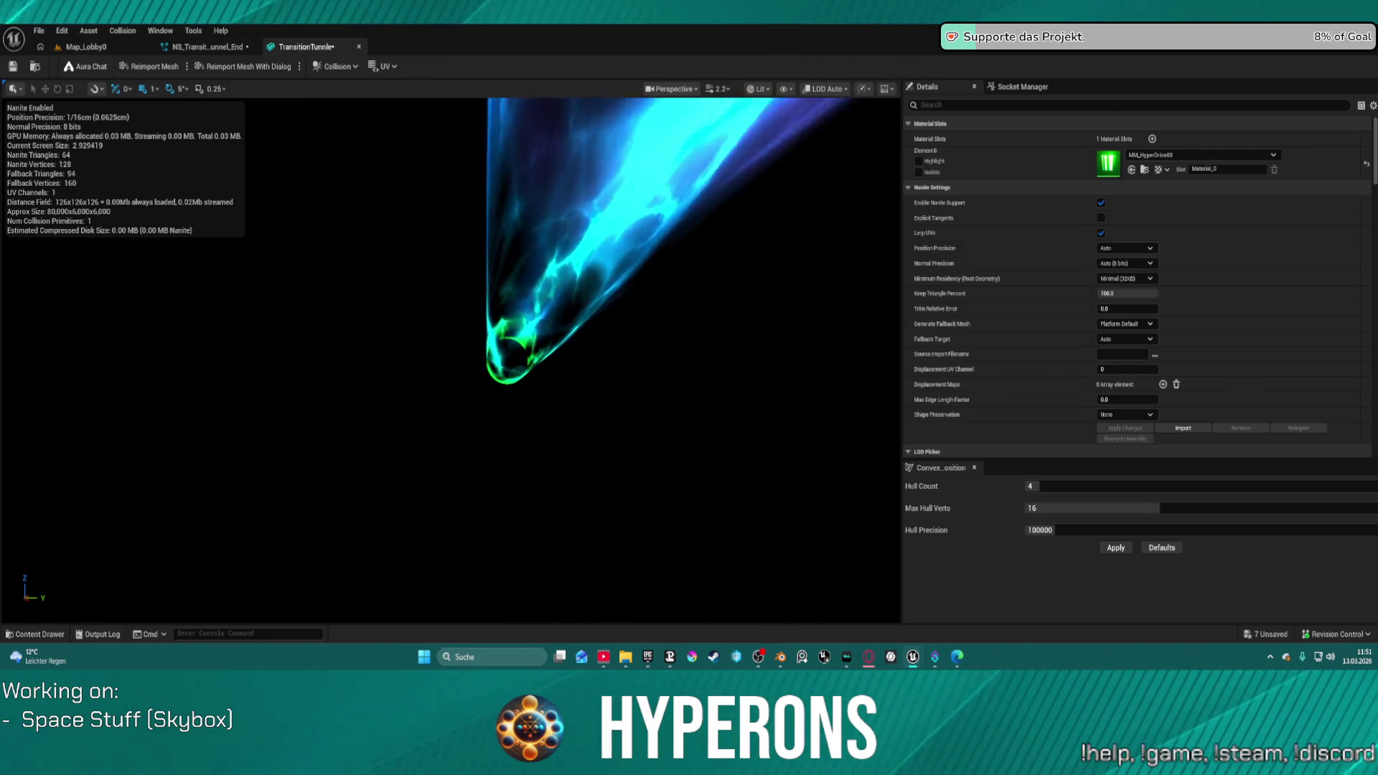
pyautogui.moveTo(563, 282); pyautogui.dragTo(563, 282)
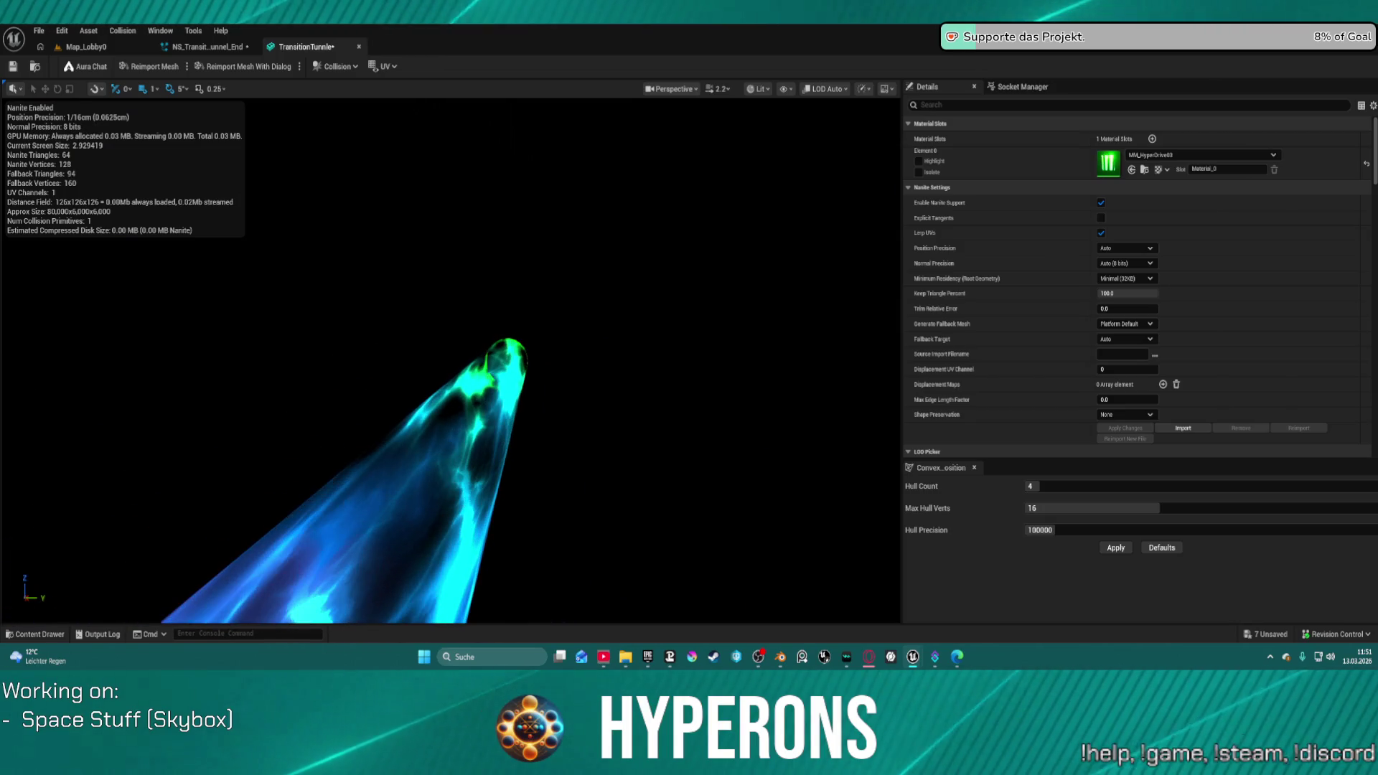
pyautogui.moveTo(563, 282); pyautogui.dragTo(563, 282)
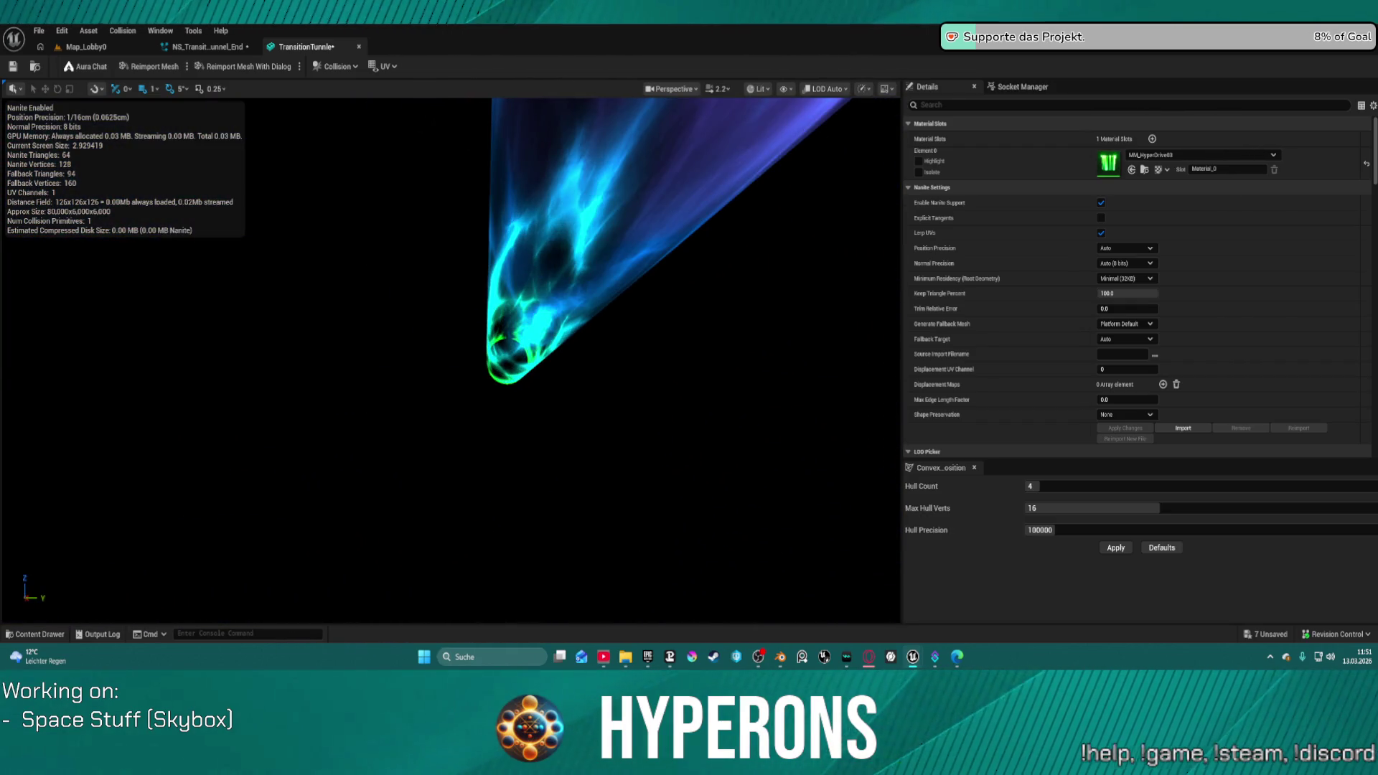
pyautogui.moveTo(452, 359); pyautogui.dragTo(332, 325)
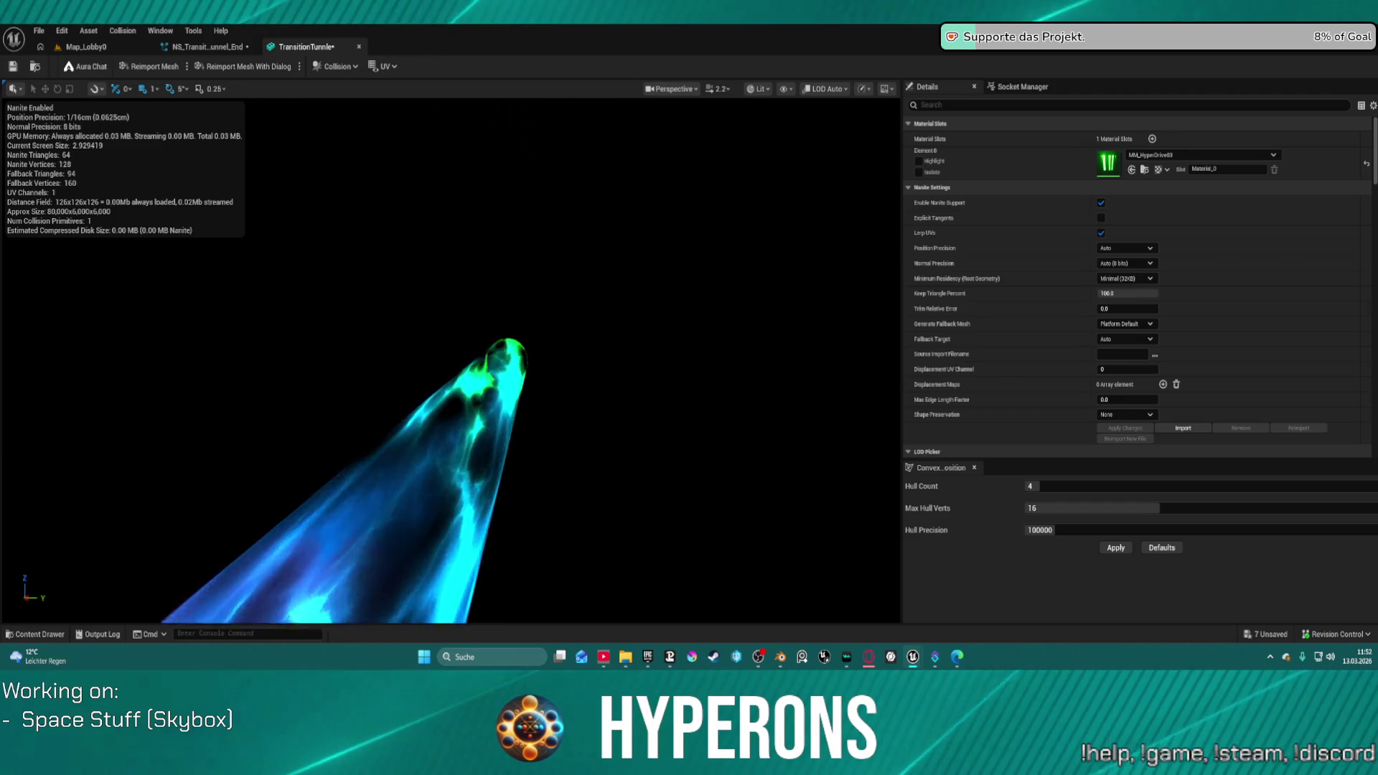
pyautogui.moveTo(331, 325)
pyautogui.mouseDown()
pyautogui.moveTo(359, 334)
pyautogui.moveTo(337, 327)
pyautogui.mouseUp()
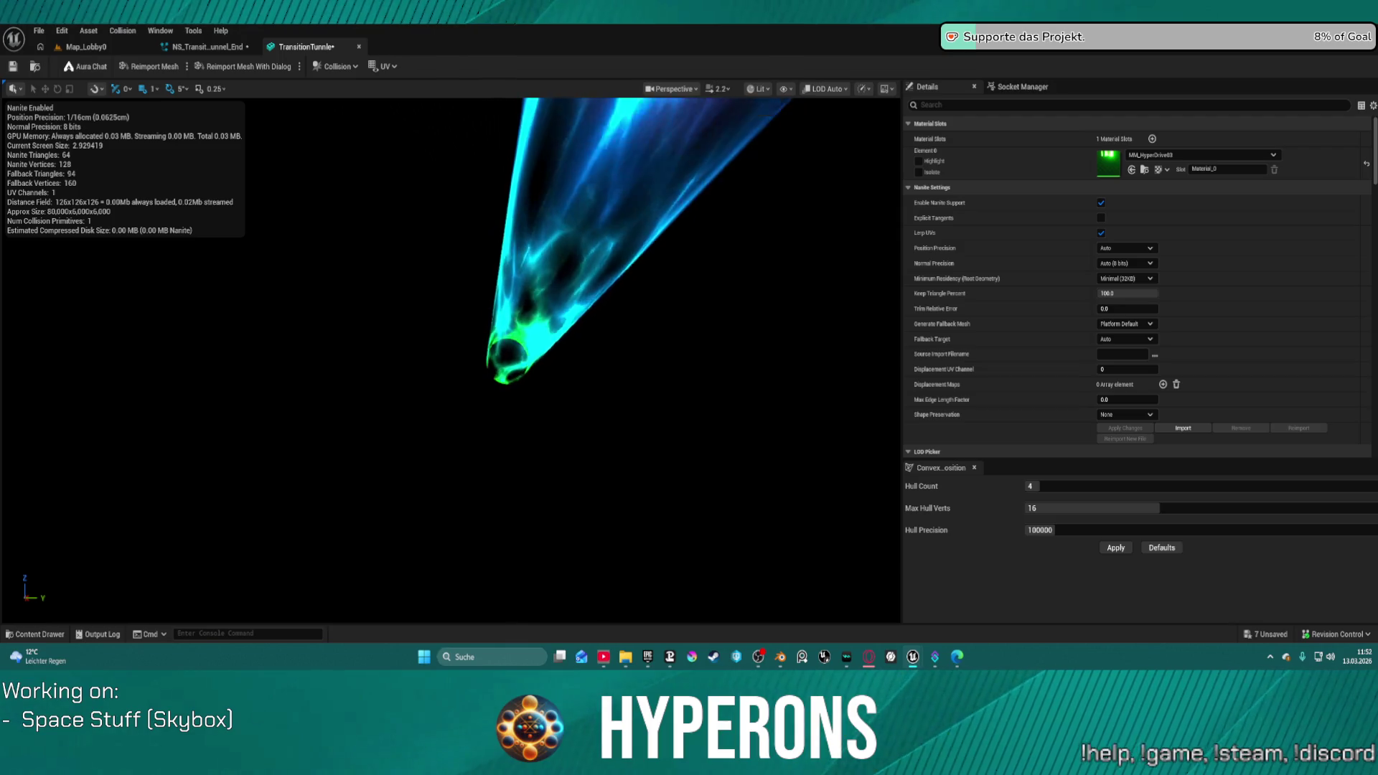
pyautogui.moveTo(338, 327); pyautogui.dragTo(391, 345)
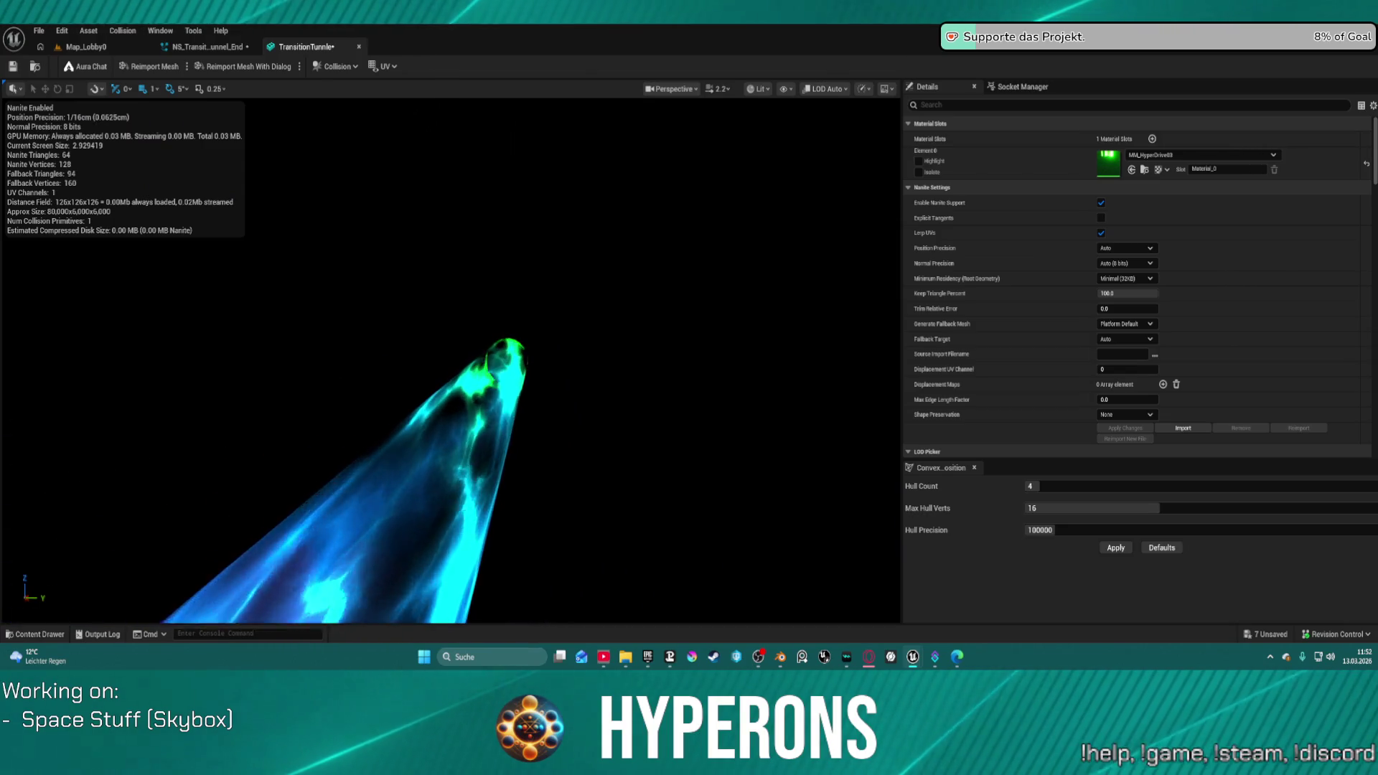
pyautogui.moveTo(391, 344); pyautogui.dragTo(434, 359)
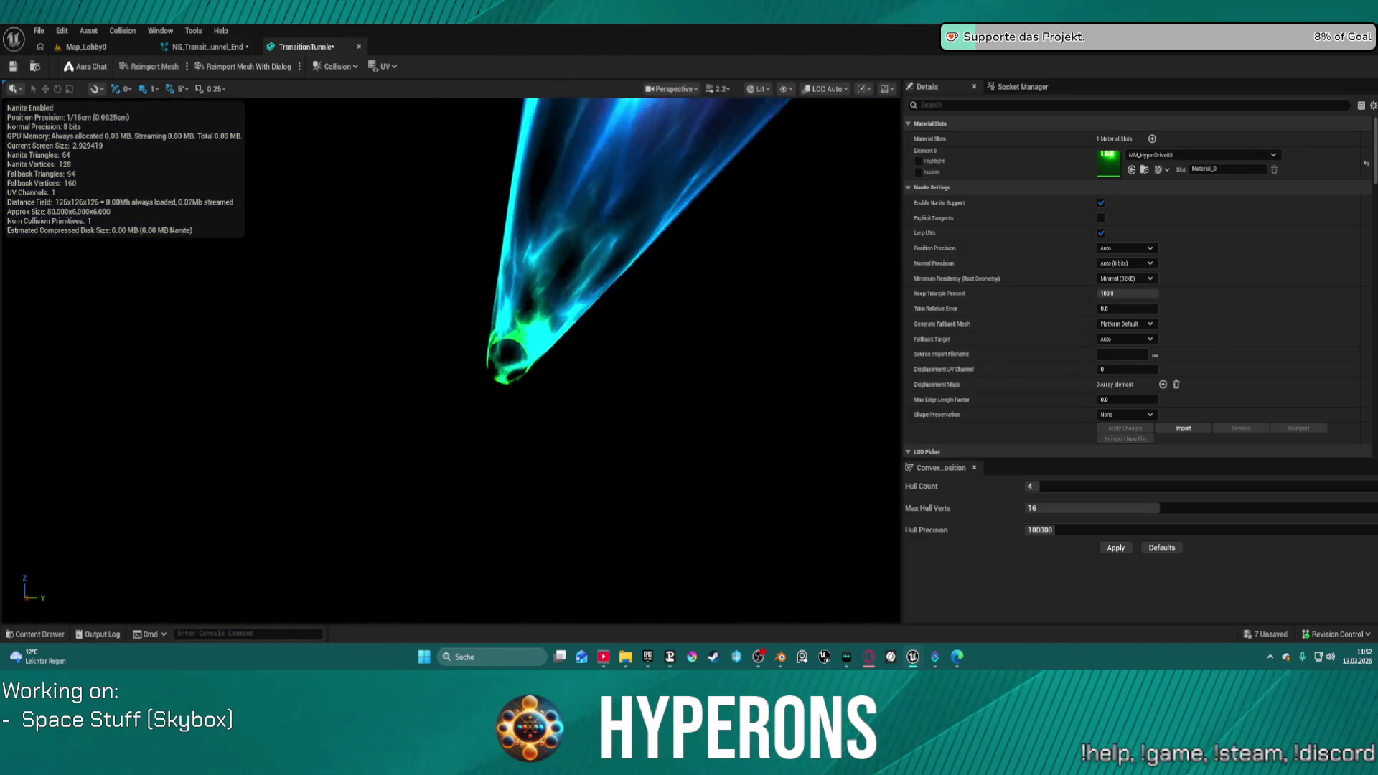
pyautogui.moveTo(434, 359); pyautogui.dragTo(488, 377)
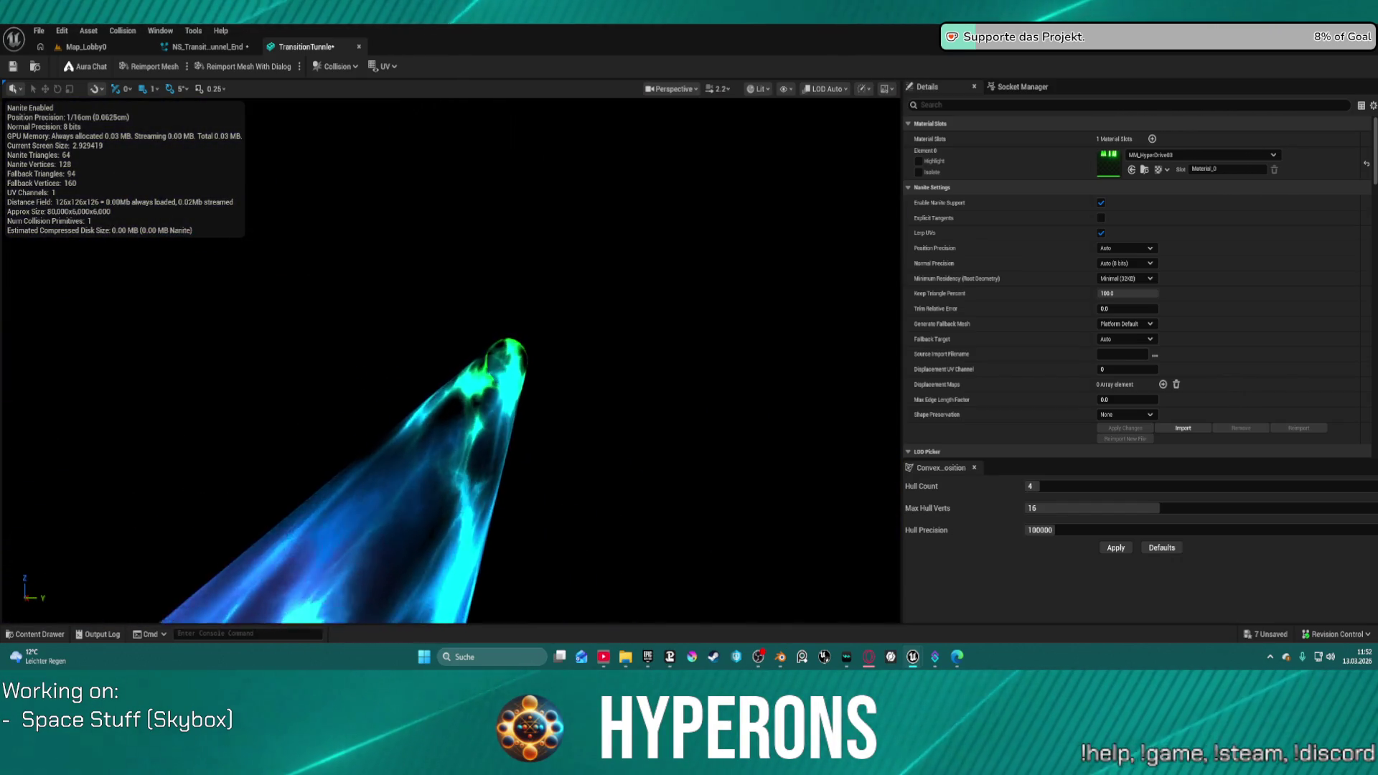
pyautogui.moveTo(488, 376); pyautogui.dragTo(531, 392)
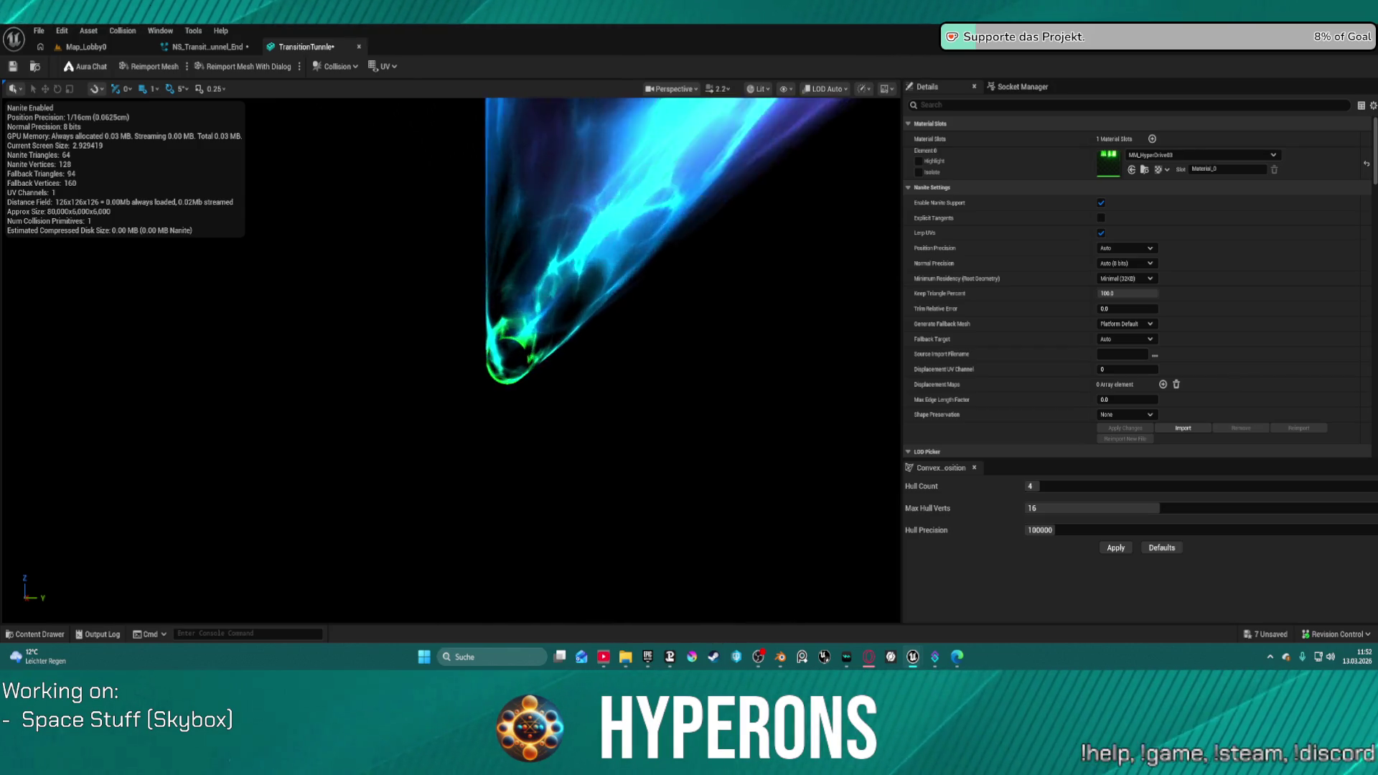
pyautogui.moveTo(532, 391); pyautogui.dragTo(542, 395)
pyautogui.moveTo(602, 139); pyautogui.dragTo(689, 302)
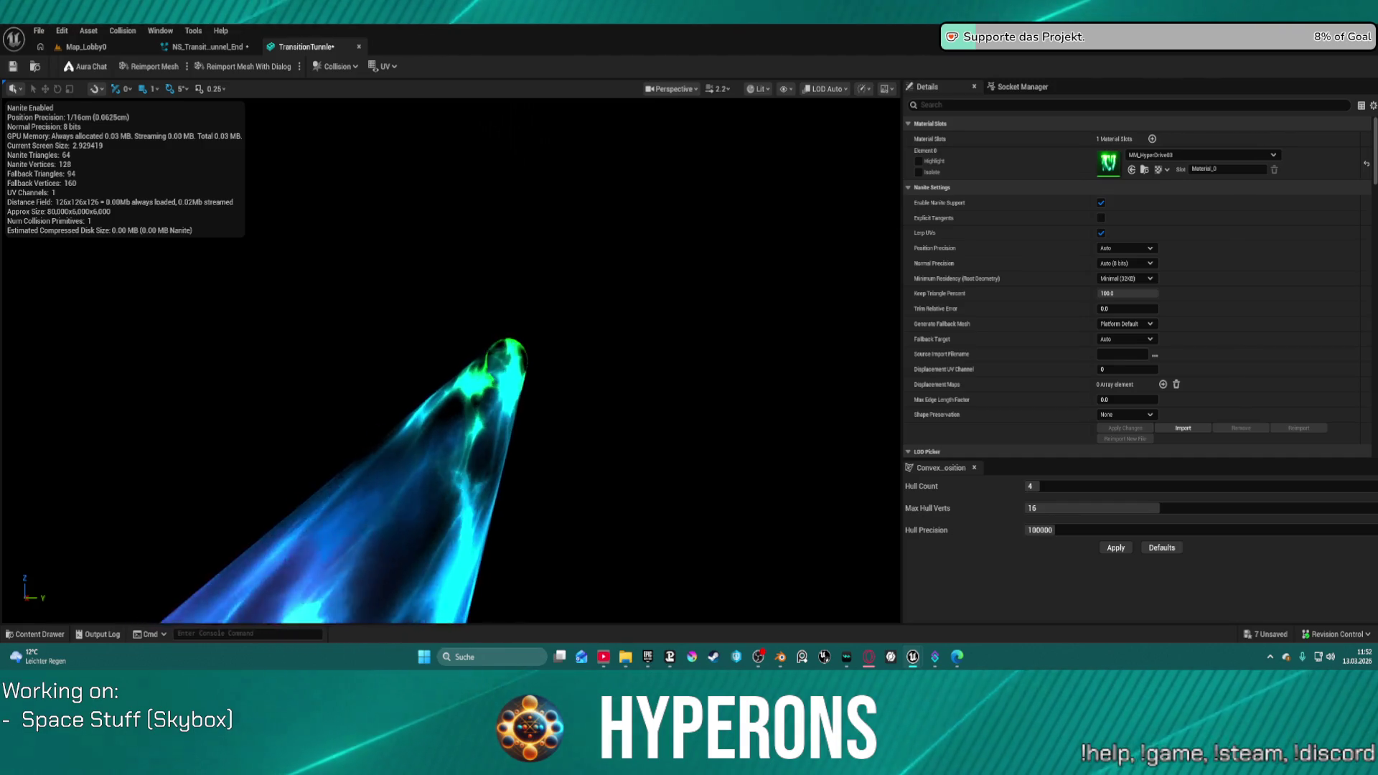
pyautogui.moveTo(689, 301)
pyautogui.mouseDown()
pyautogui.moveTo(761, 359)
pyautogui.moveTo(865, 384)
pyautogui.mouseUp()
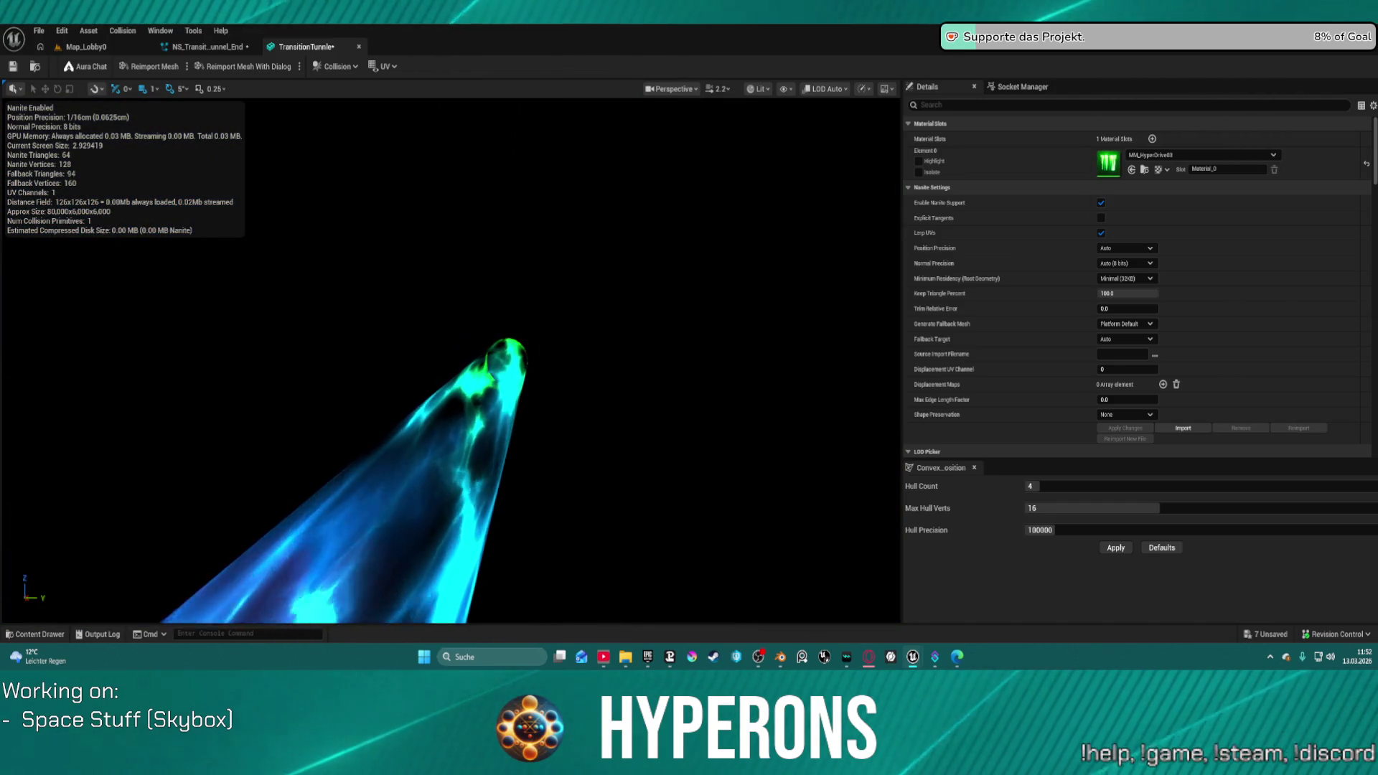
pyautogui.moveTo(864, 384); pyautogui.dragTo(894, 391)
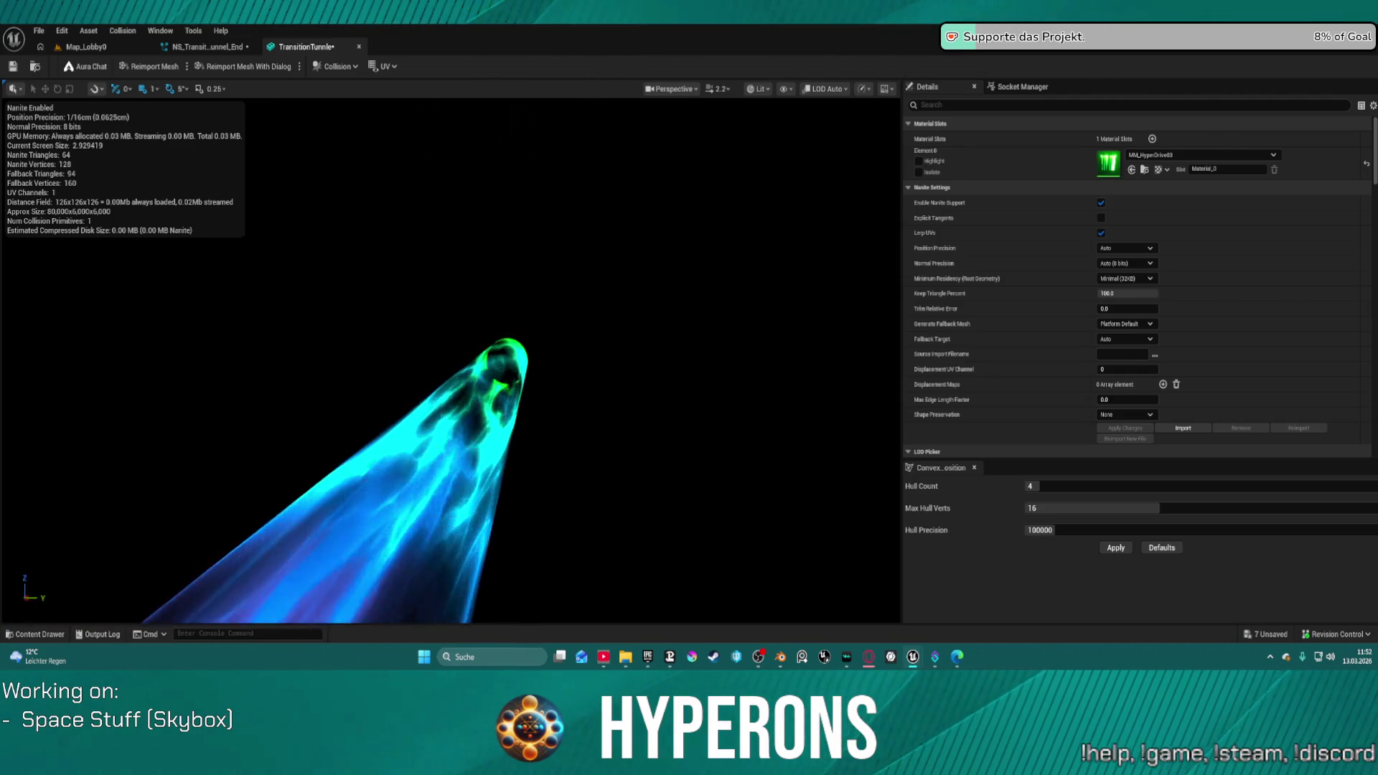
pyautogui.moveTo(894, 391); pyautogui.dragTo(908, 394)
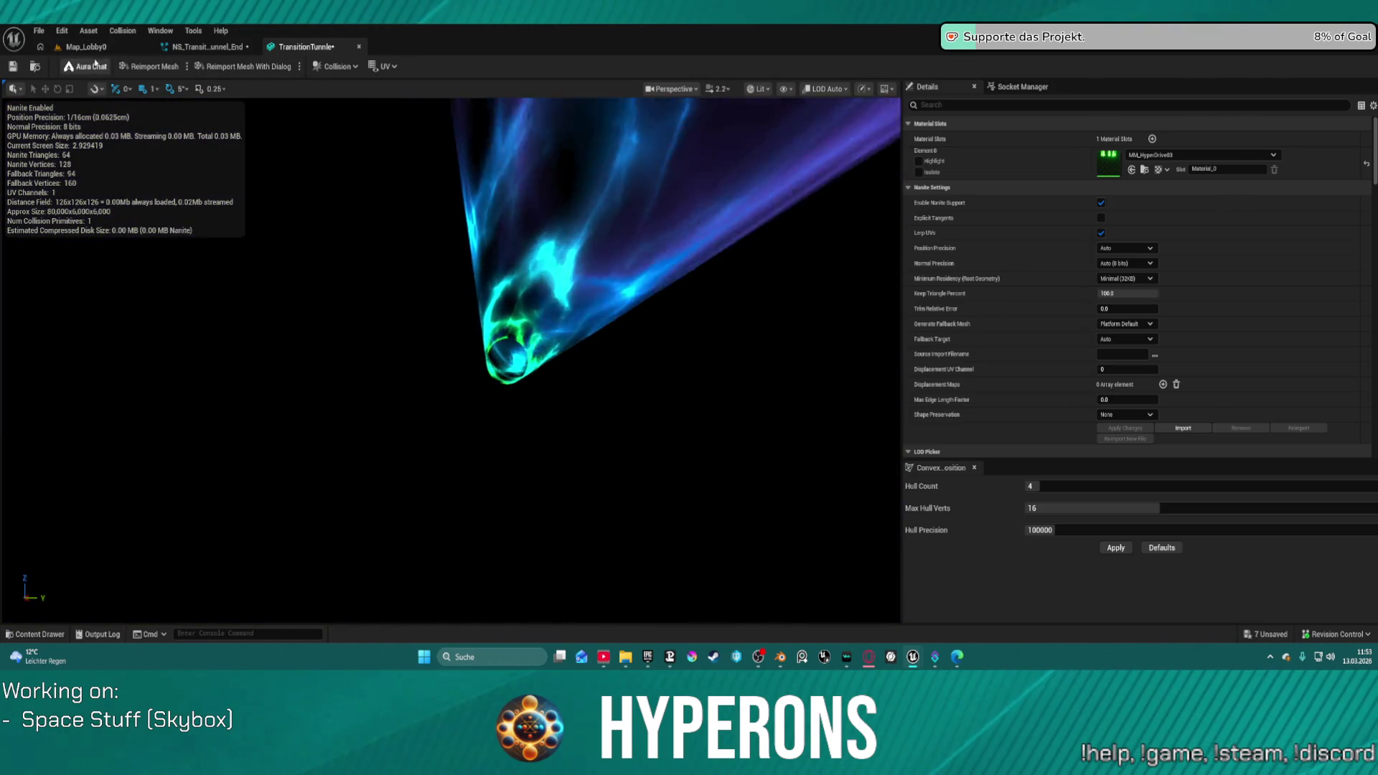
pyautogui.click(85, 47)
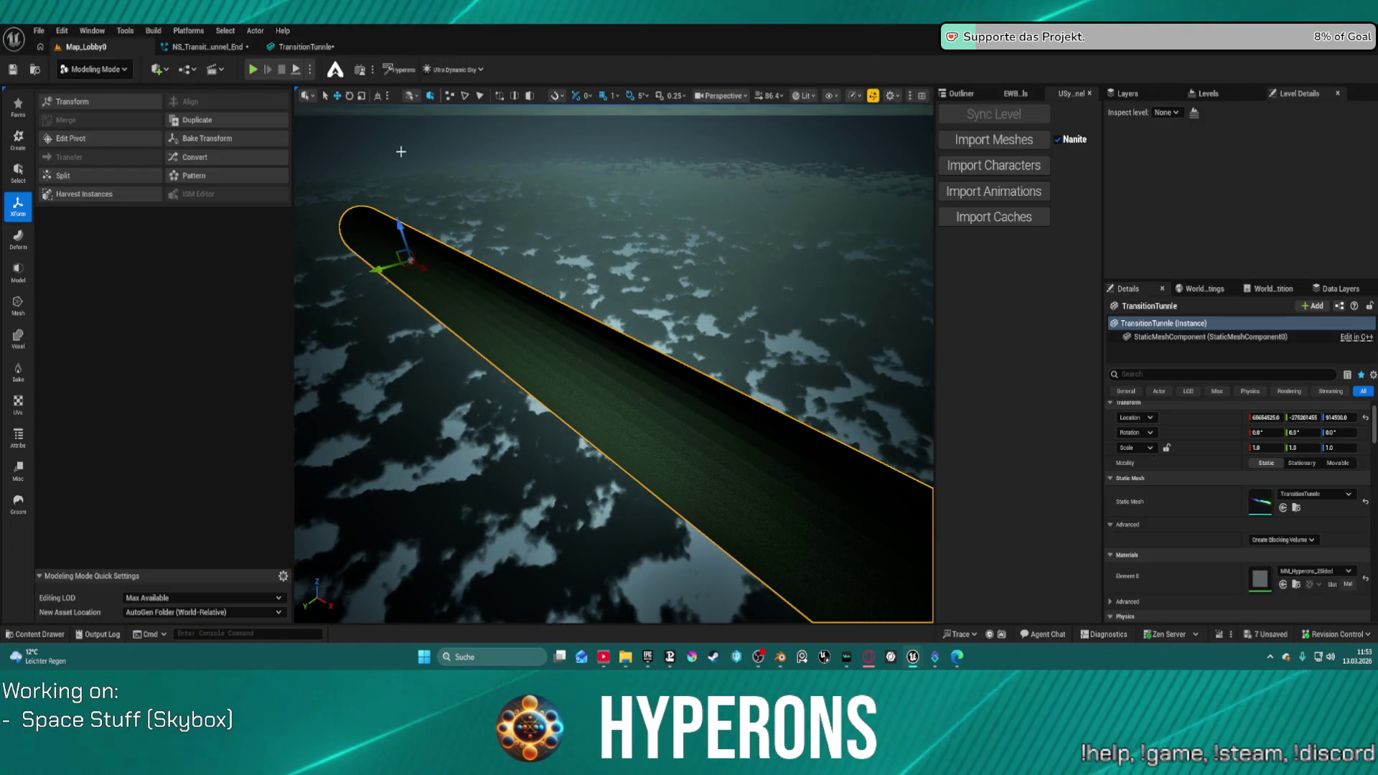
# Step: Frame the tunnel in the Map_Lobby0 level and try, then dismiss, Bake Transform
pyautogui.press('f')
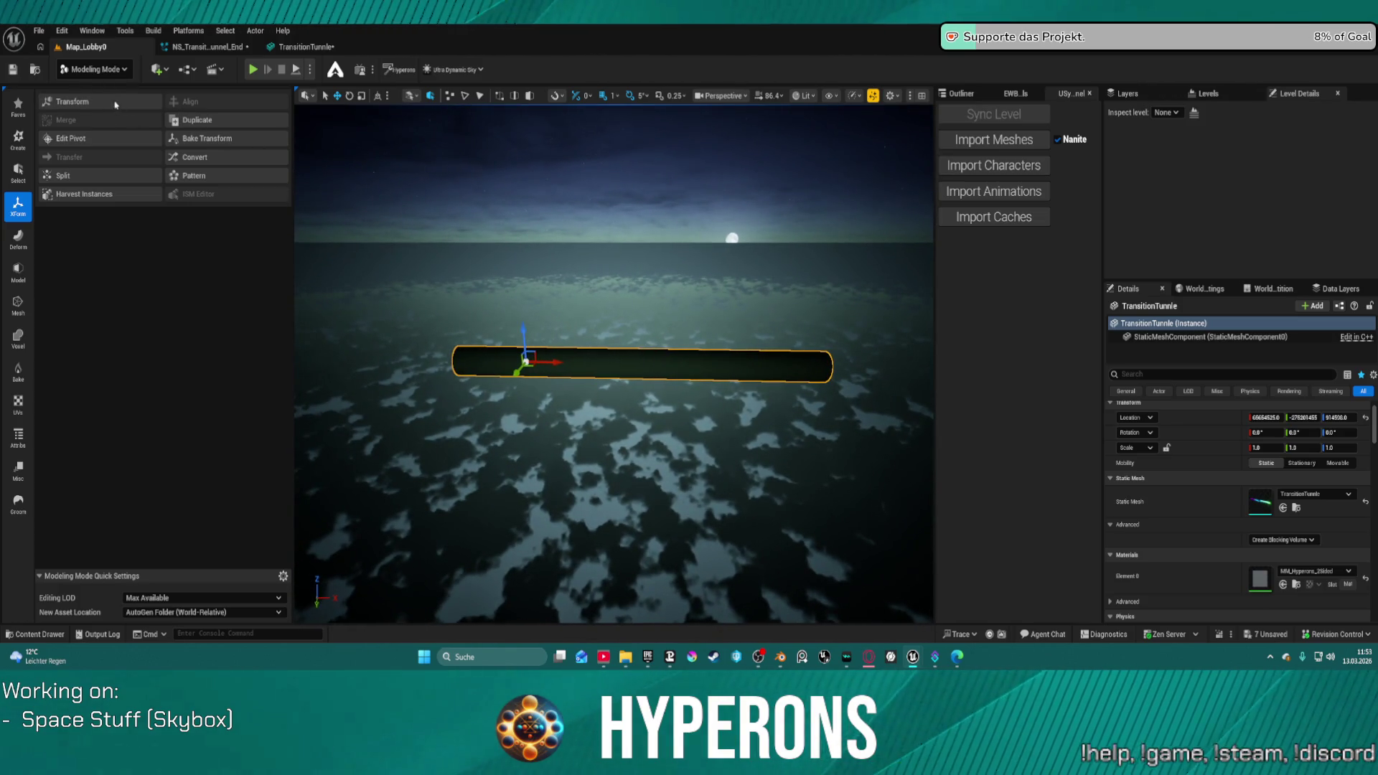
pyautogui.click(231, 138)
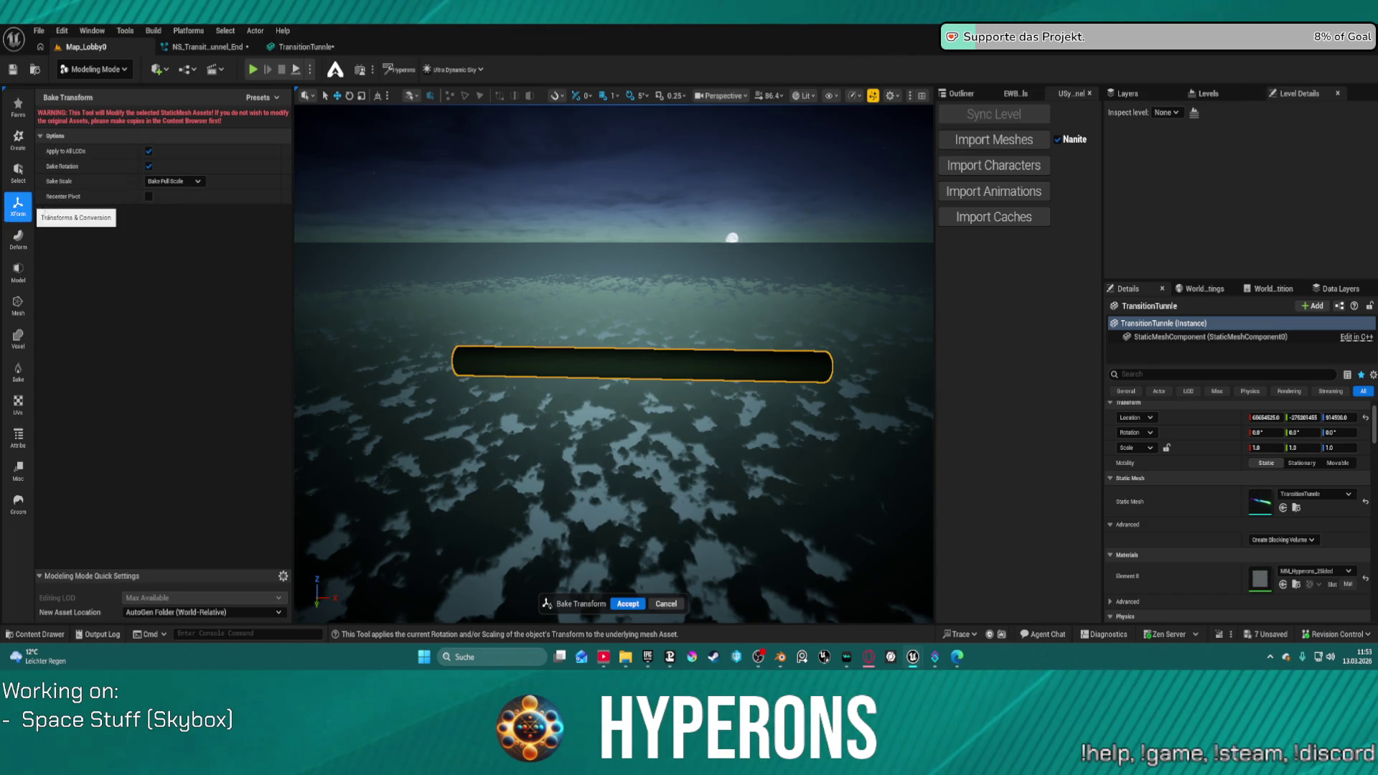
pyautogui.click(665, 605)
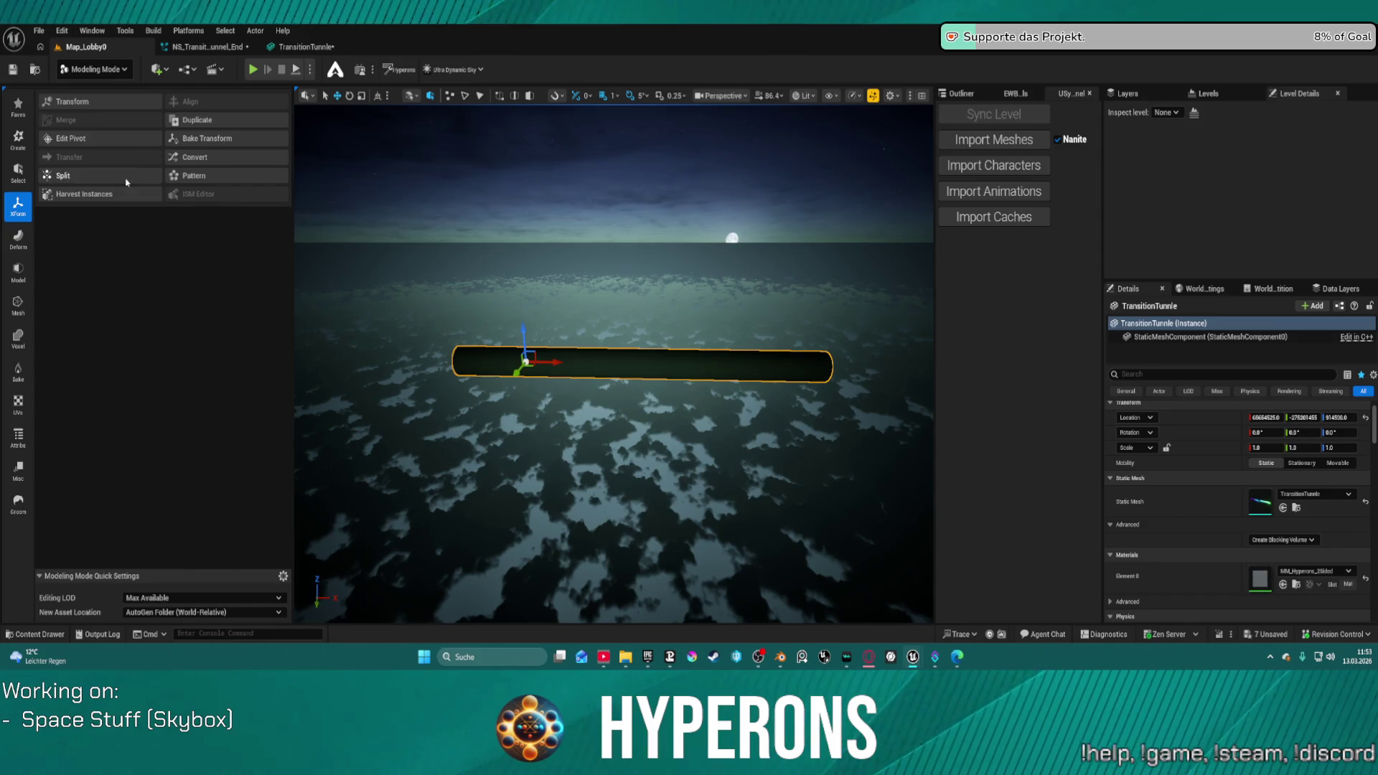
# Step: Move the tunnel's pivot to its right end with Edit Pivot and return to the mesh editor
pyautogui.click(118, 140)
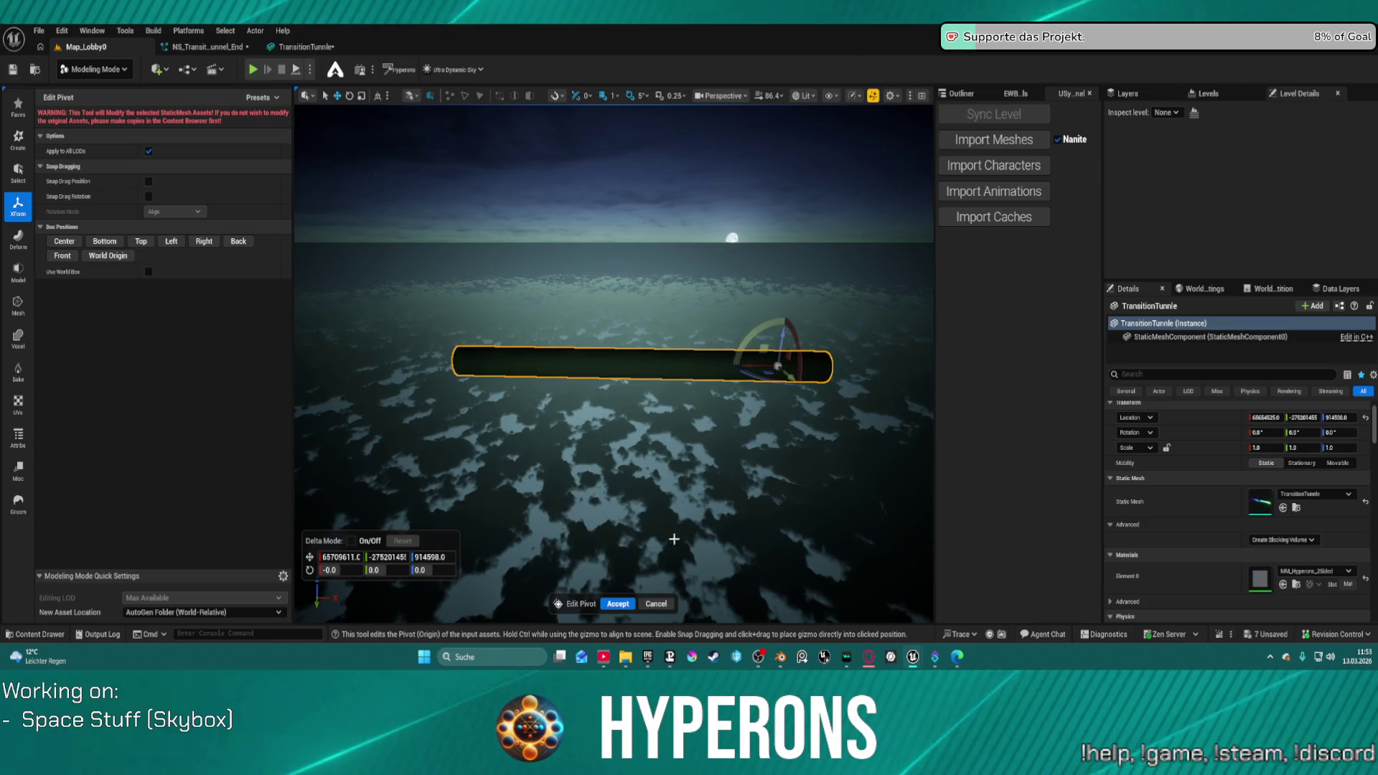
pyautogui.click(619, 604)
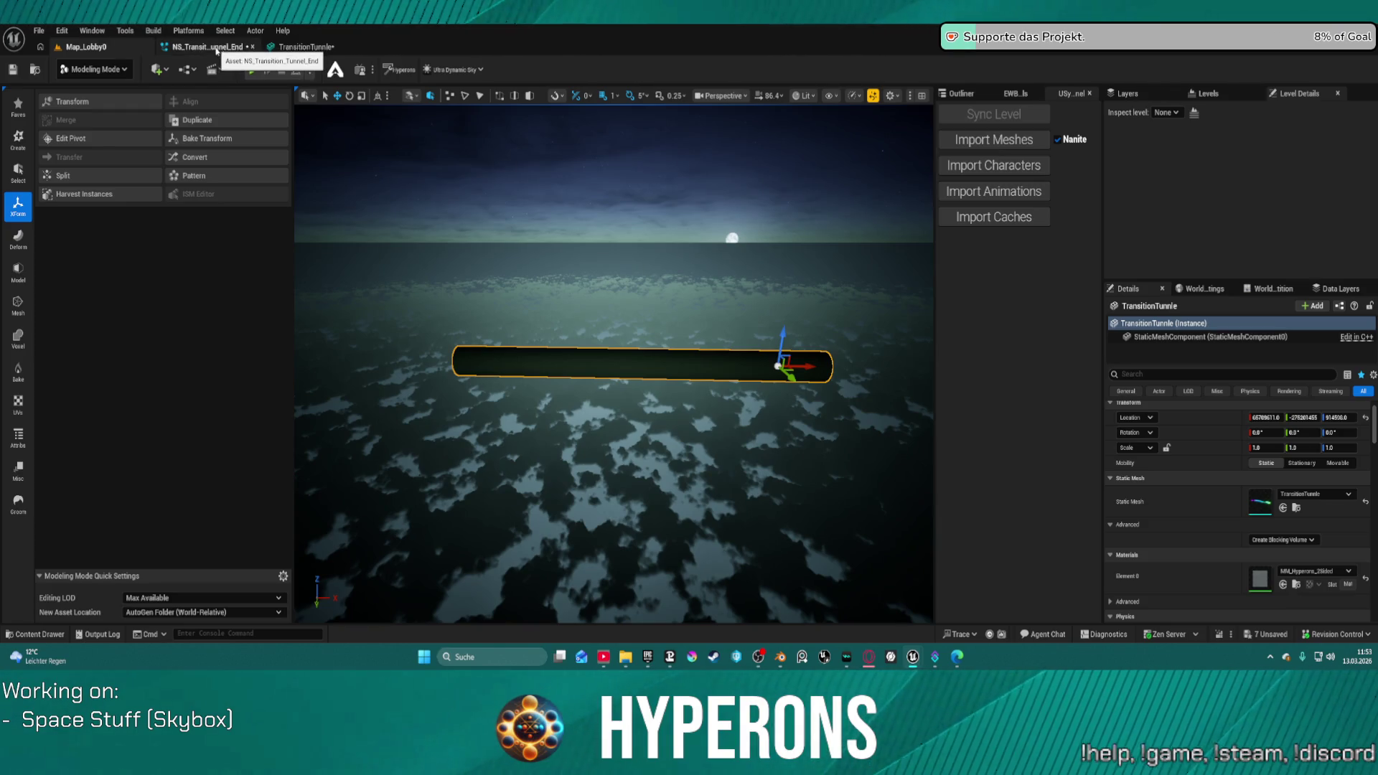
pyautogui.click(331, 47)
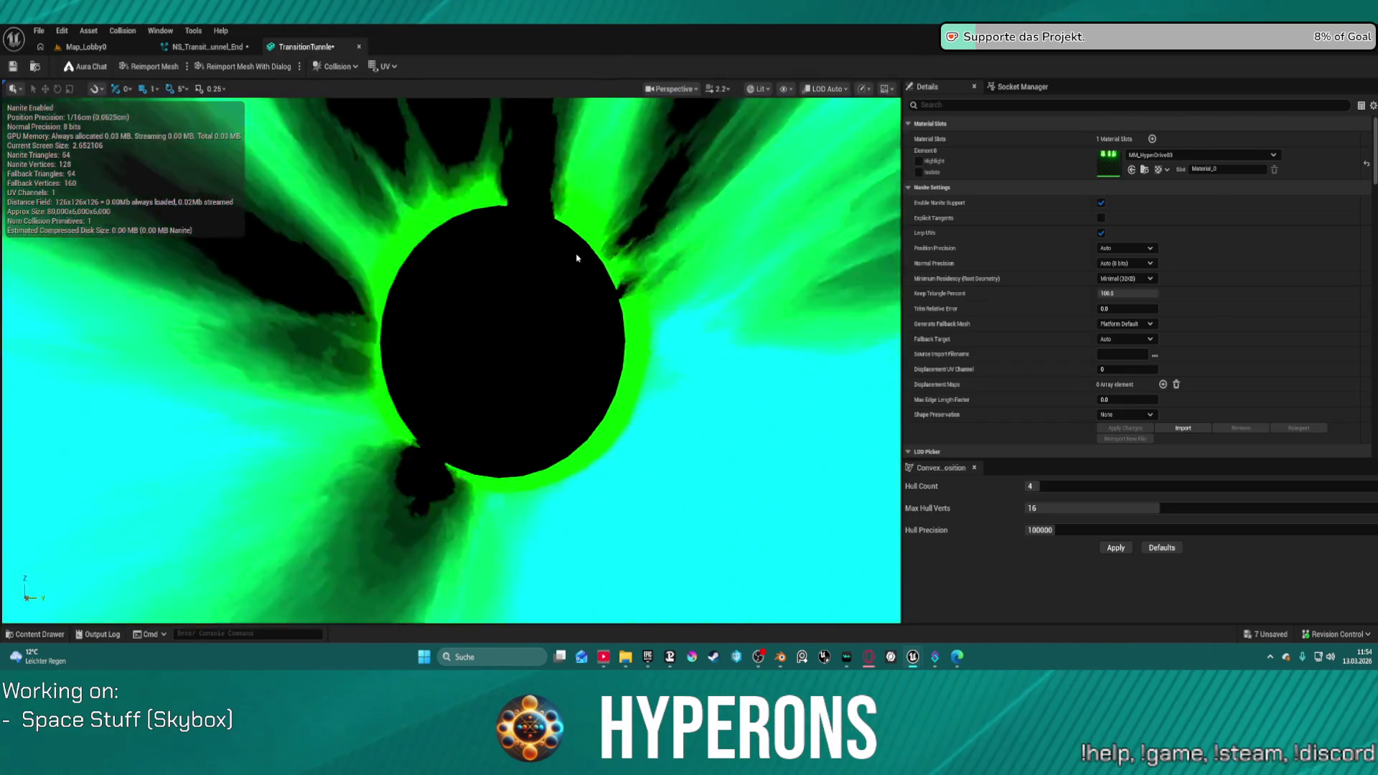
# Step: Fly into and zoom around the tunnel interior in the mesh preview, then go back to Map_Lobby0
pyautogui.moveTo(578, 254); pyautogui.dragTo(578, 198)
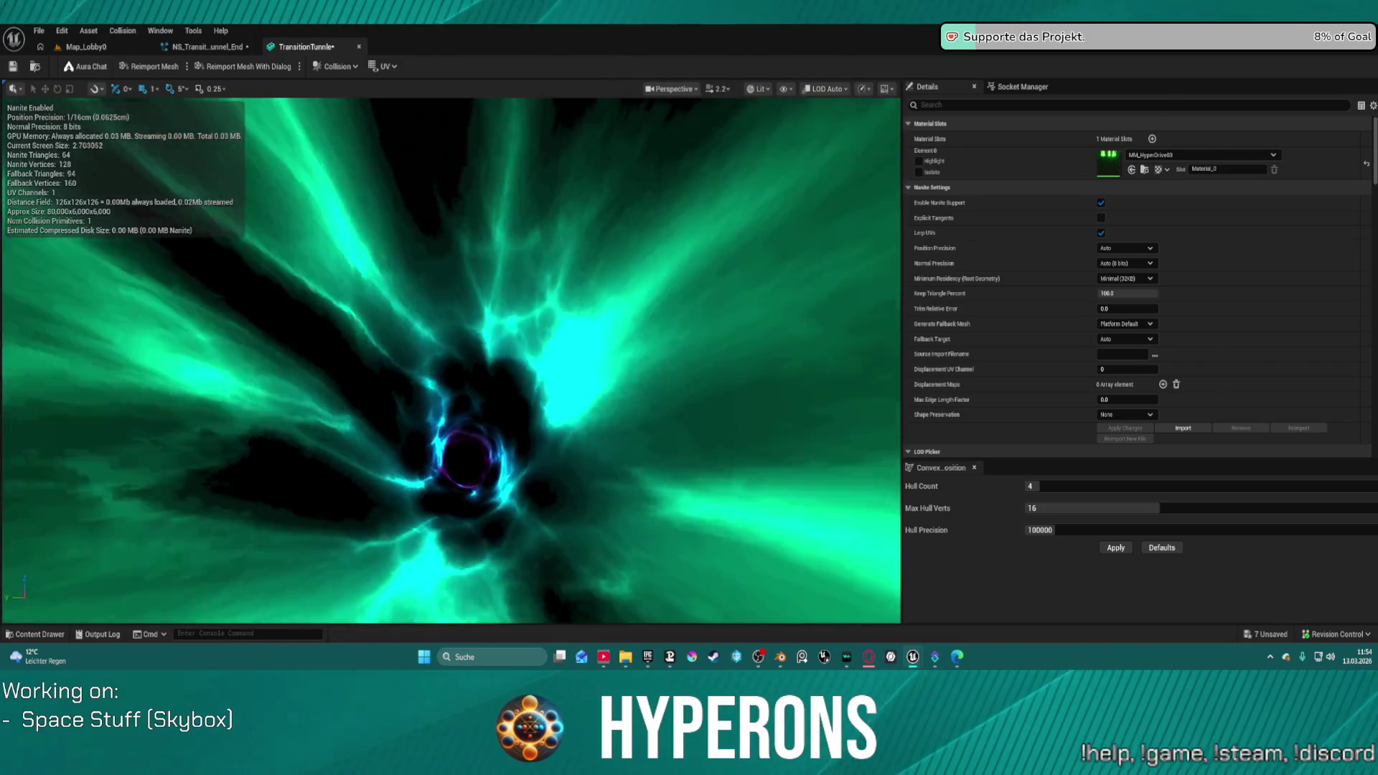
pyautogui.moveTo(471, 316); pyautogui.dragTo(453, 316)
pyautogui.scroll(-5, 453, 316)
pyautogui.scroll(5, 453, 317)
pyautogui.scroll(3, 452, 317)
pyautogui.scroll(2, 453, 317)
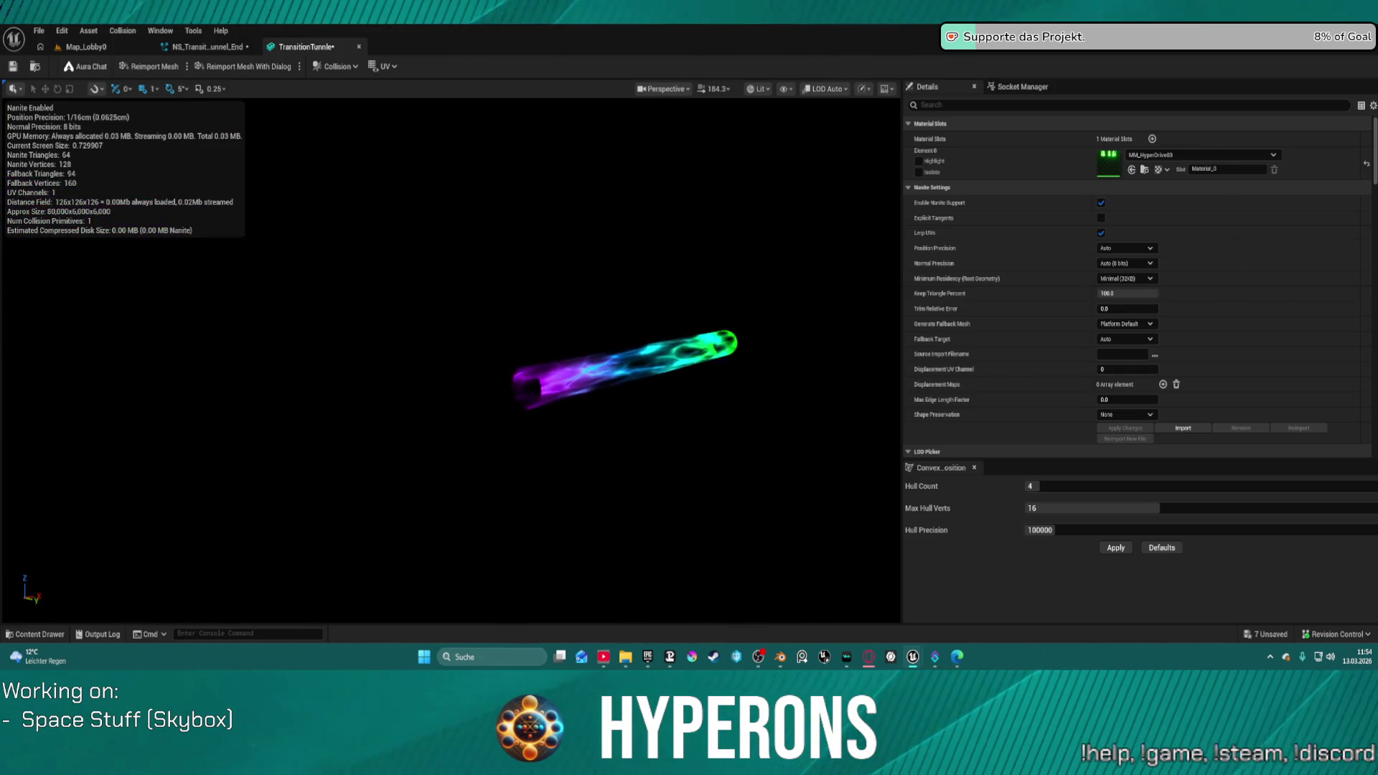
pyautogui.scroll(2, 452, 316)
pyautogui.moveTo(452, 316); pyautogui.dragTo(452, 317)
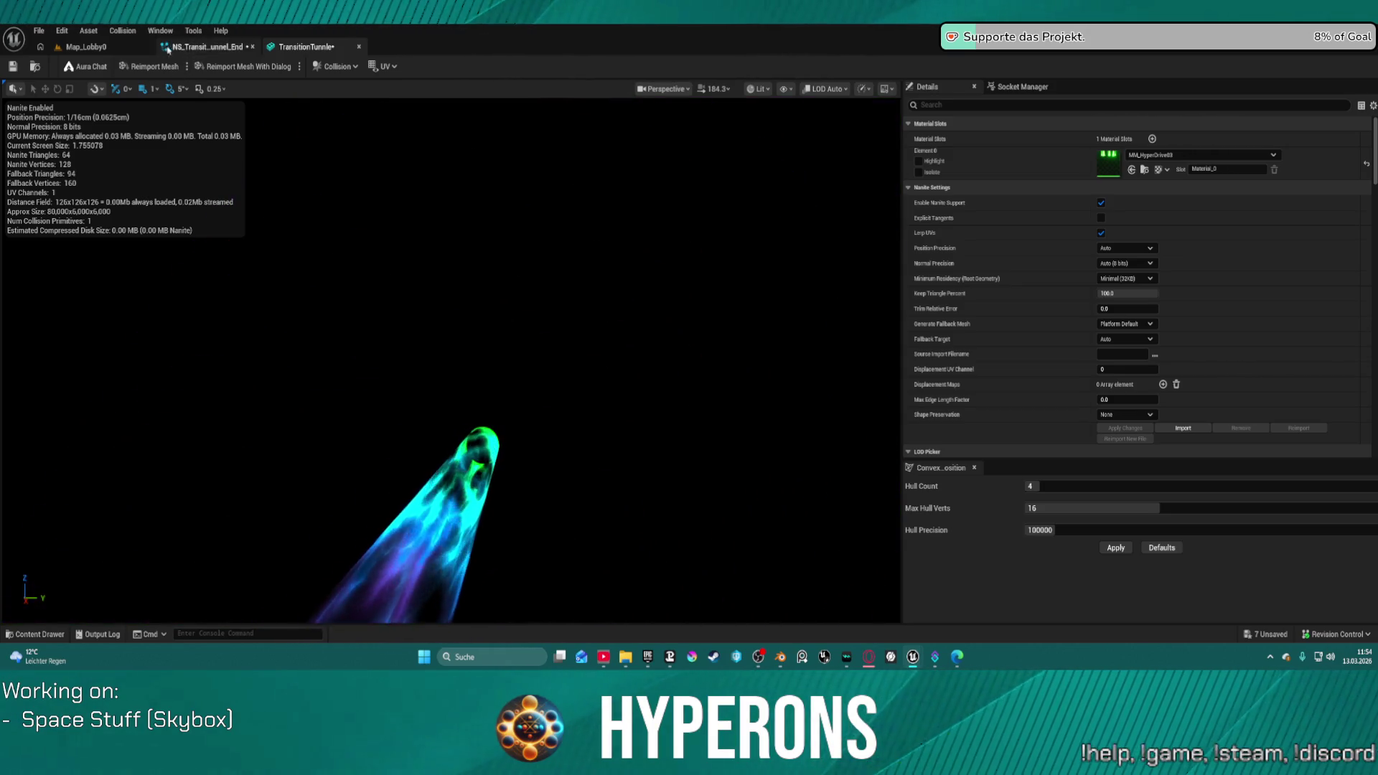
pyautogui.click(101, 49)
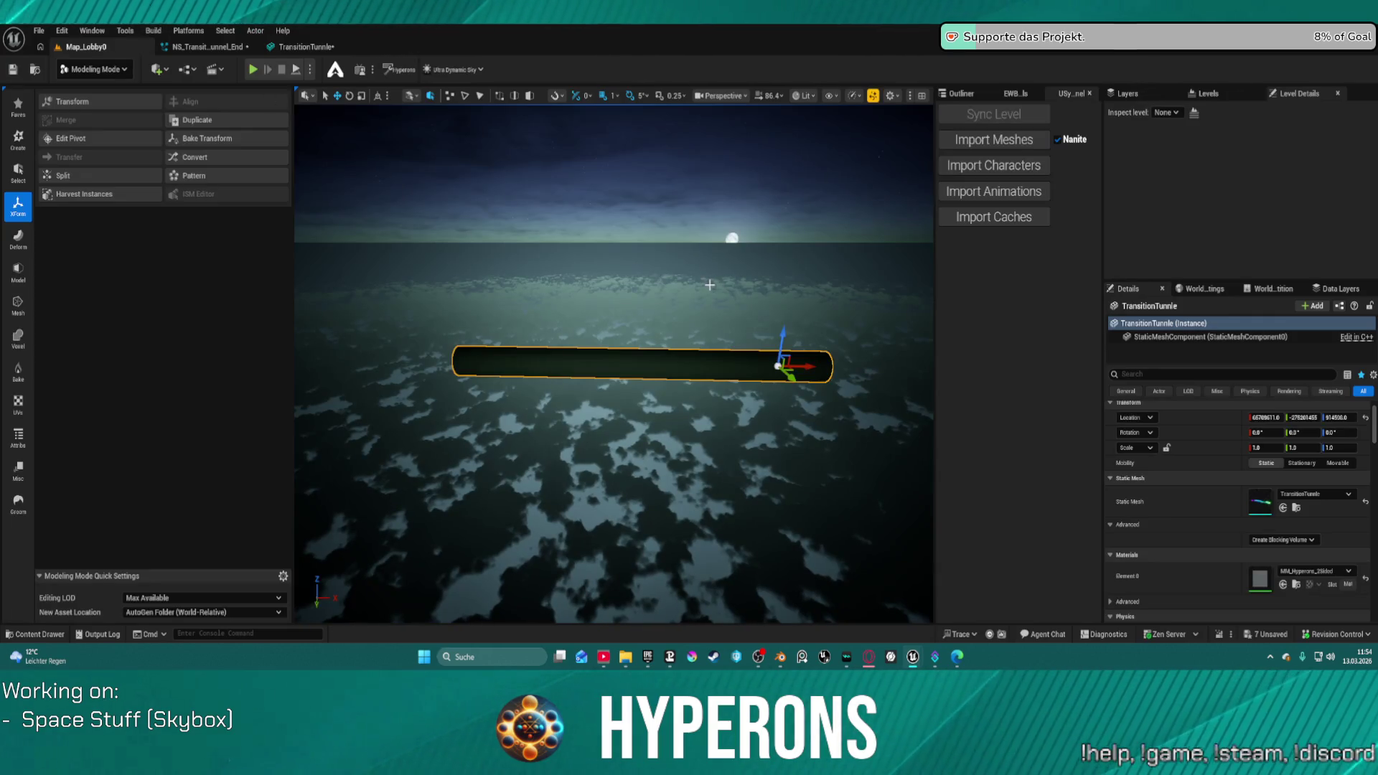
# Step: Undo the pivot change and a trial 90° rotation of the tunnel
pyautogui.hotkey('ctrl', 'z')
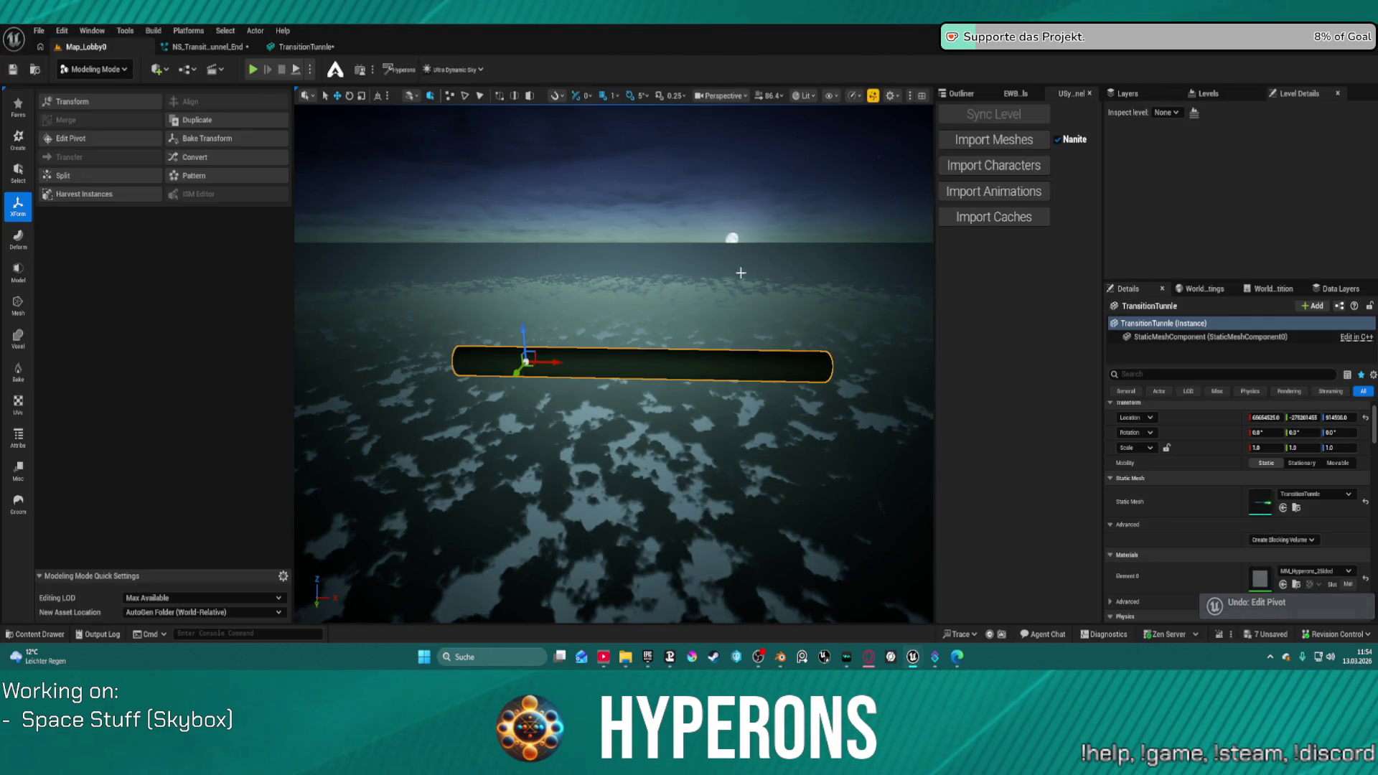
pyautogui.moveTo(537, 381); pyautogui.dragTo(526, 378)
pyautogui.hotkey('ctrl', 'z')
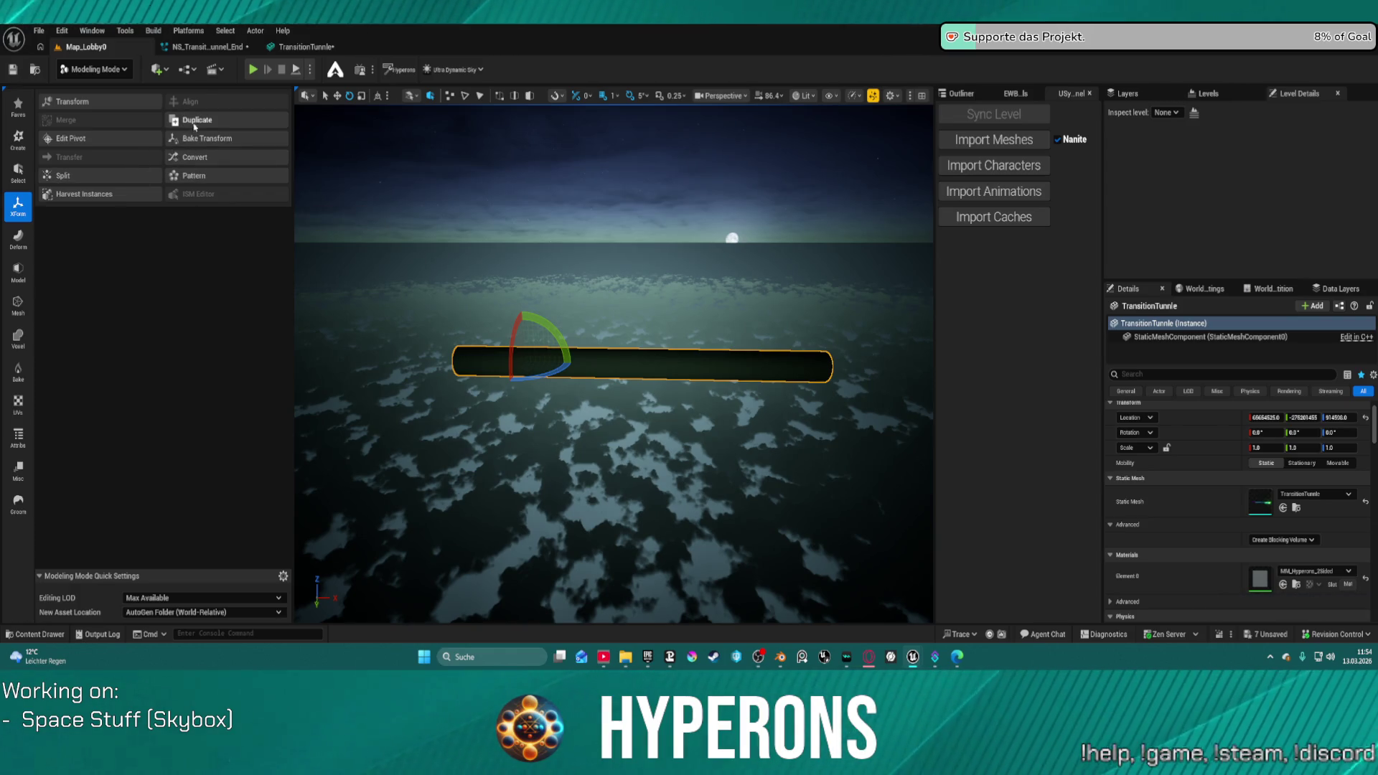
# Step: Apply a pivot with rotation Z set to 180 and return to the TransitionTunnle mesh editor
pyautogui.click(112, 140)
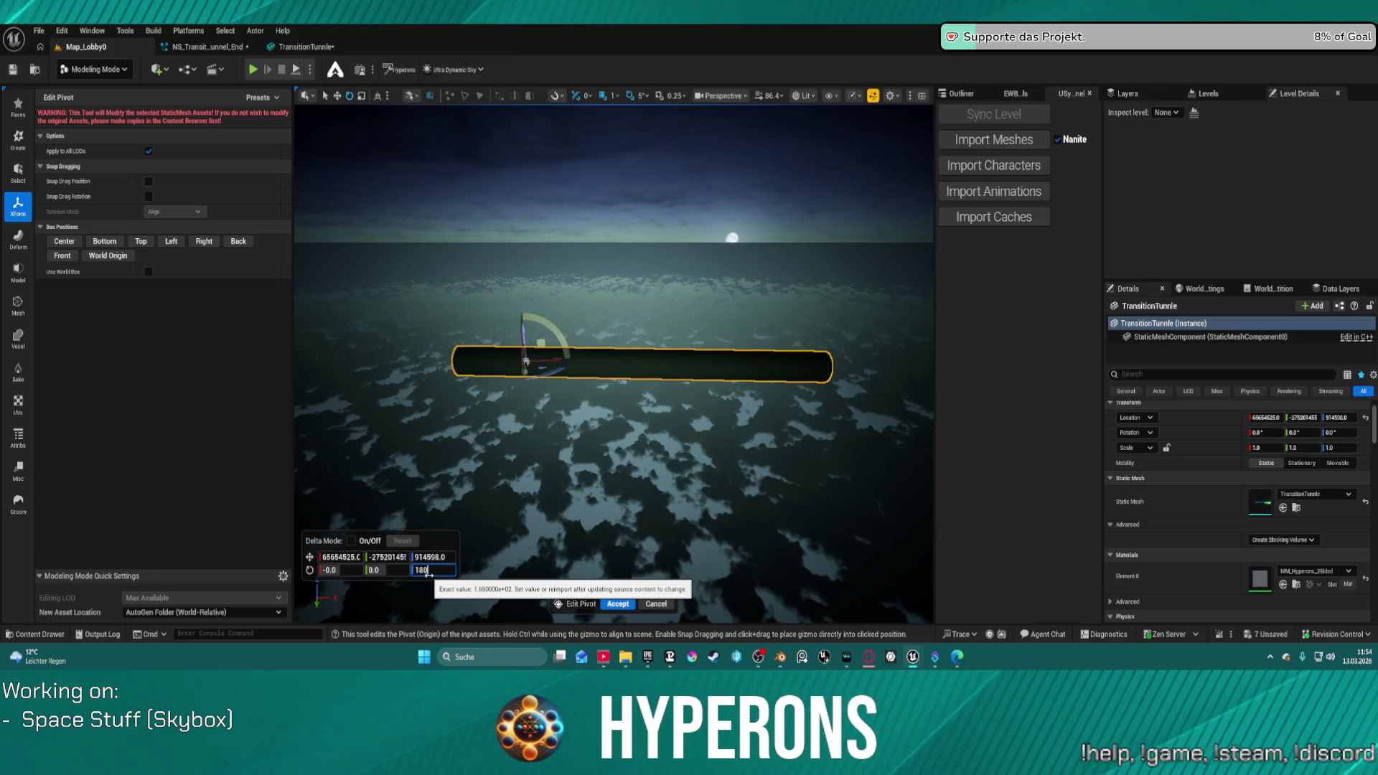
pyautogui.click(618, 604)
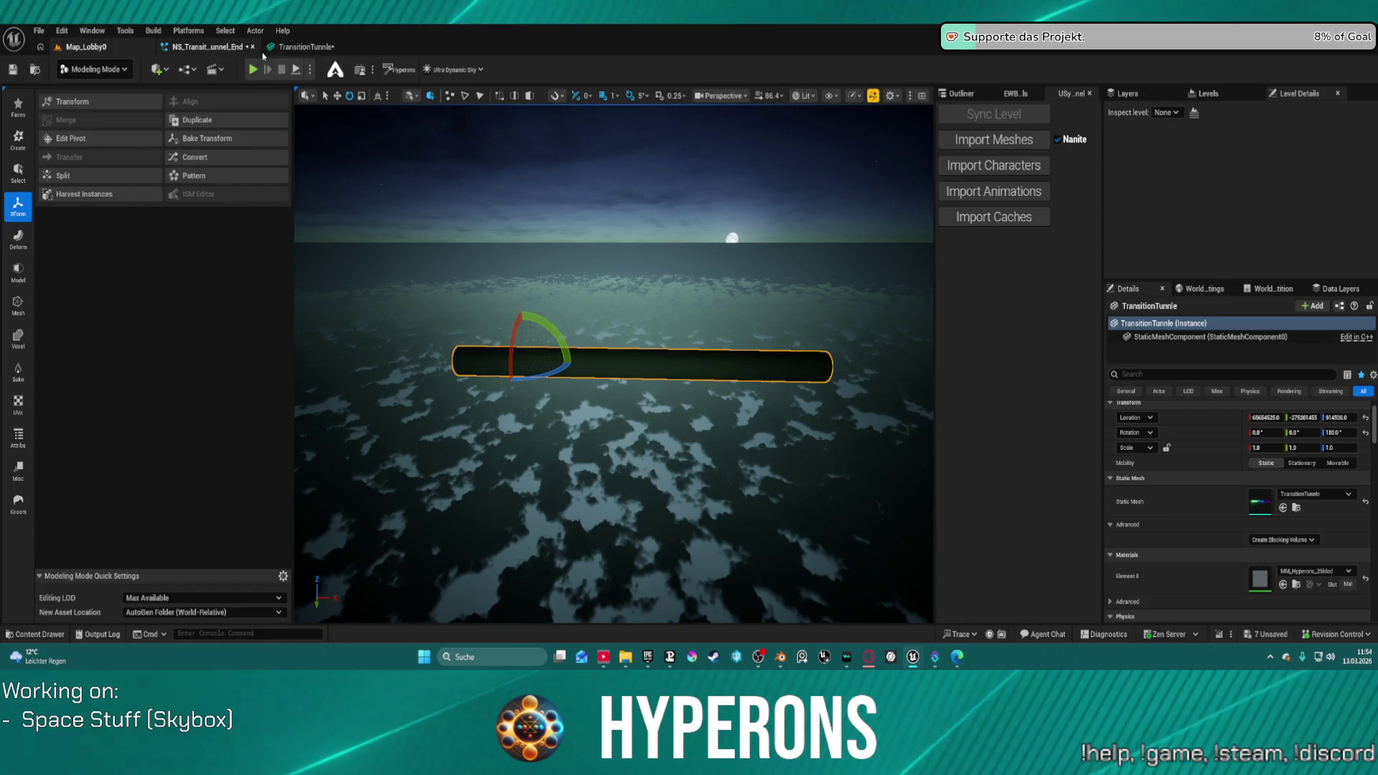
pyautogui.click(290, 49)
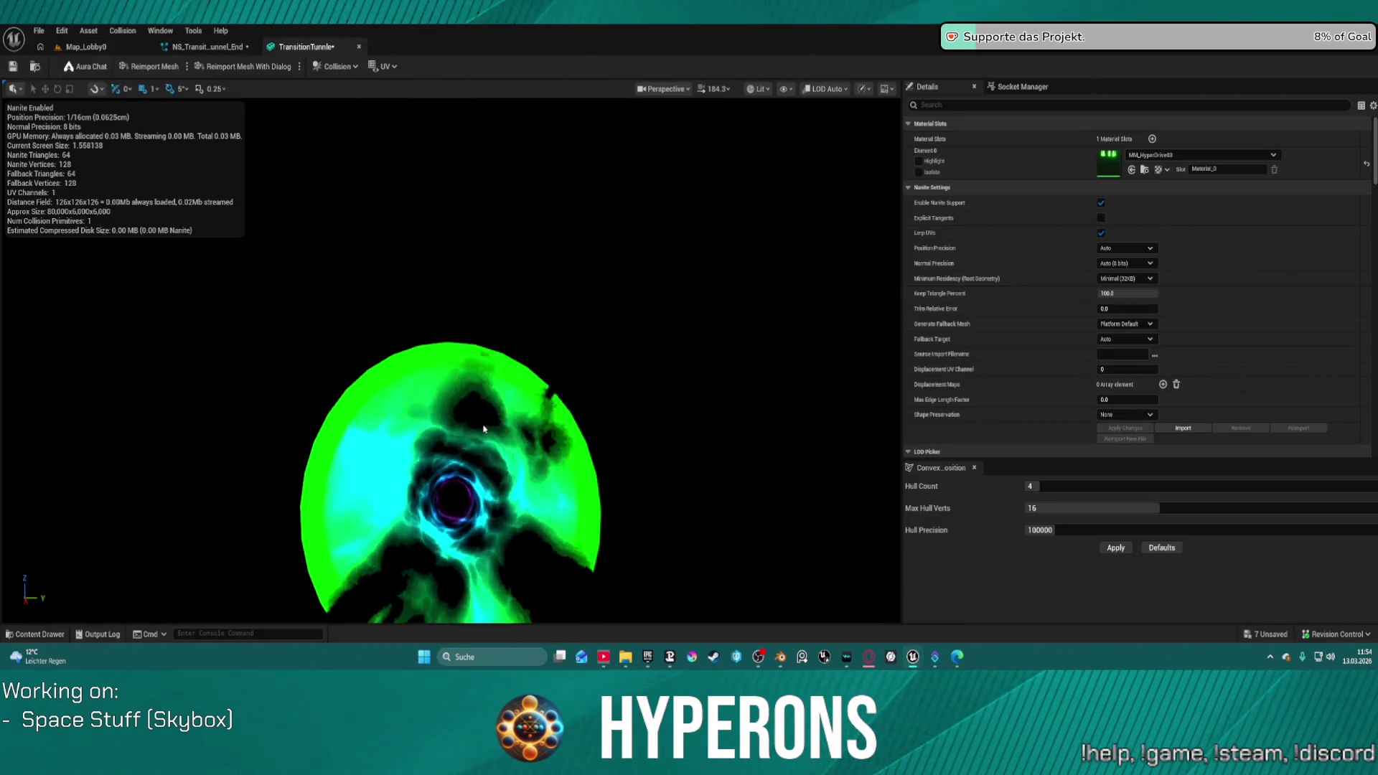
# Step: Orbit to view the reoriented tunnel lengthwise, then return to the Map_Lobby0 level
pyautogui.moveTo(487, 422); pyautogui.dragTo(387, 425)
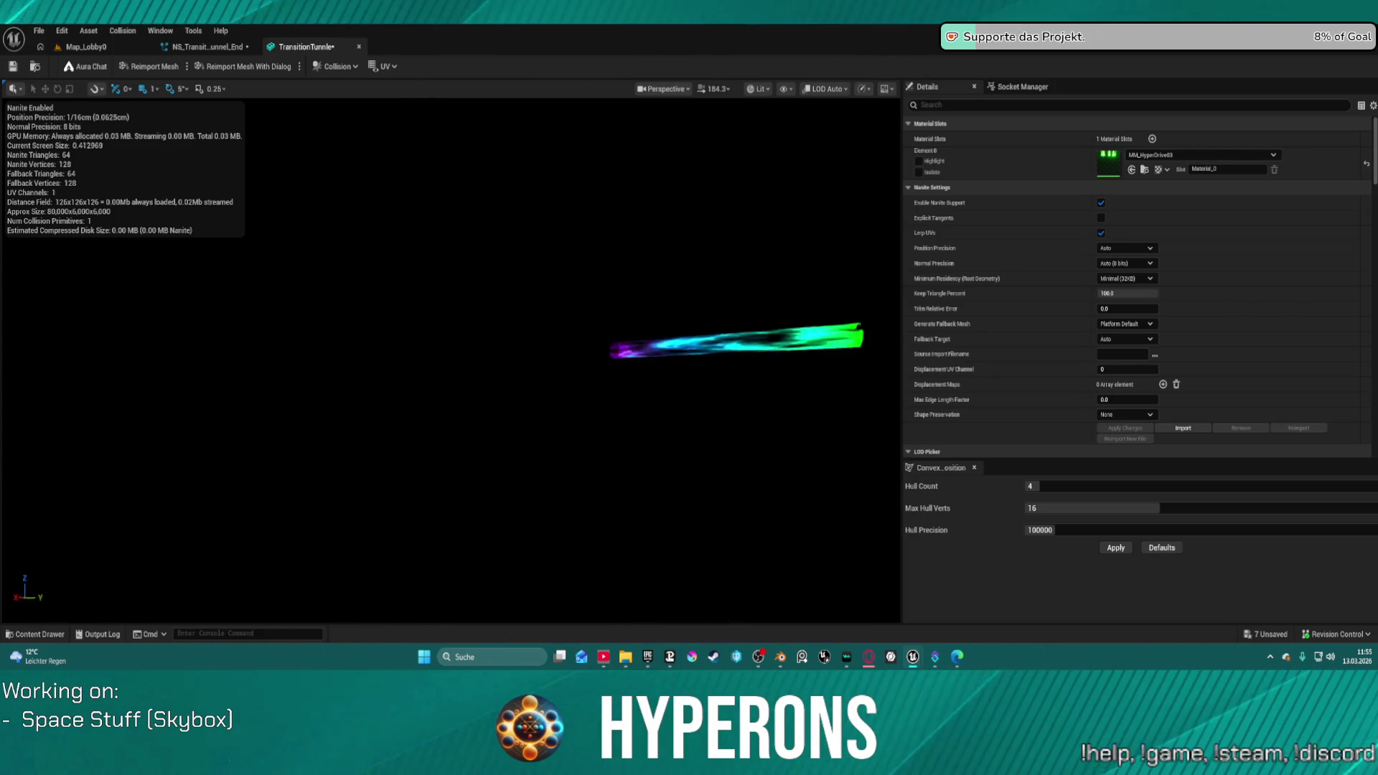
pyautogui.moveTo(388, 425)
pyautogui.mouseDown()
pyautogui.moveTo(373, 351)
pyautogui.moveTo(345, 337)
pyautogui.moveTo(434, 335)
pyautogui.mouseUp()
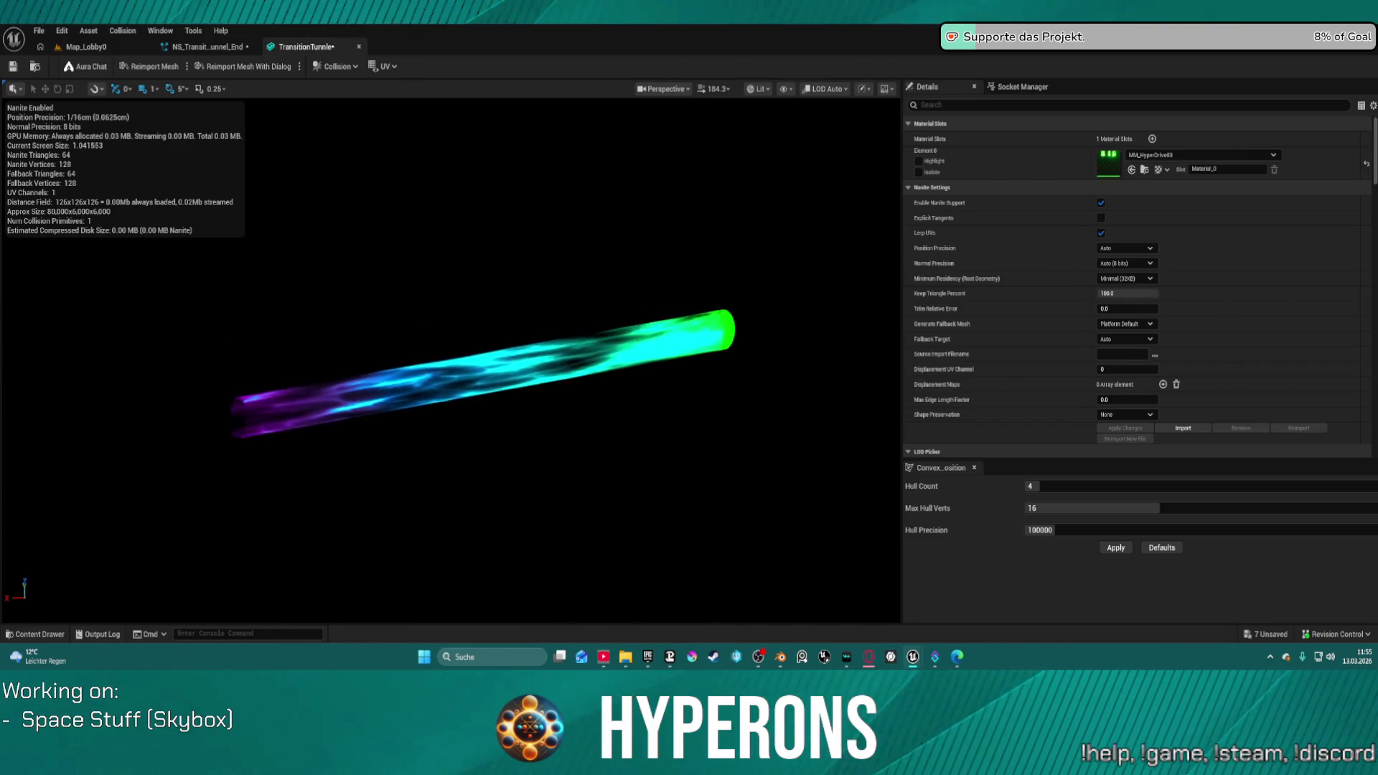
pyautogui.click(102, 48)
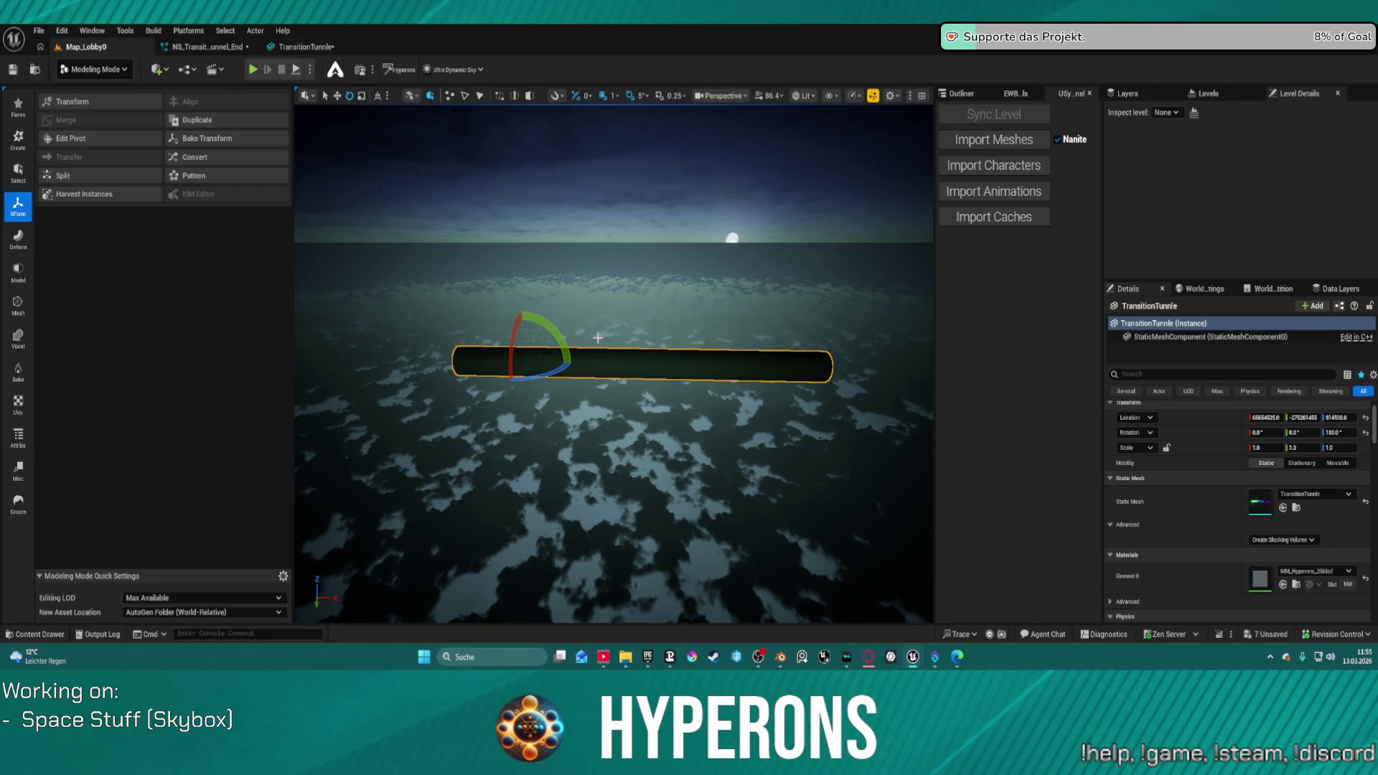
# Step: Undo the last Edit Pivot change and the last material number-pin value change
pyautogui.hotkey('ctrl', 'z')
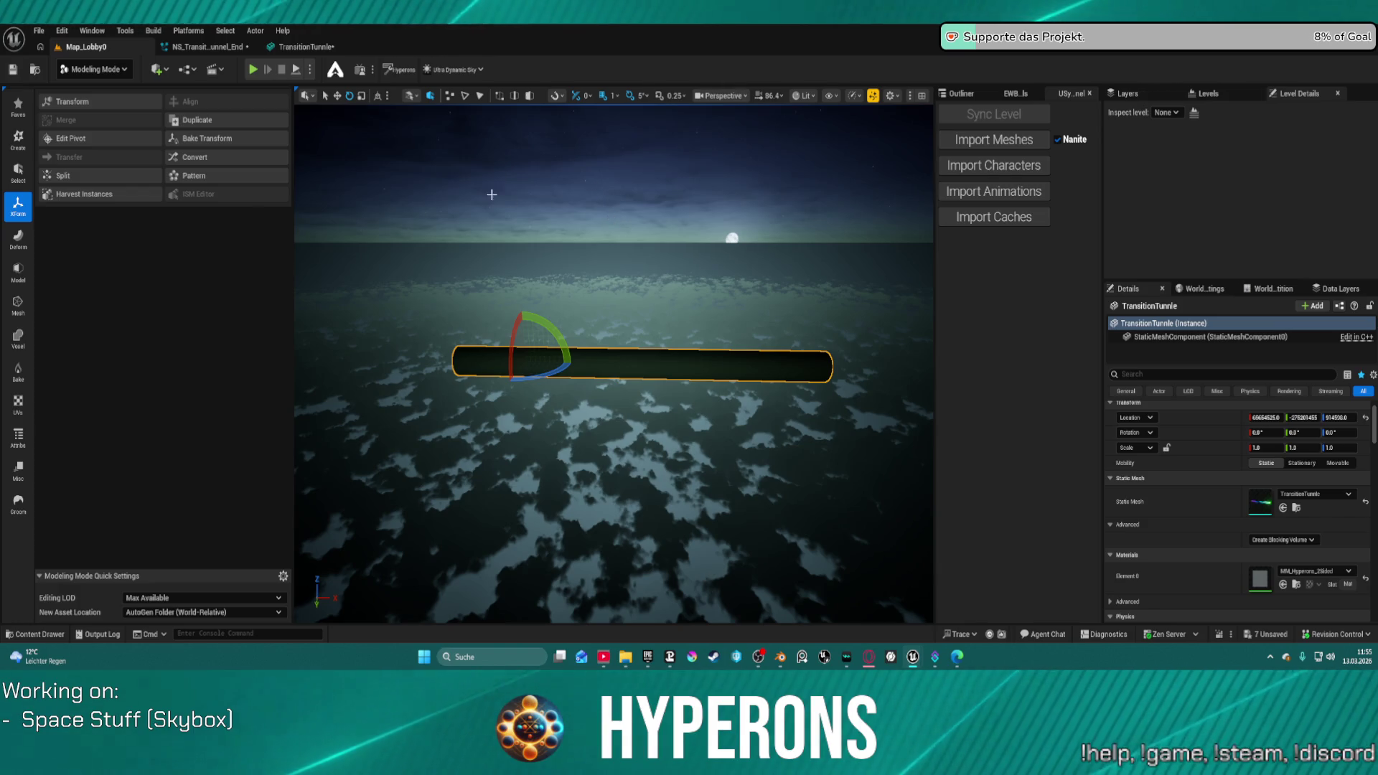
pyautogui.hotkey('ctrl', 'z')
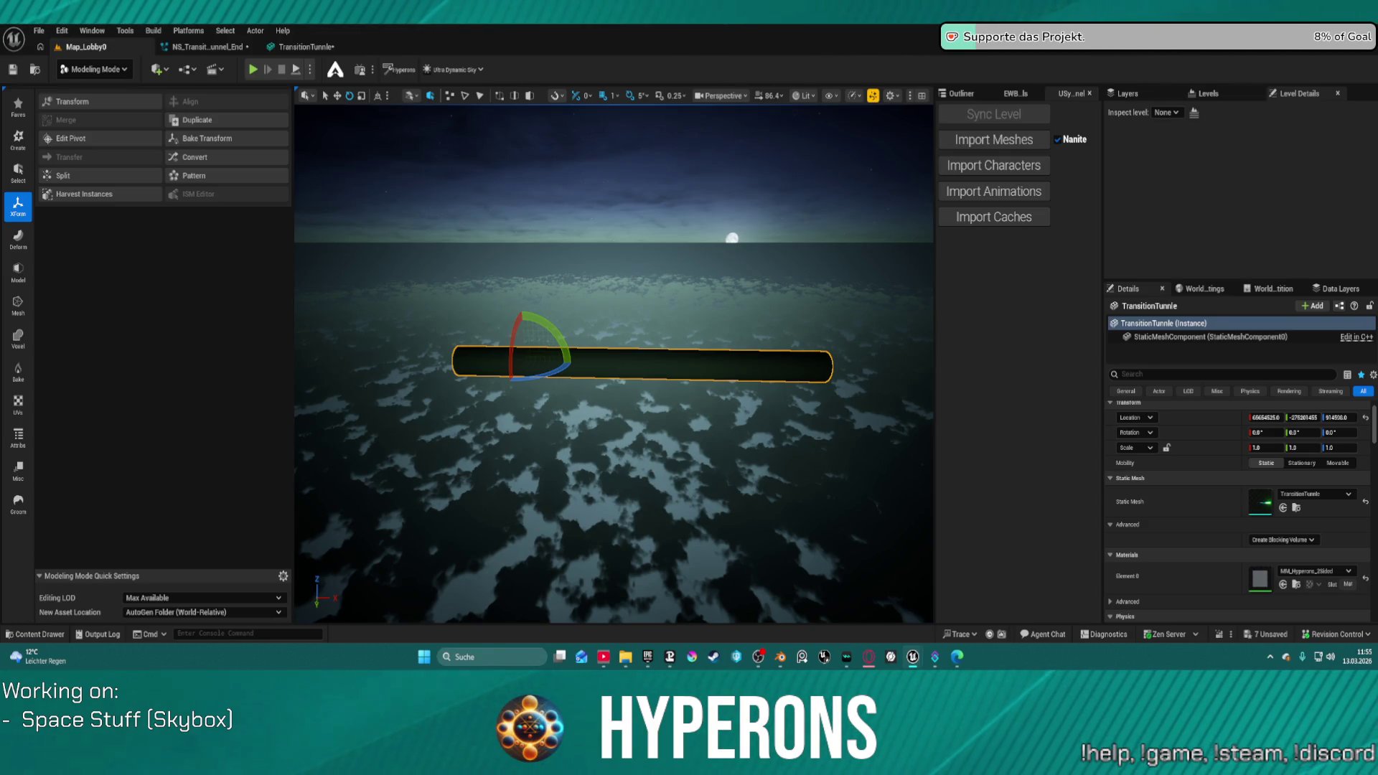
# Step: Run a Play test of the game, stop it, and recentre the TransitionTunnle mesh preview
pyautogui.click(252, 69)
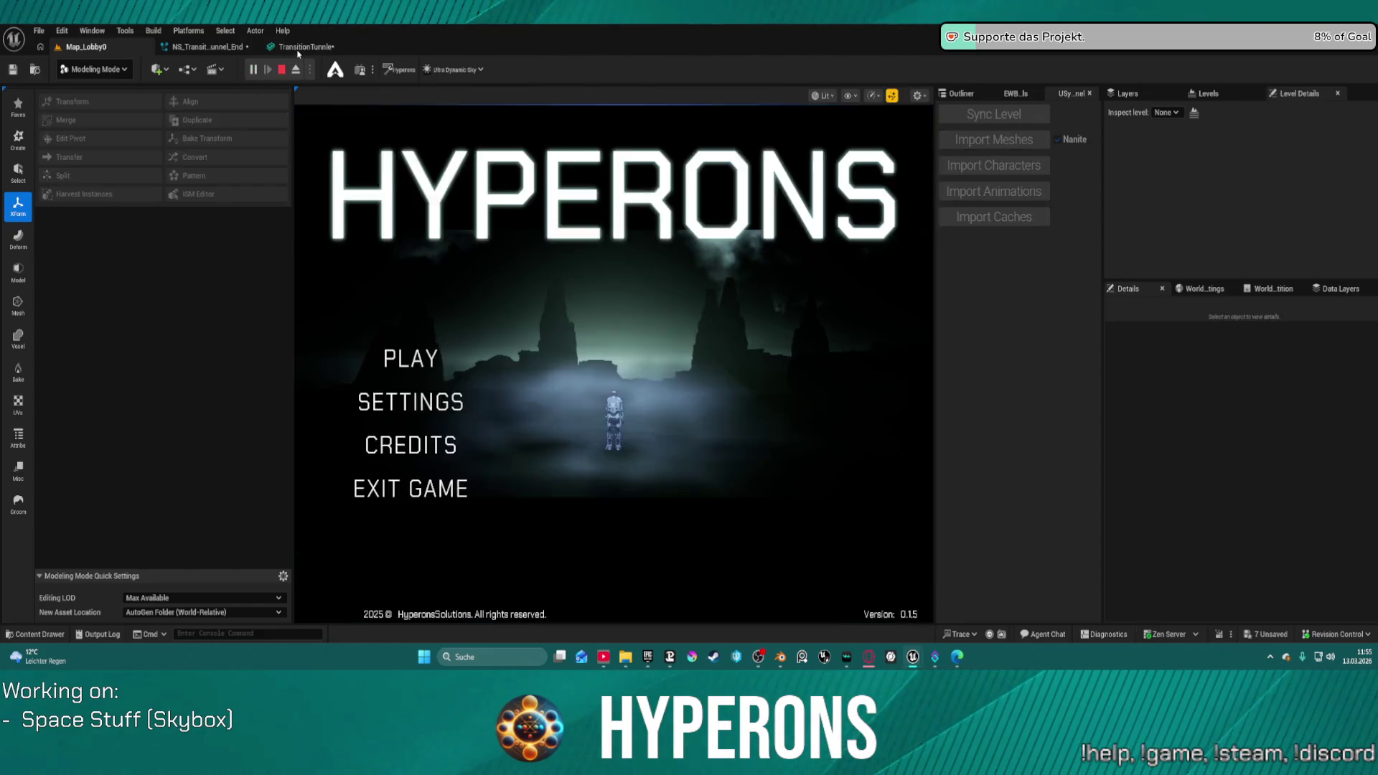
pyautogui.click(302, 48)
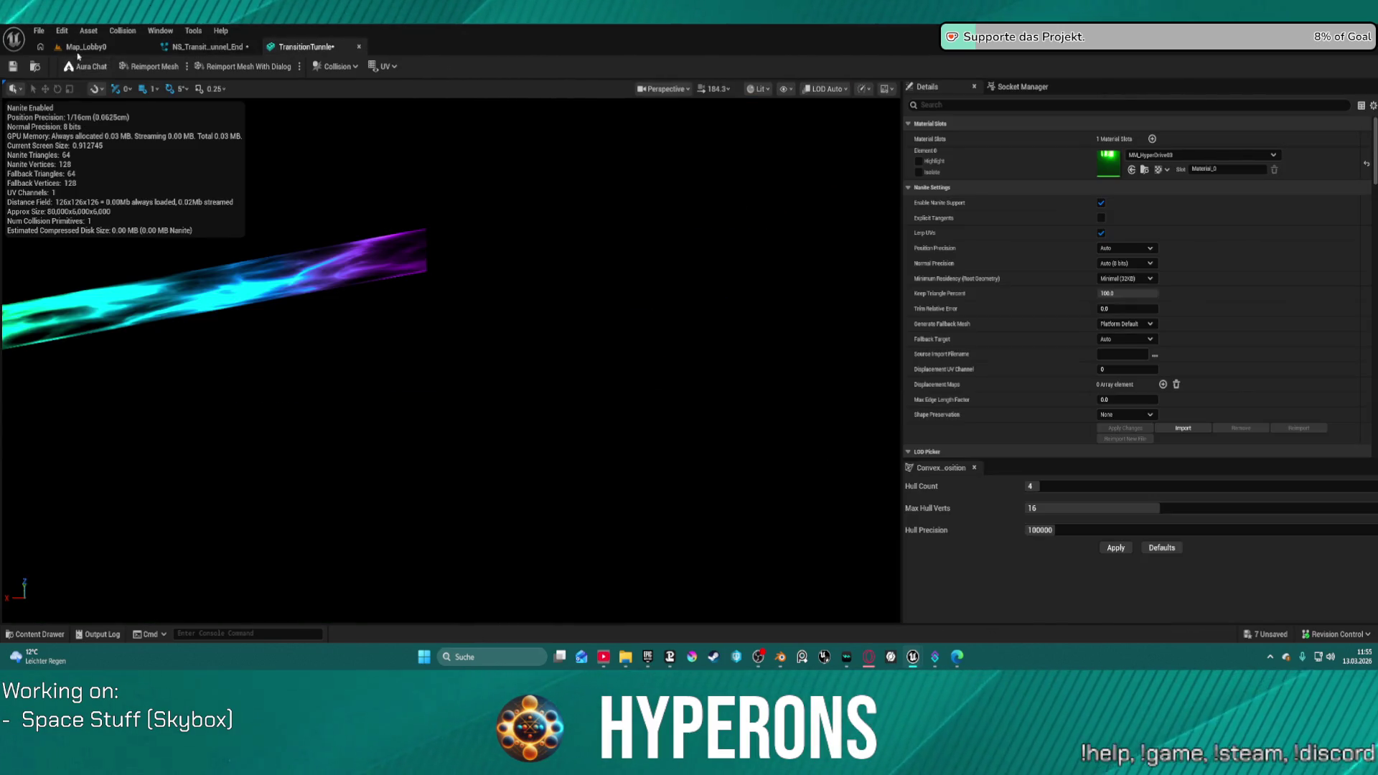
pyautogui.click(80, 48)
pyautogui.click(281, 69)
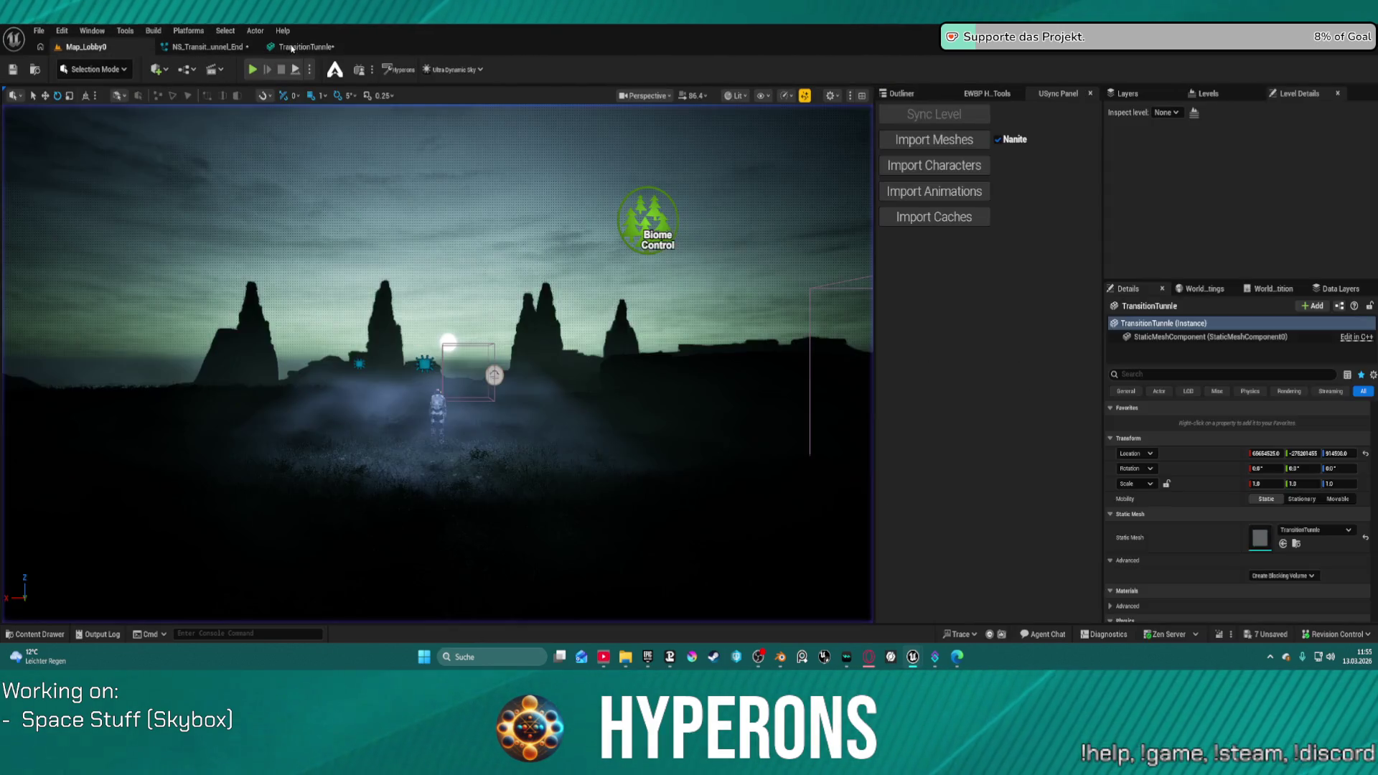
pyautogui.click(301, 46)
pyautogui.moveTo(460, 359); pyautogui.dragTo(384, 373)
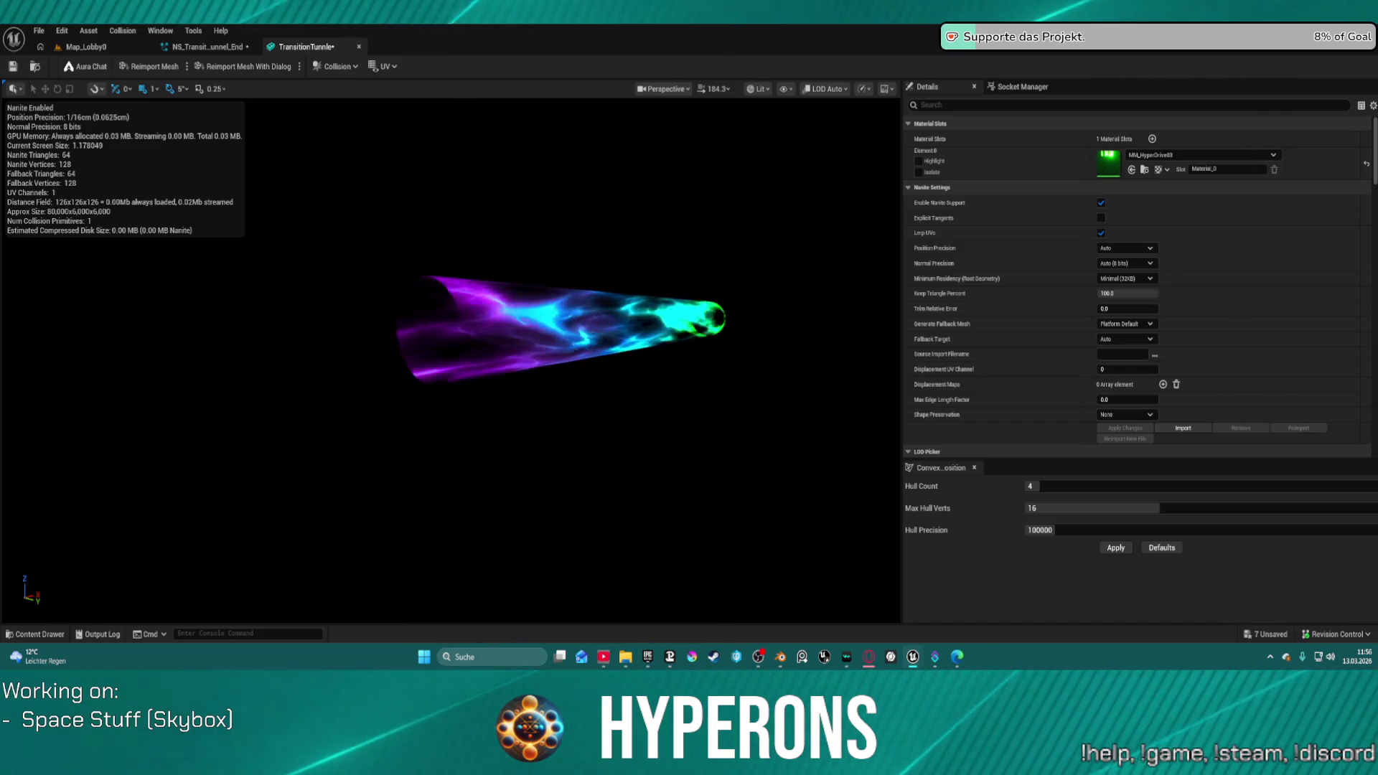
pyautogui.moveTo(616, 394); pyautogui.dragTo(546, 402)
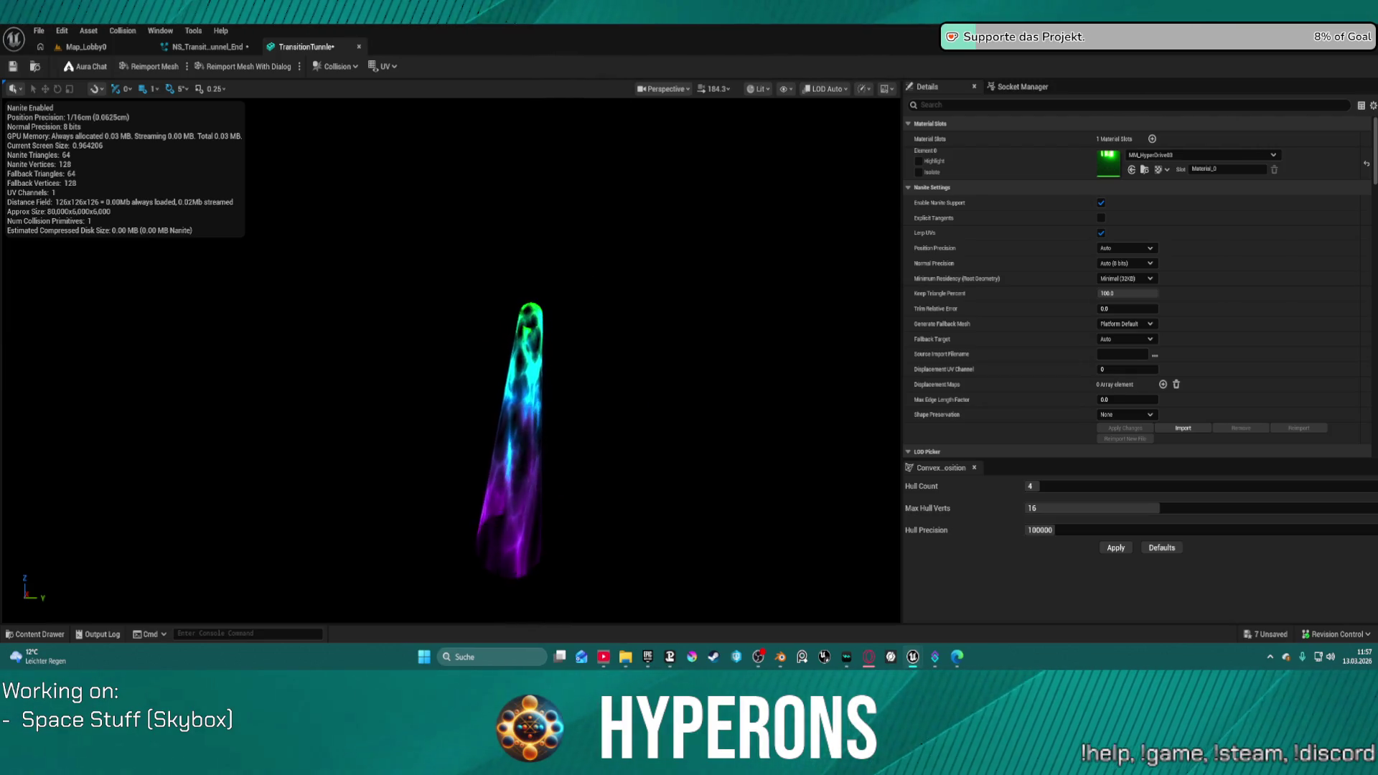
pyautogui.click(83, 46)
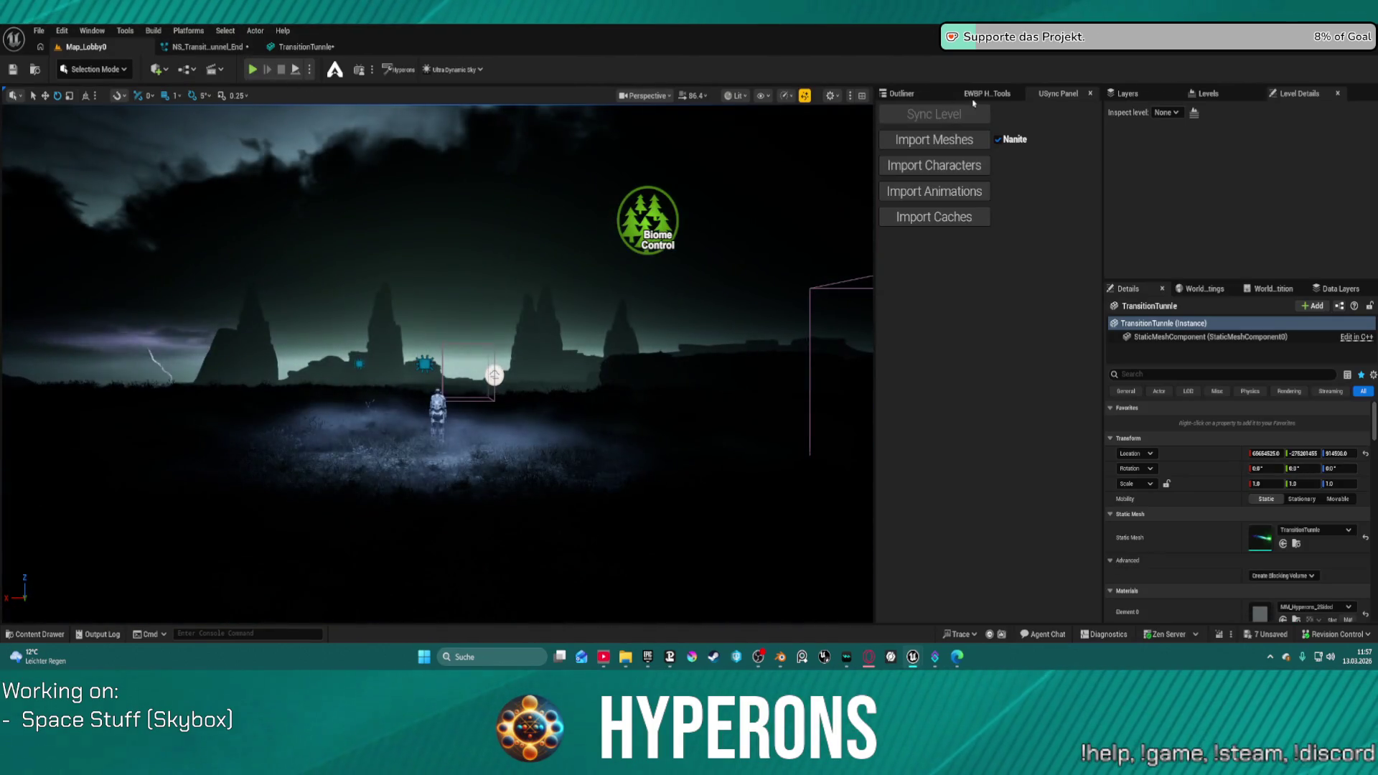
# Step: Focus TransitionTunnle from the Outliner and show Modeling Mode's XForm transform tools
pyautogui.click(899, 93)
pyautogui.doubleClick(957, 525)
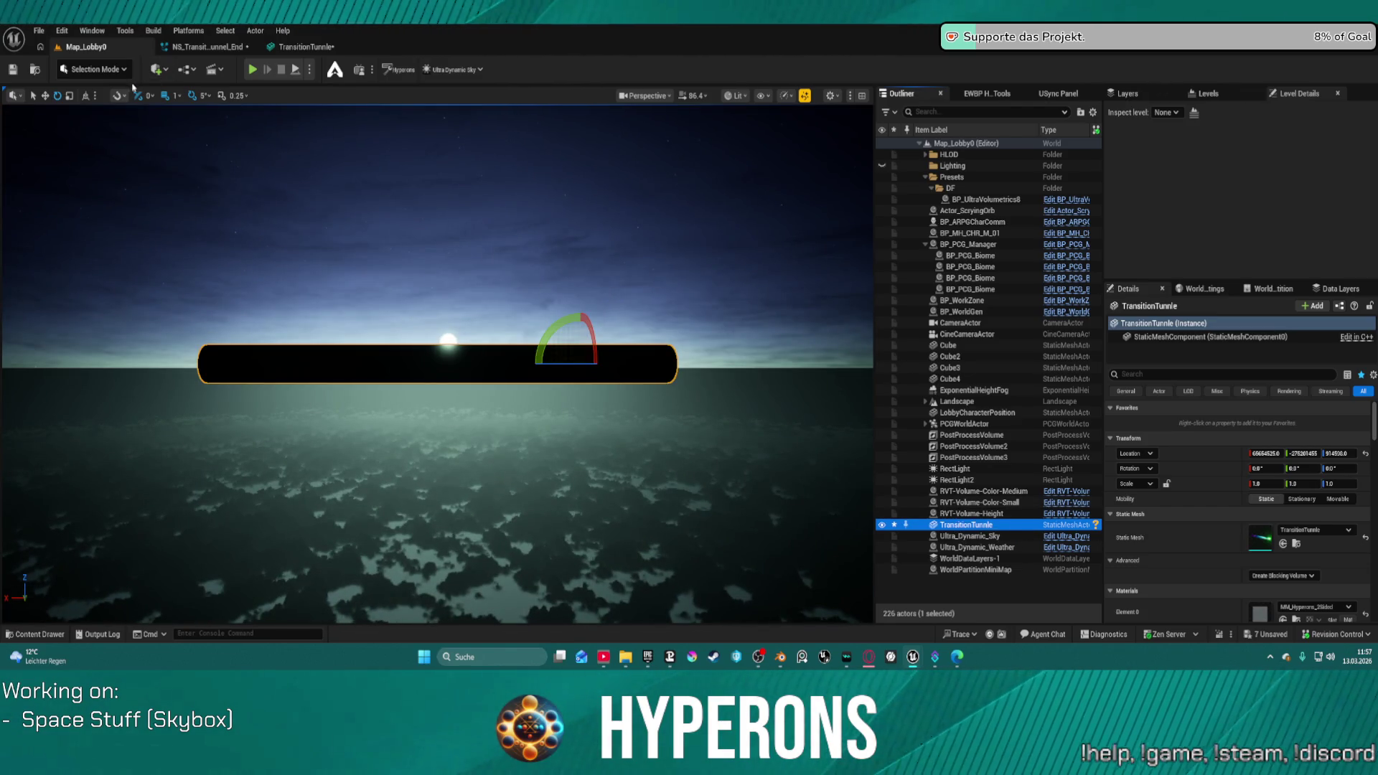
pyautogui.click(98, 69)
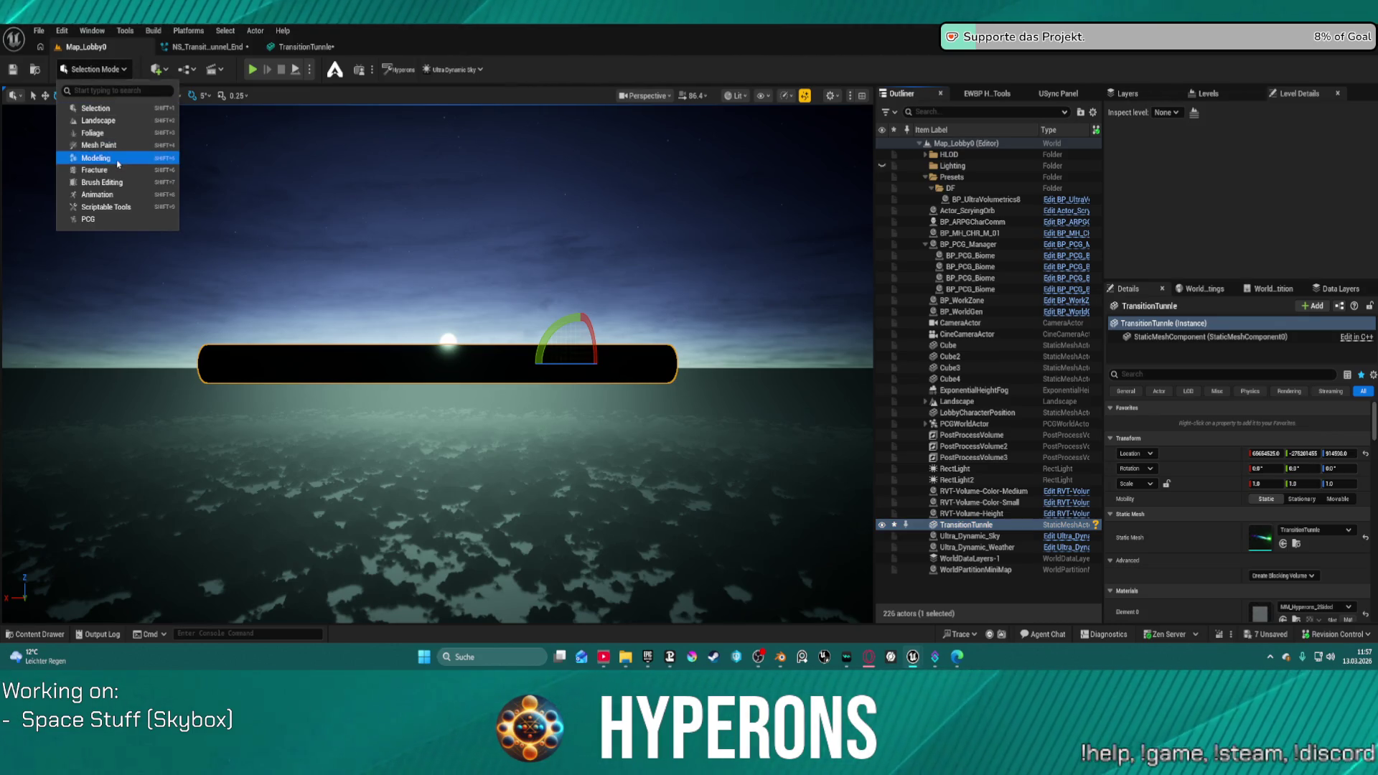
pyautogui.click(126, 158)
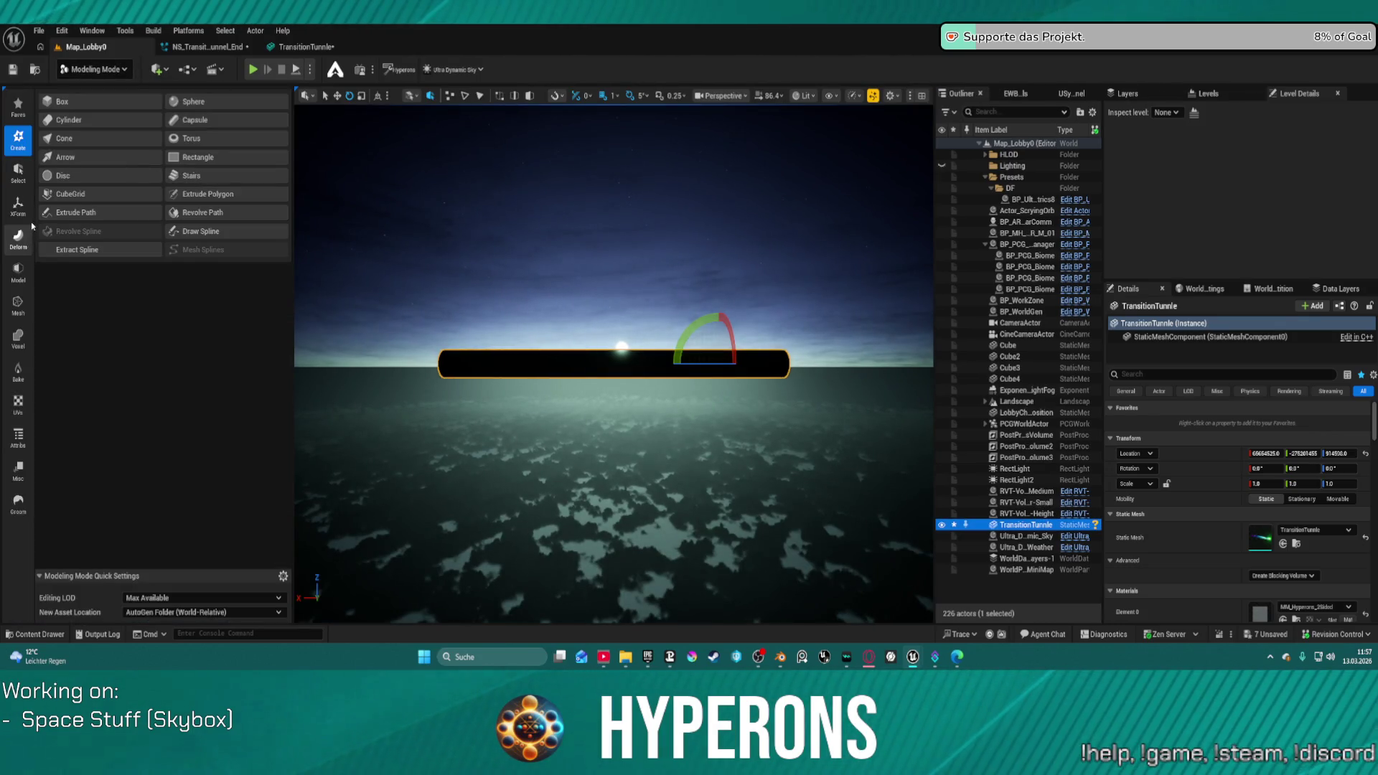
pyautogui.click(18, 206)
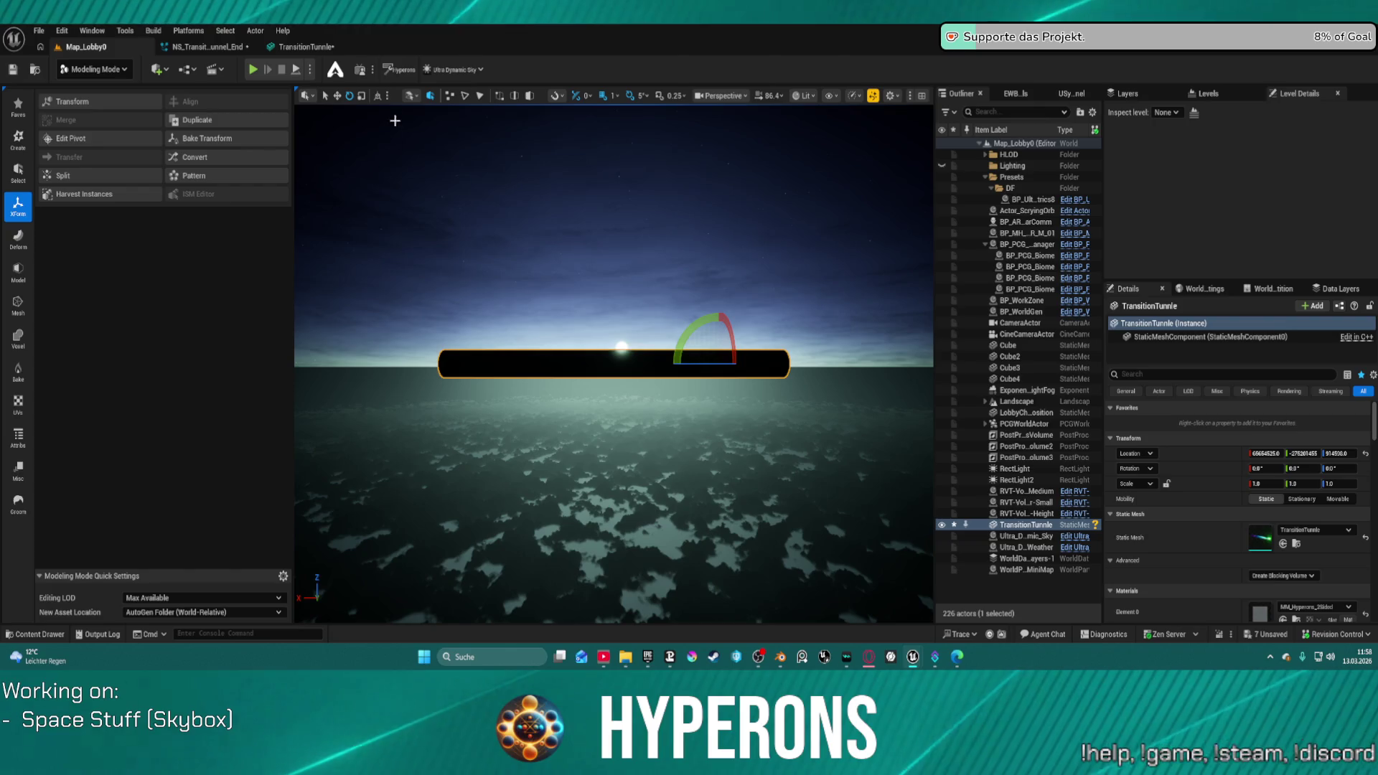
# Step: Switch back to the TransitionTunnle static mesh editor tab
pyautogui.click(329, 49)
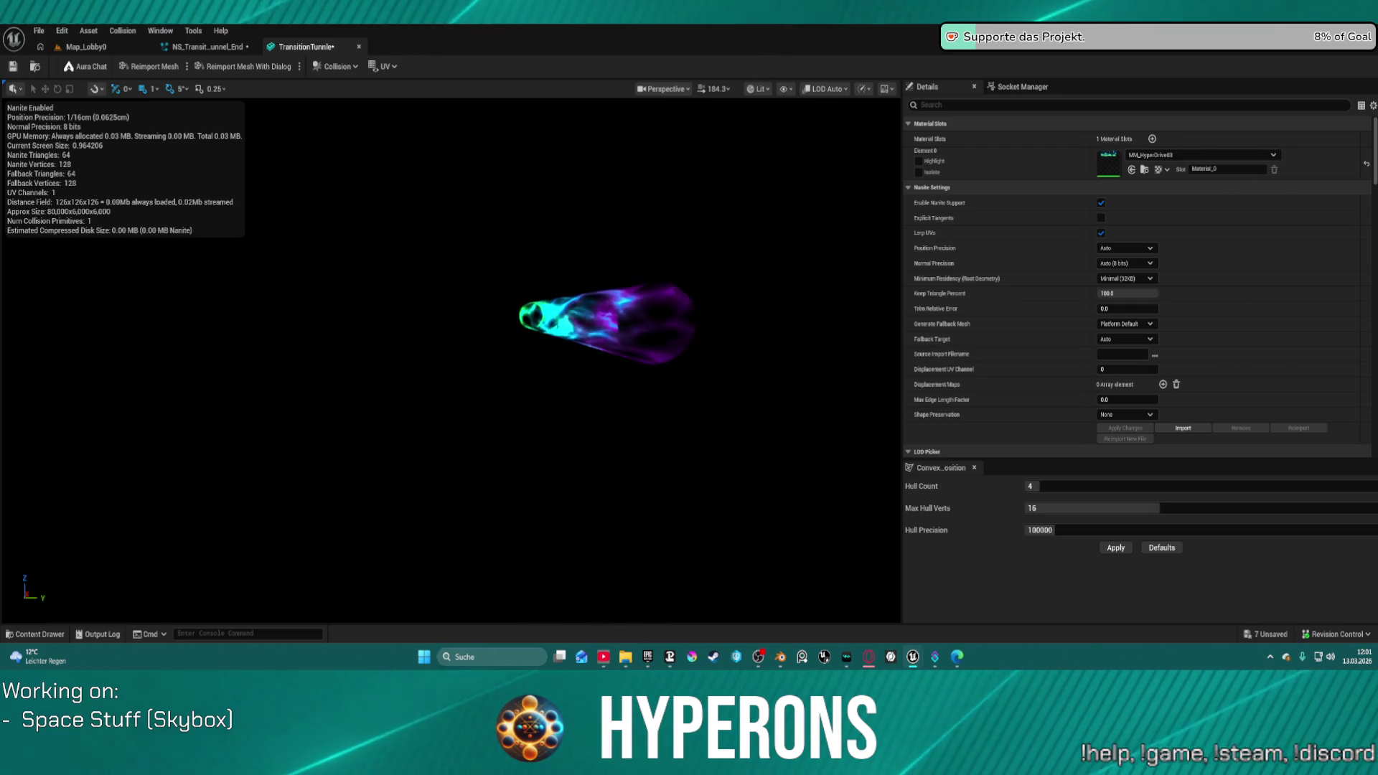
# Step: Orbit and zoom in close on the tunnel's swirling green and cyan interior
pyautogui.moveTo(630, 381)
pyautogui.mouseDown()
pyautogui.moveTo(689, 382)
pyautogui.moveTo(603, 351)
pyautogui.mouseUp()
pyautogui.scroll(3, 664, 351)
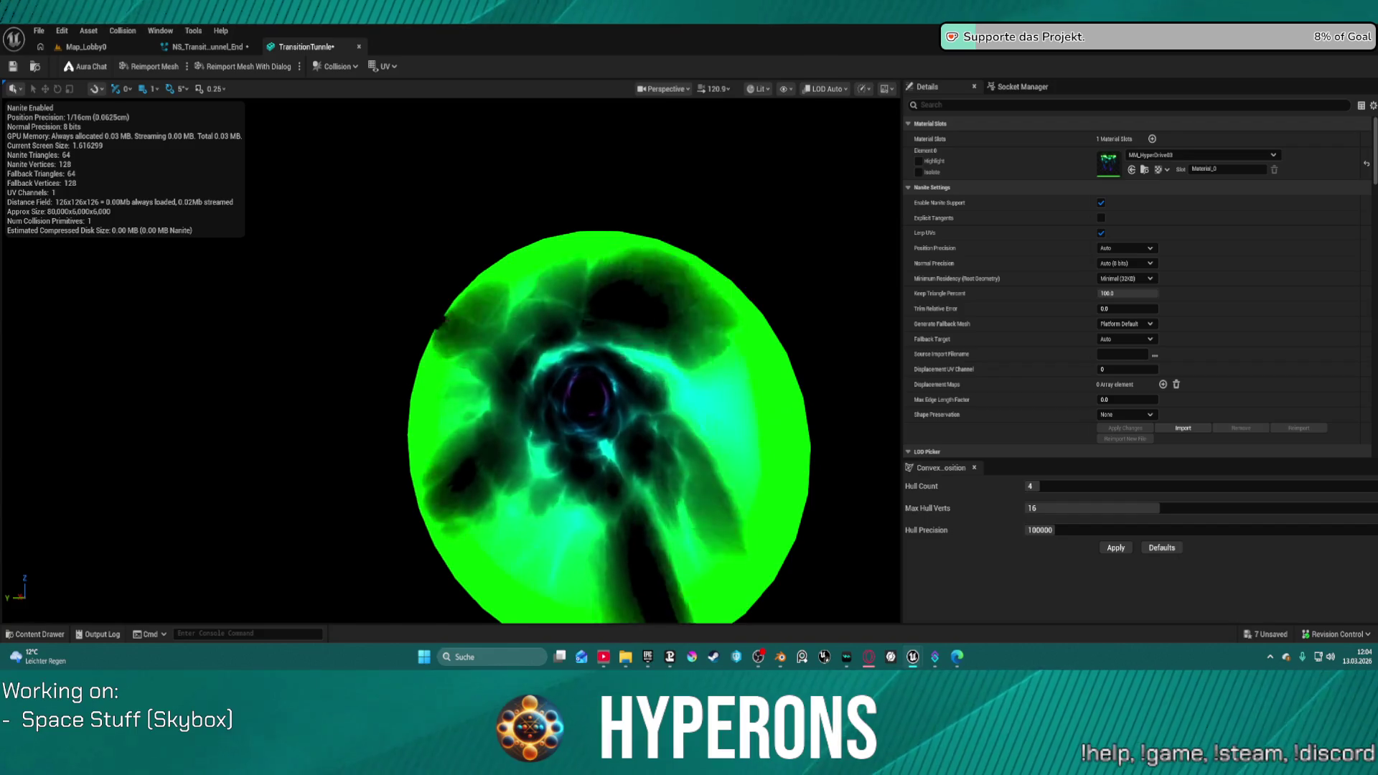
# Step: Zoom and orbit out to see the tunnel as a cone, then undo the last colour change
pyautogui.scroll(5, 661, 353)
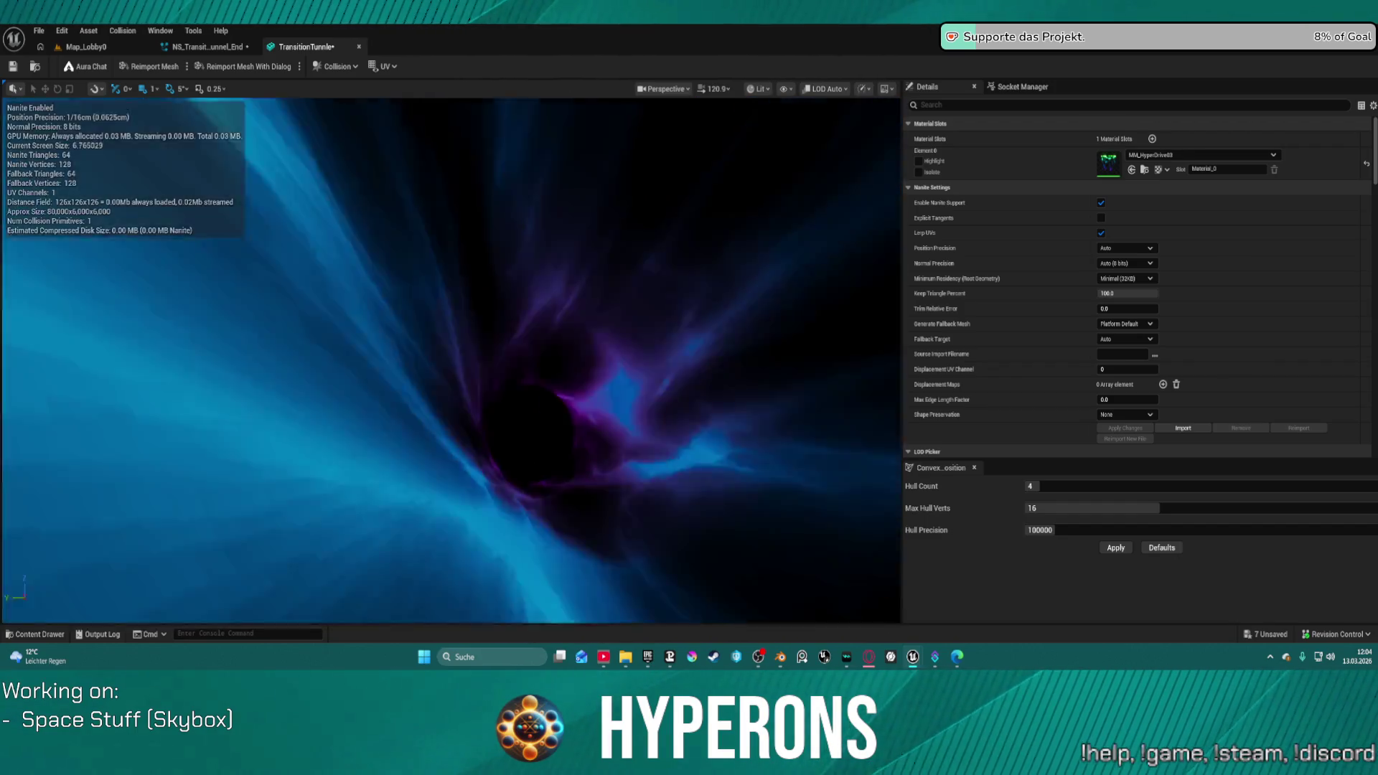
pyautogui.moveTo(662, 354)
pyautogui.mouseDown()
pyautogui.moveTo(596, 266)
pyautogui.moveTo(567, 316)
pyautogui.moveTo(539, 287)
pyautogui.mouseUp()
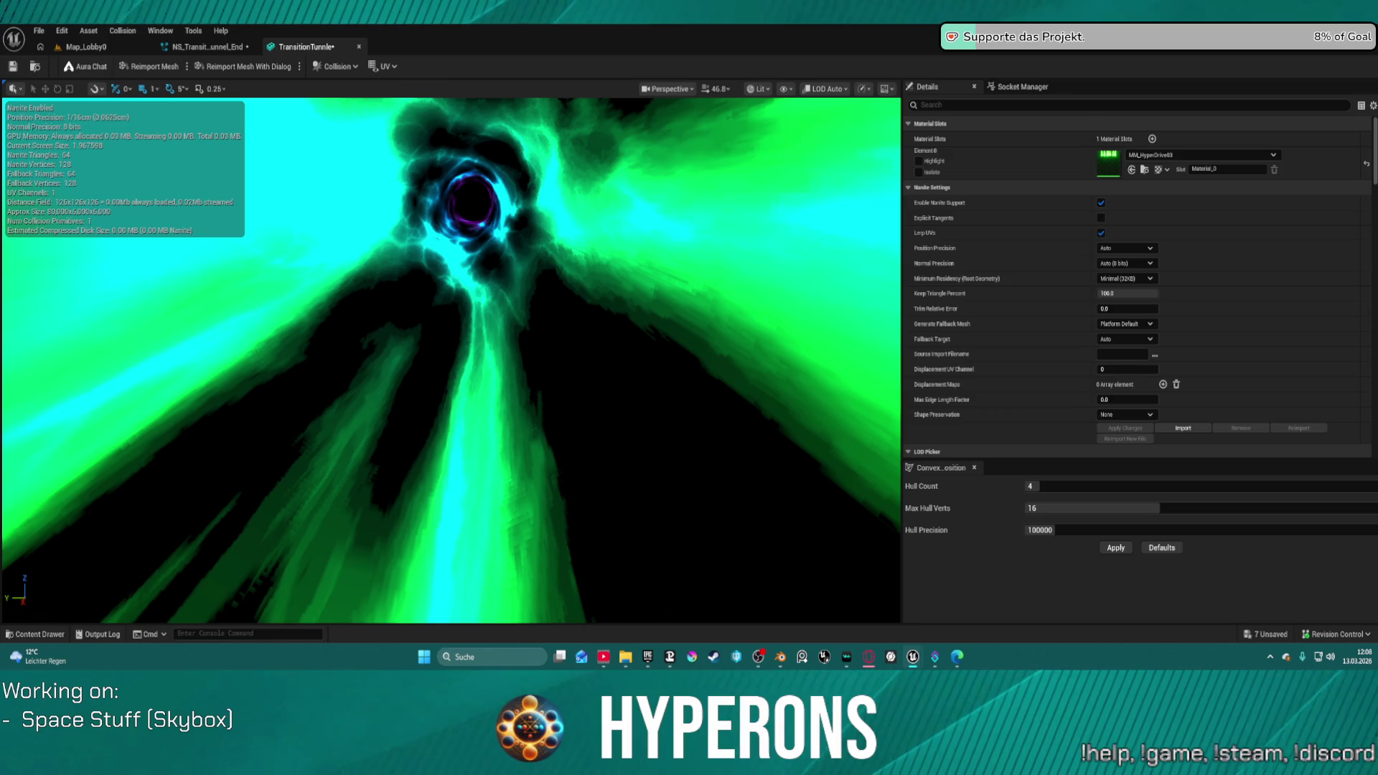
pyautogui.hotkey('ctrl', 'z')
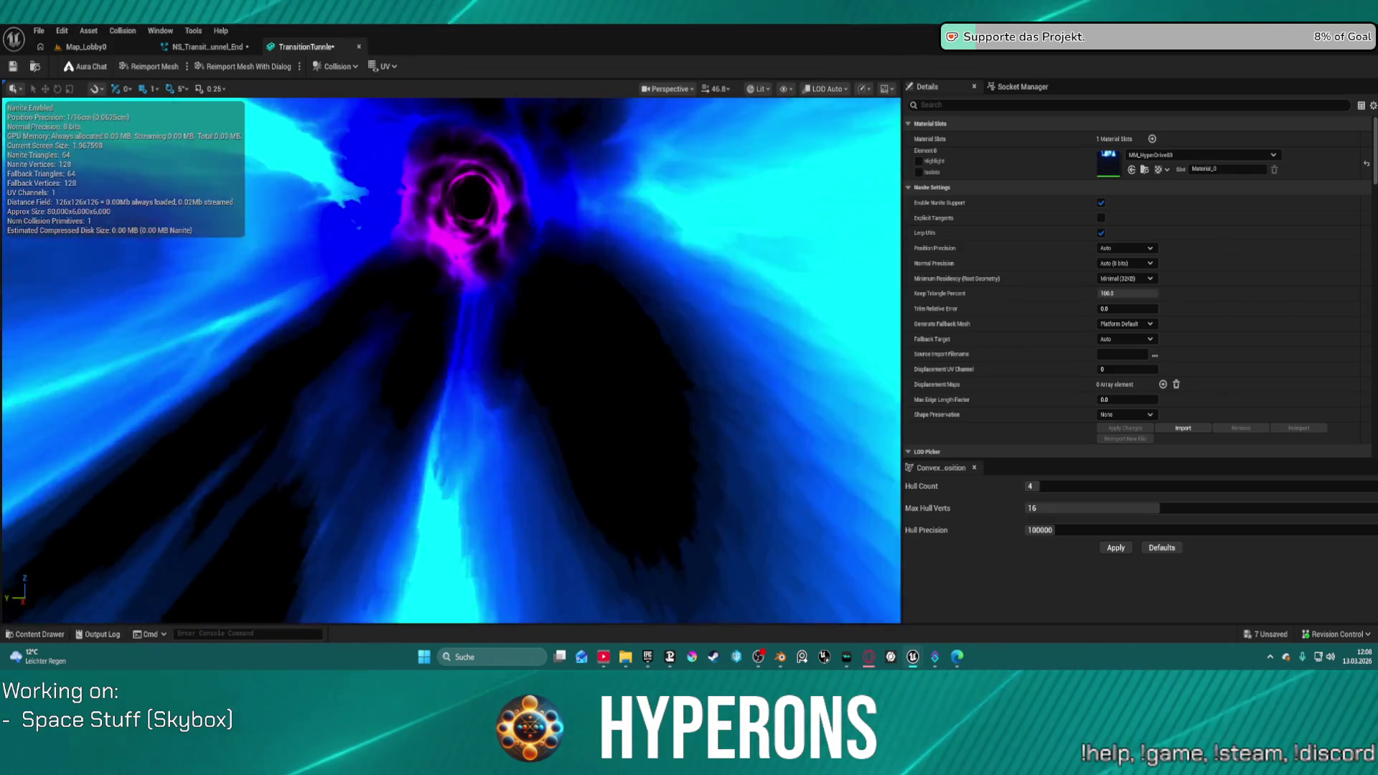
# Step: Undo another colour change on the tunnel material
pyautogui.hotkey('ctrl', 'z')
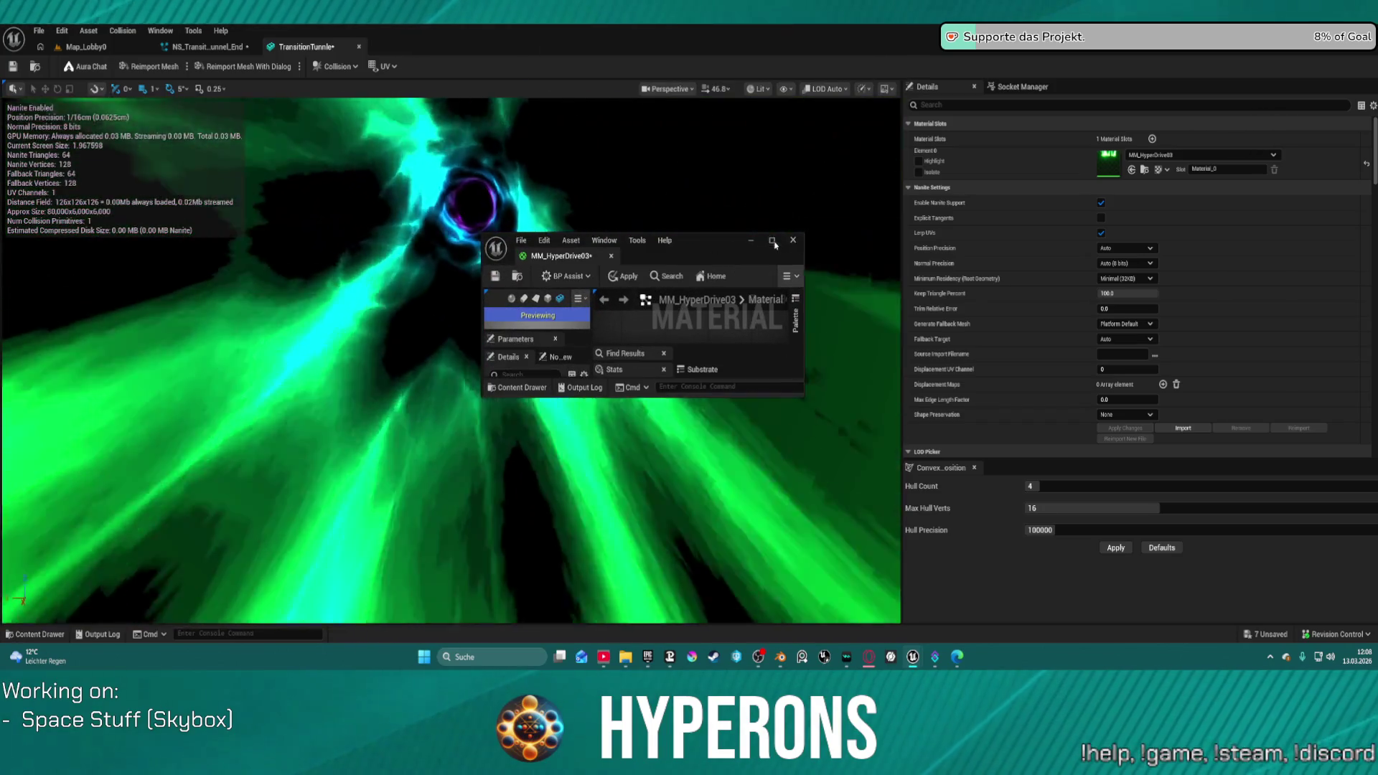
# Step: Maximize the MM_HyperDrive03 editor, orbit its preview, and select the Multiply node after the Lerp
pyautogui.click(773, 242)
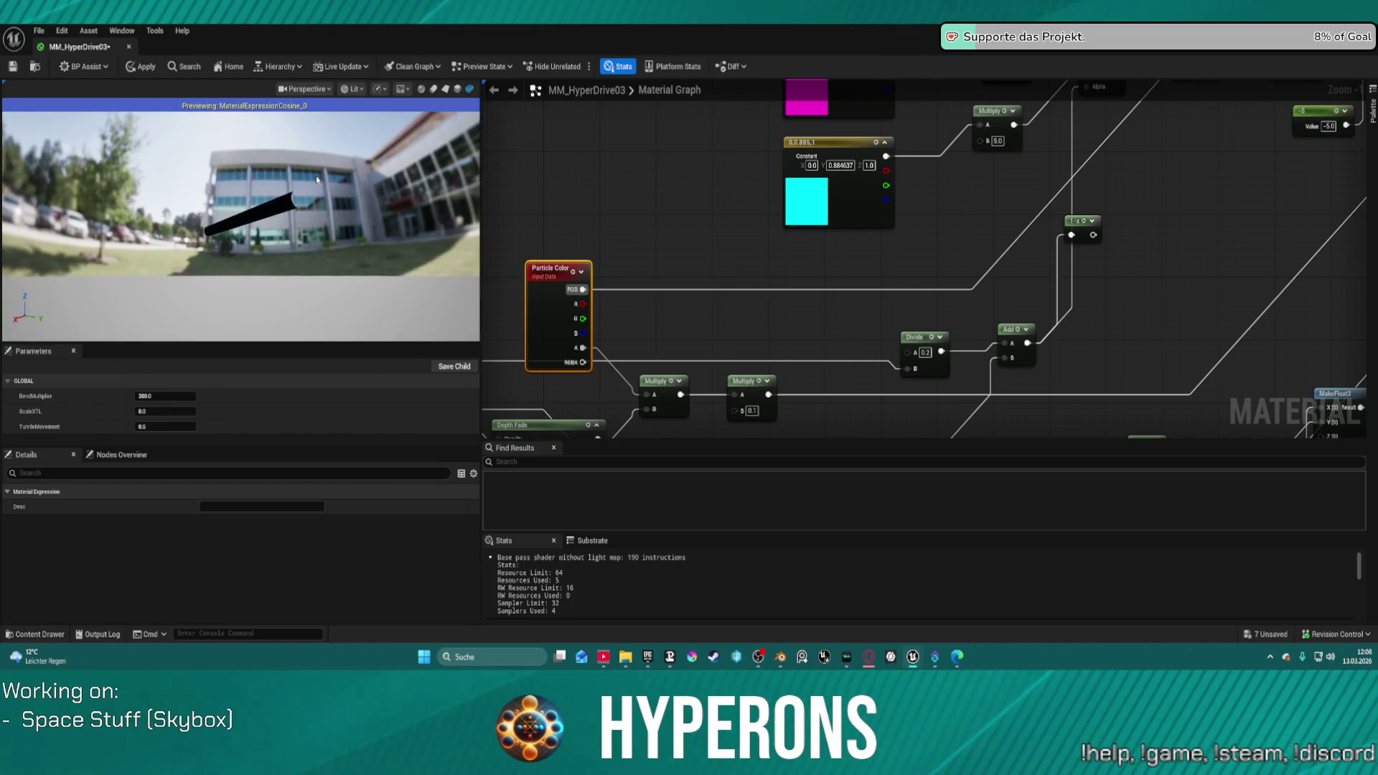
pyautogui.moveTo(289, 185)
pyautogui.mouseDown()
pyautogui.moveTo(230, 194)
pyautogui.moveTo(258, 201)
pyautogui.mouseUp()
pyautogui.moveTo(900, 222)
pyautogui.mouseDown()
pyautogui.moveTo(964, 166)
pyautogui.moveTo(951, 282)
pyautogui.mouseUp()
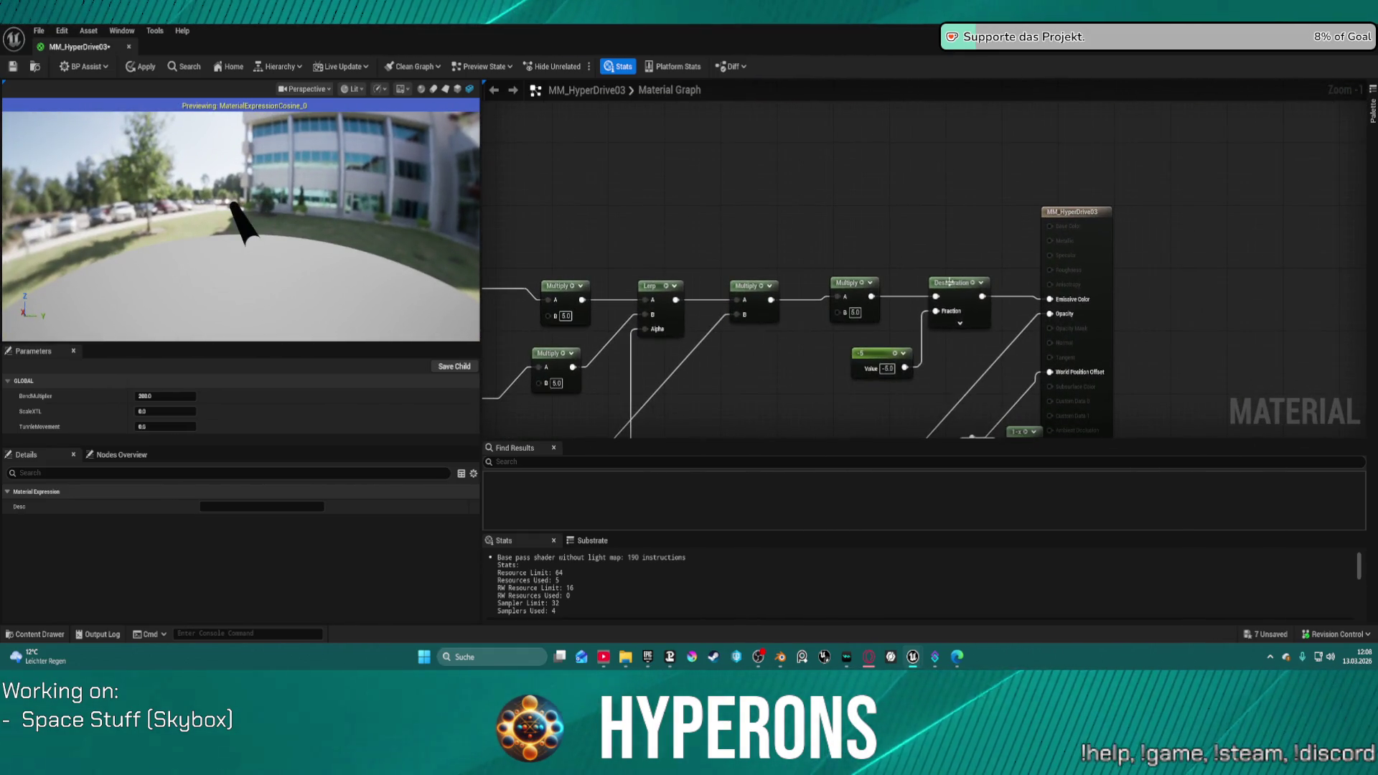
pyautogui.click(765, 291)
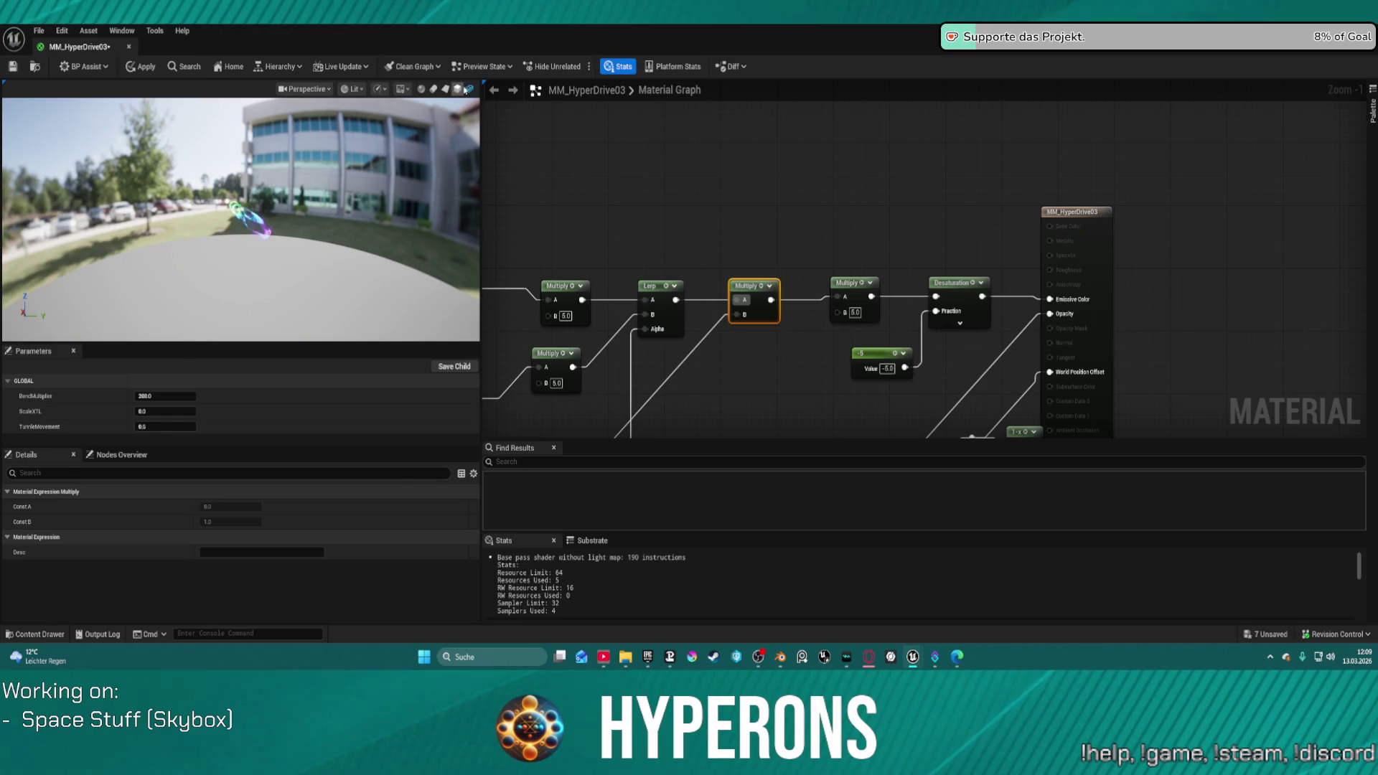
# Step: Switch the material preview scene to a black background
pyautogui.click(403, 92)
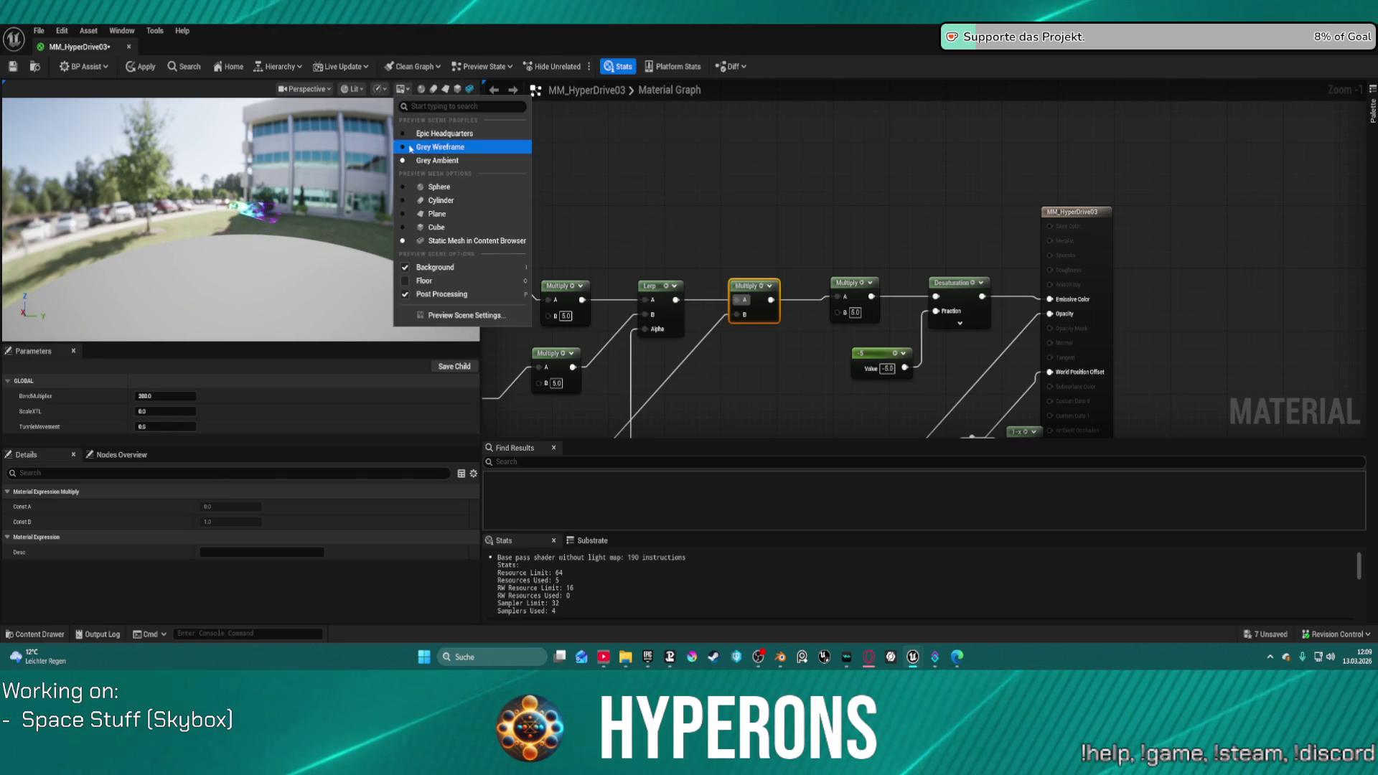
pyautogui.click(415, 136)
pyautogui.click(404, 90)
pyautogui.click(431, 162)
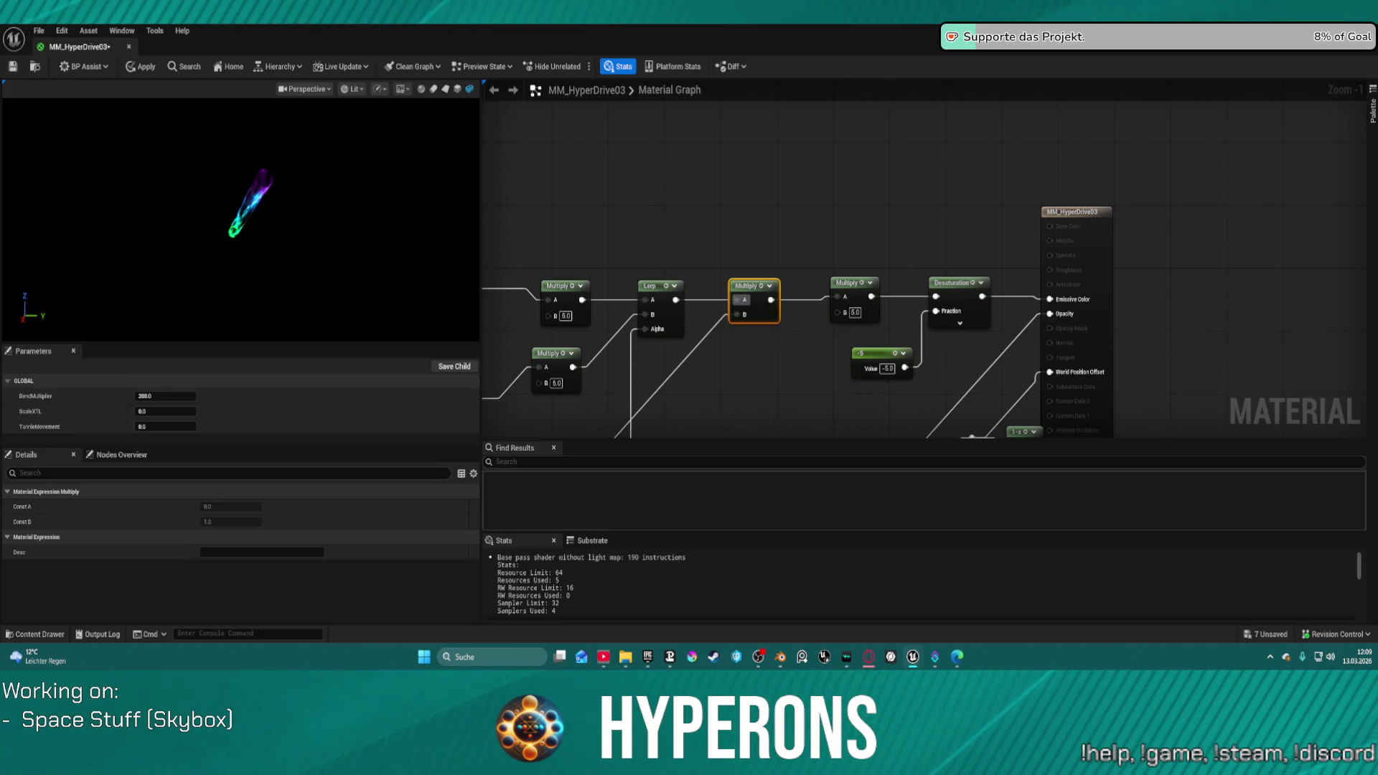
# Step: Zoom in and orbit the preview around the glowing cyan beam
pyautogui.scroll(6, 281, 181)
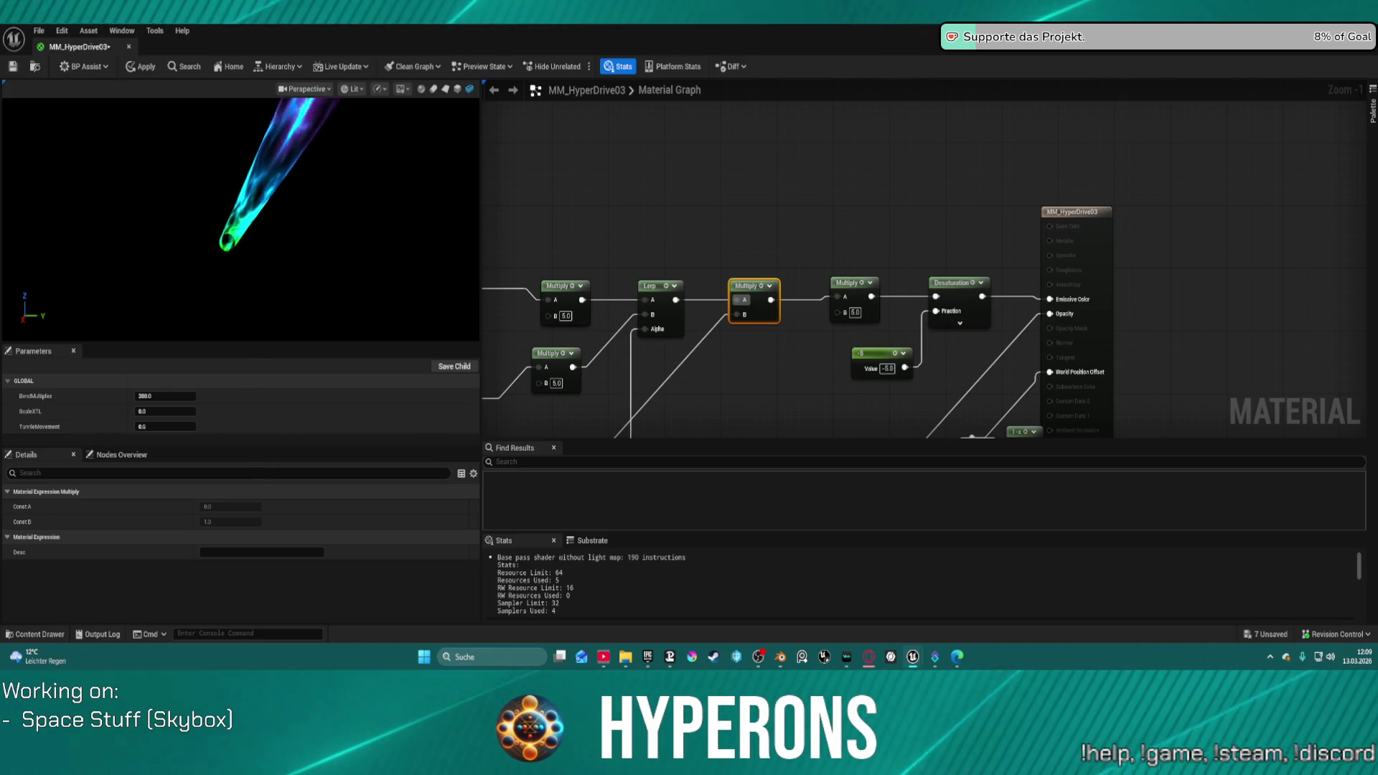
pyautogui.moveTo(282, 181); pyautogui.dragTo(380, 186)
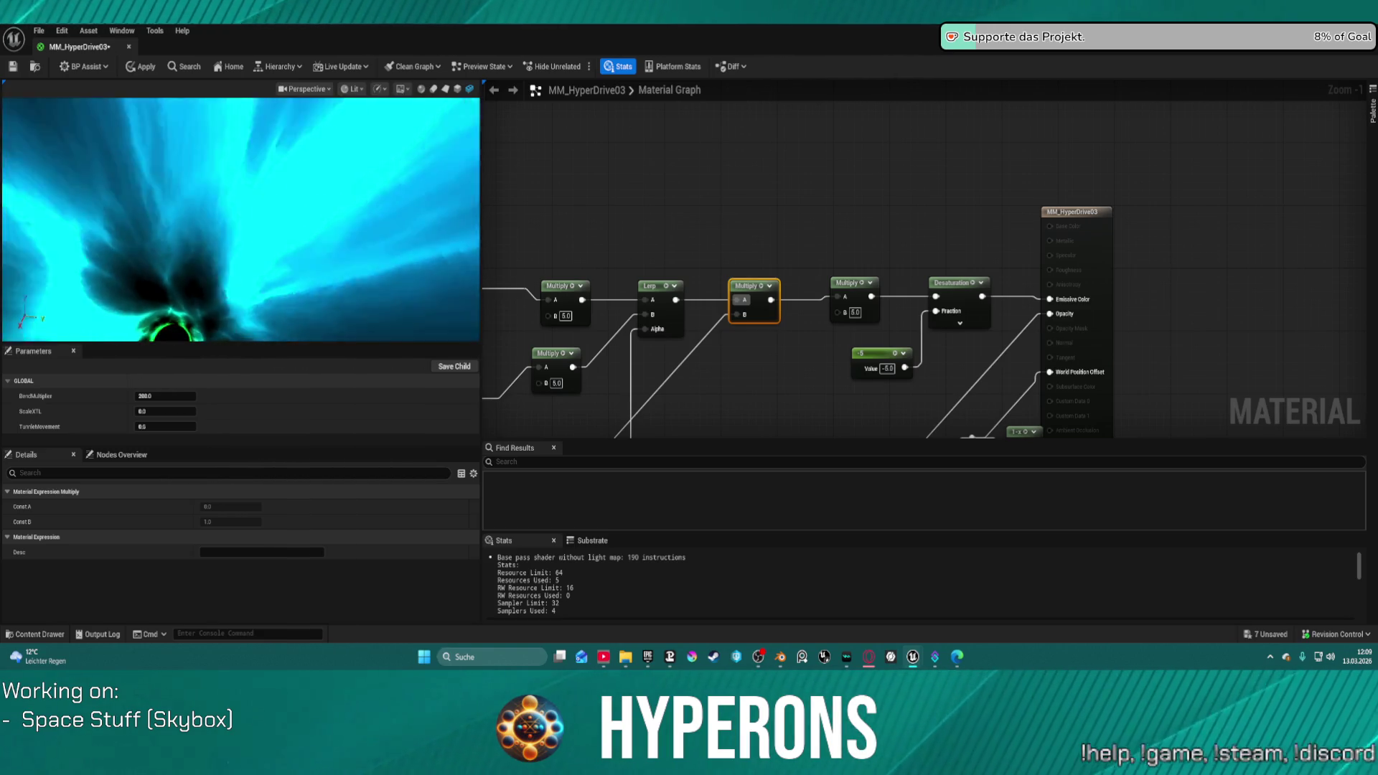
pyautogui.moveTo(208, 204); pyautogui.dragTo(322, 206)
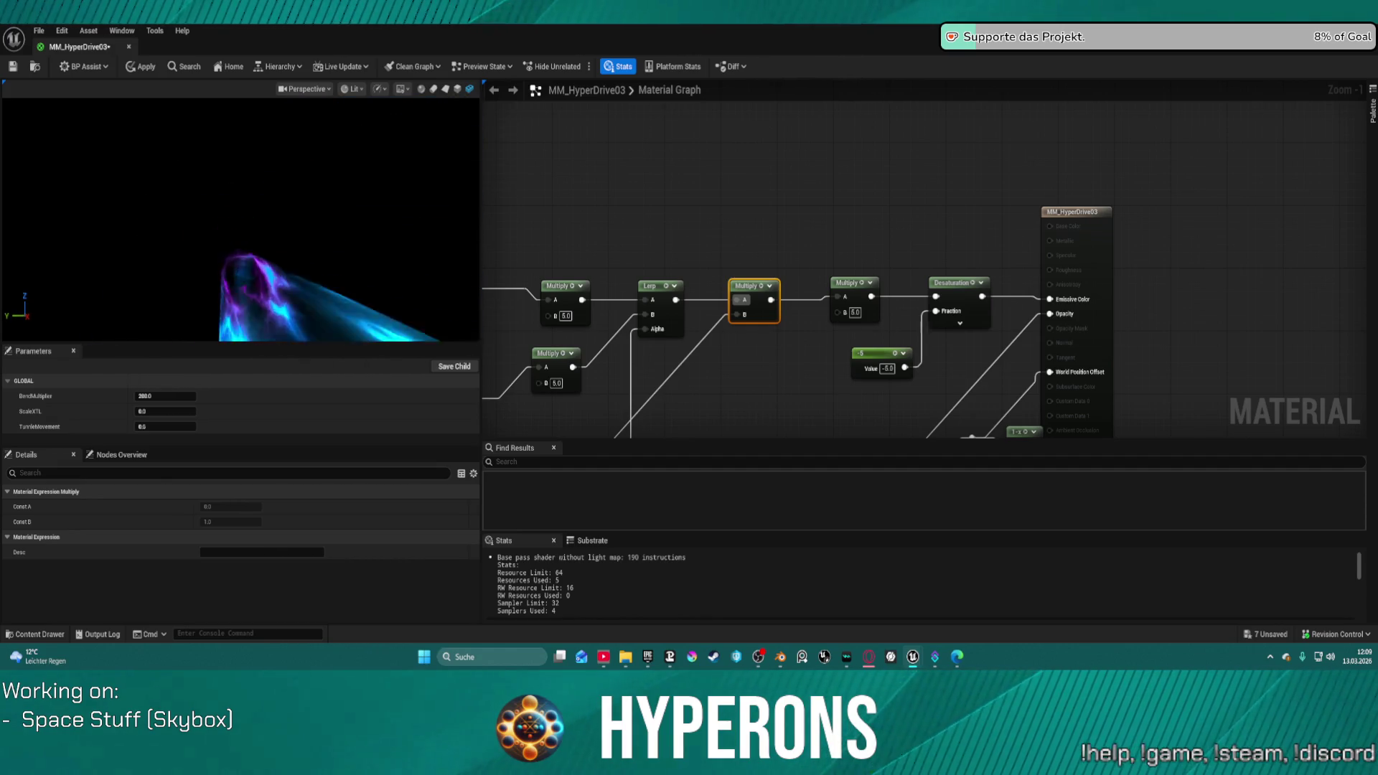
pyautogui.moveTo(322, 207); pyautogui.dragTo(437, 210)
pyautogui.click(304, 89)
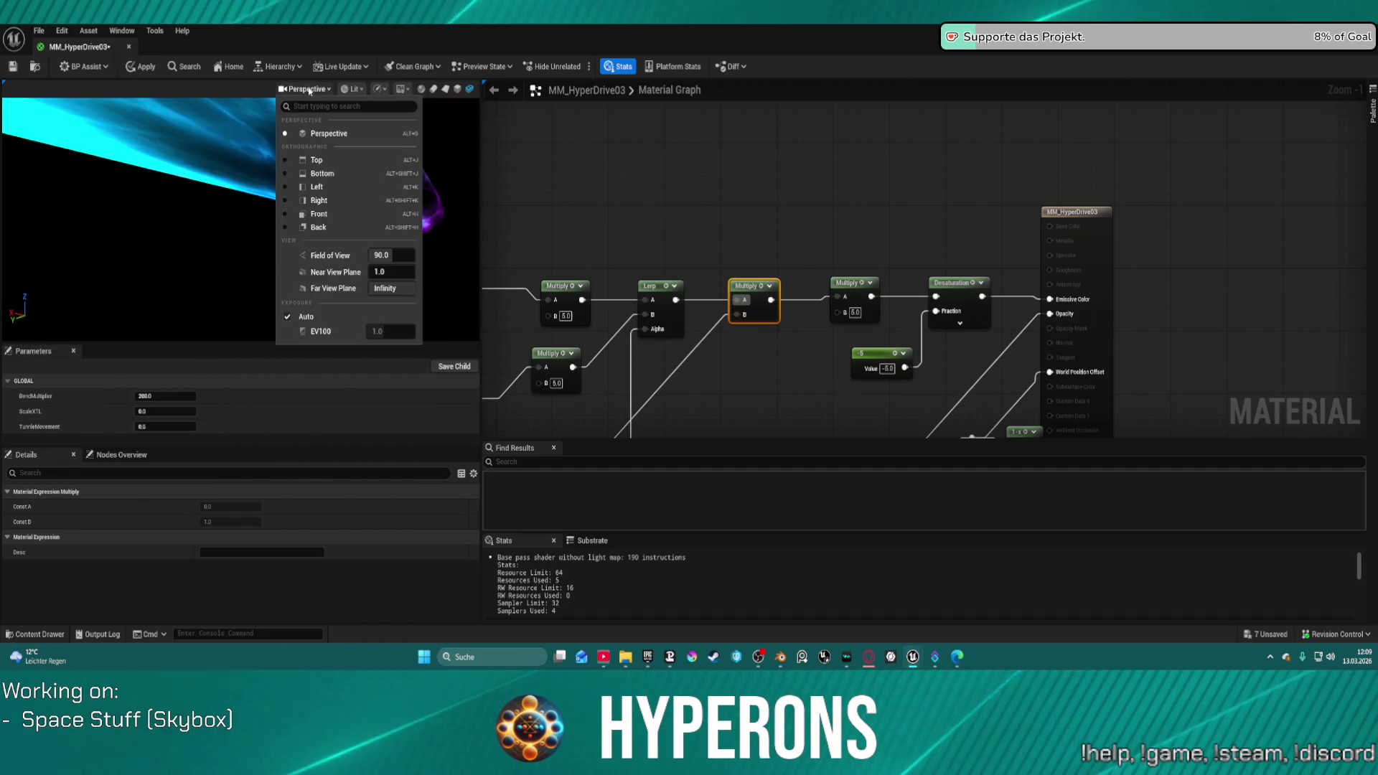
# Step: Orbit down the tunnel, then add a 1-x node above Desaturation wired into Emissive Color
pyautogui.moveTo(113, 194)
pyautogui.mouseDown()
pyautogui.moveTo(302, 293)
pyautogui.moveTo(319, 266)
pyautogui.mouseUp()
pyautogui.moveTo(314, 204); pyautogui.dragTo(314, 202)
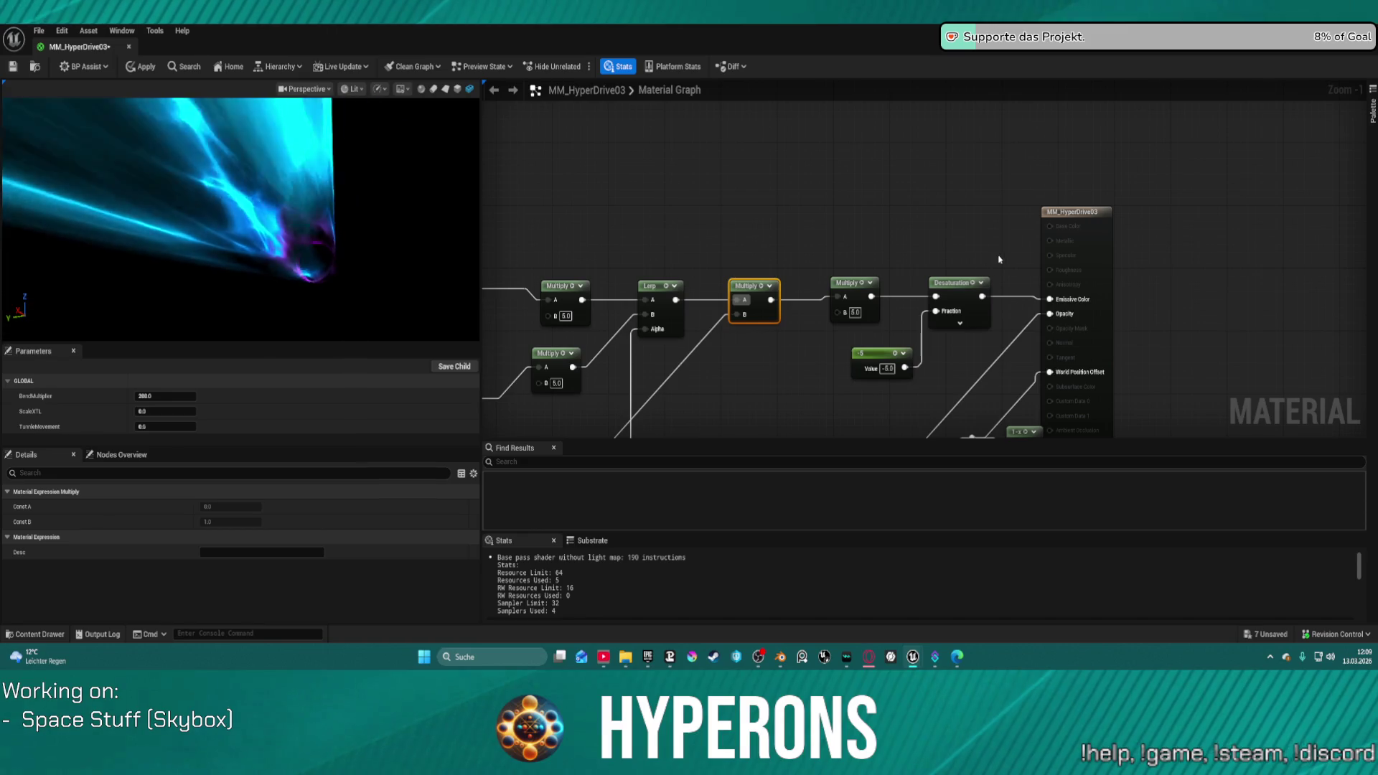
pyautogui.click(1004, 255)
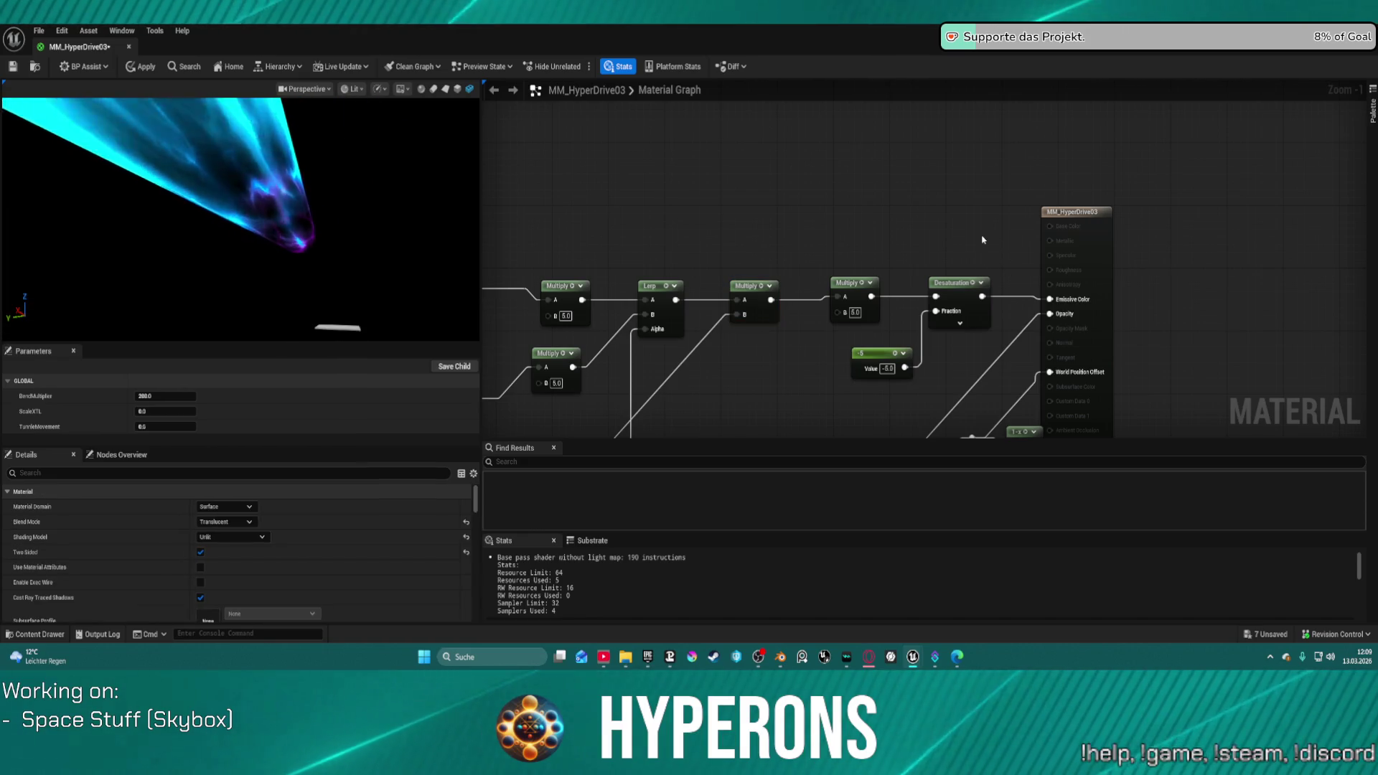
pyautogui.click(990, 240)
pyautogui.moveTo(982, 297)
pyautogui.mouseDown()
pyautogui.moveTo(989, 249)
pyautogui.moveTo(1049, 300)
pyautogui.mouseUp()
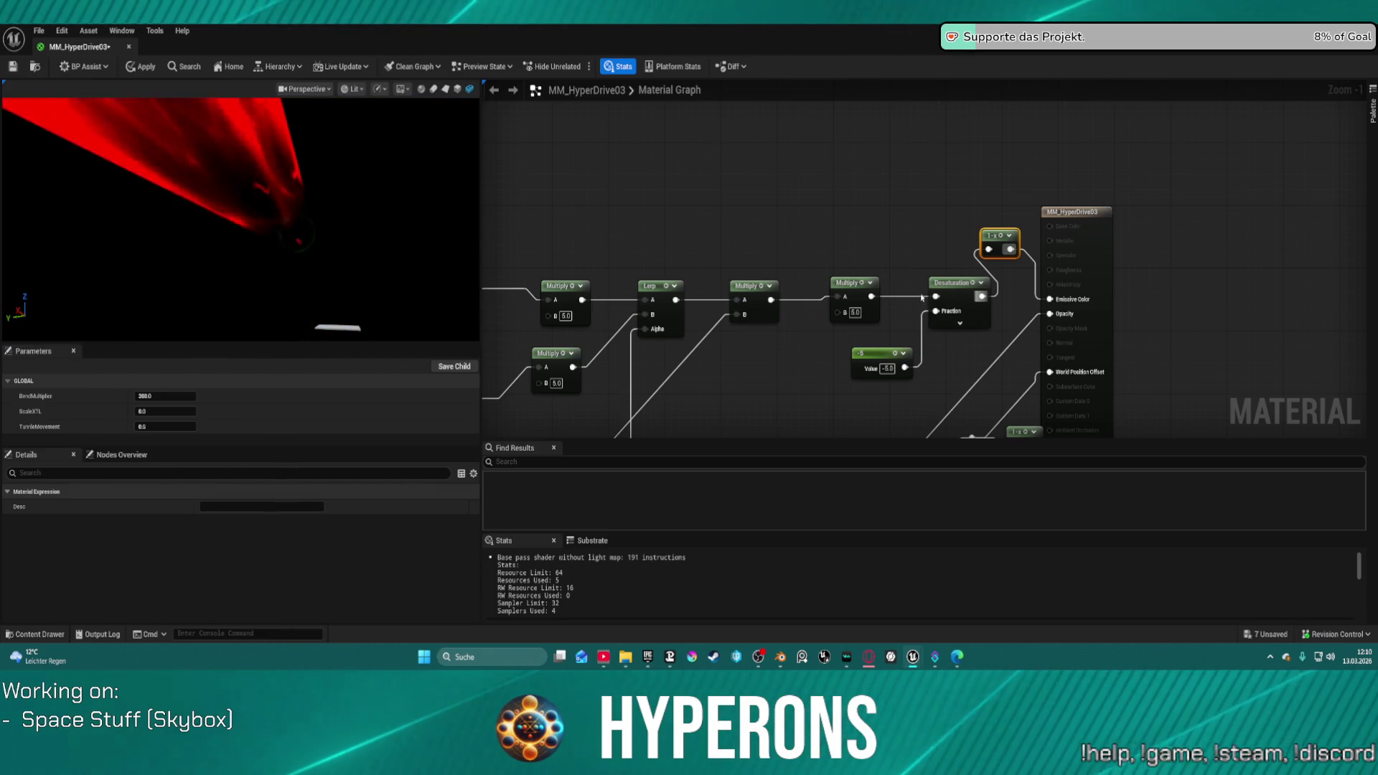
# Step: Reconnect Desaturation directly to Emissive Color and remove the extra 1-x node
pyautogui.moveTo(872, 295); pyautogui.dragTo(990, 250)
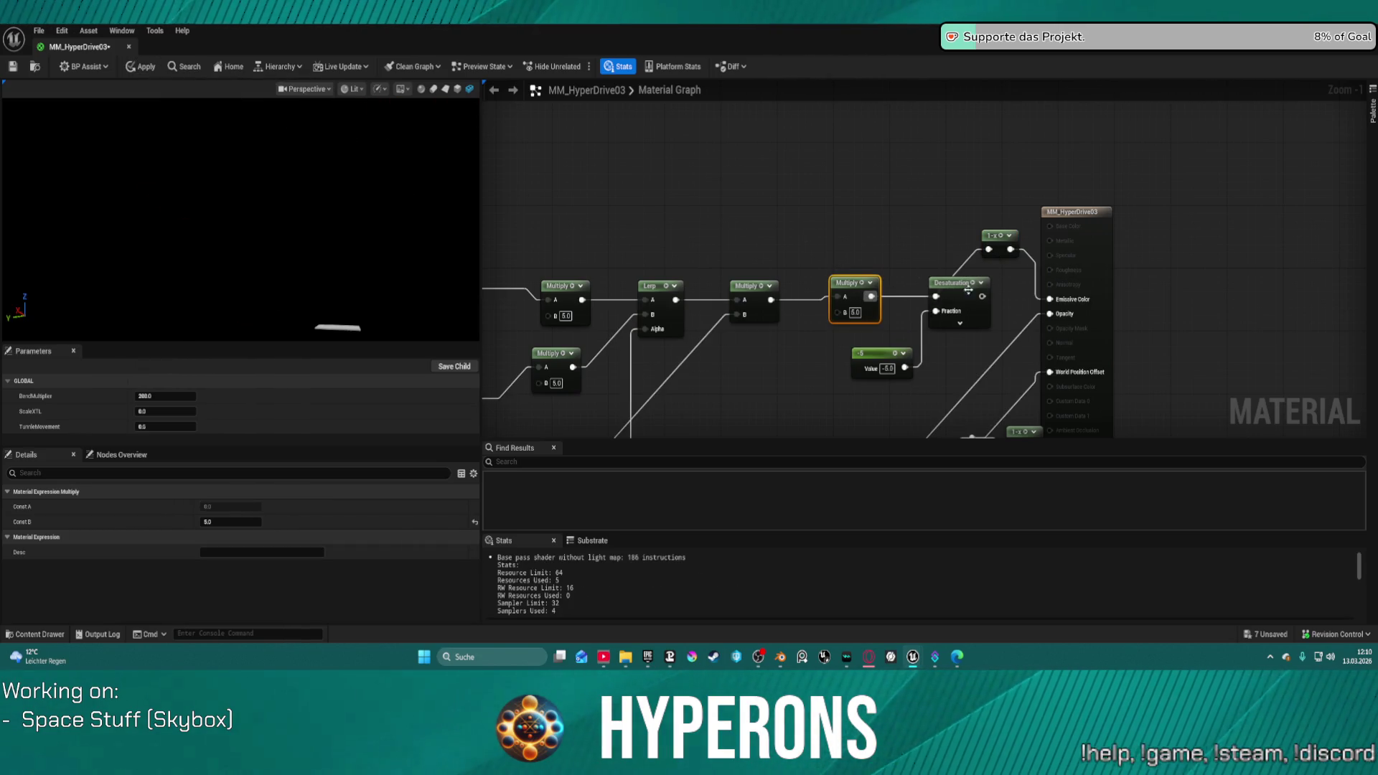
pyautogui.moveTo(984, 296); pyautogui.dragTo(1049, 299)
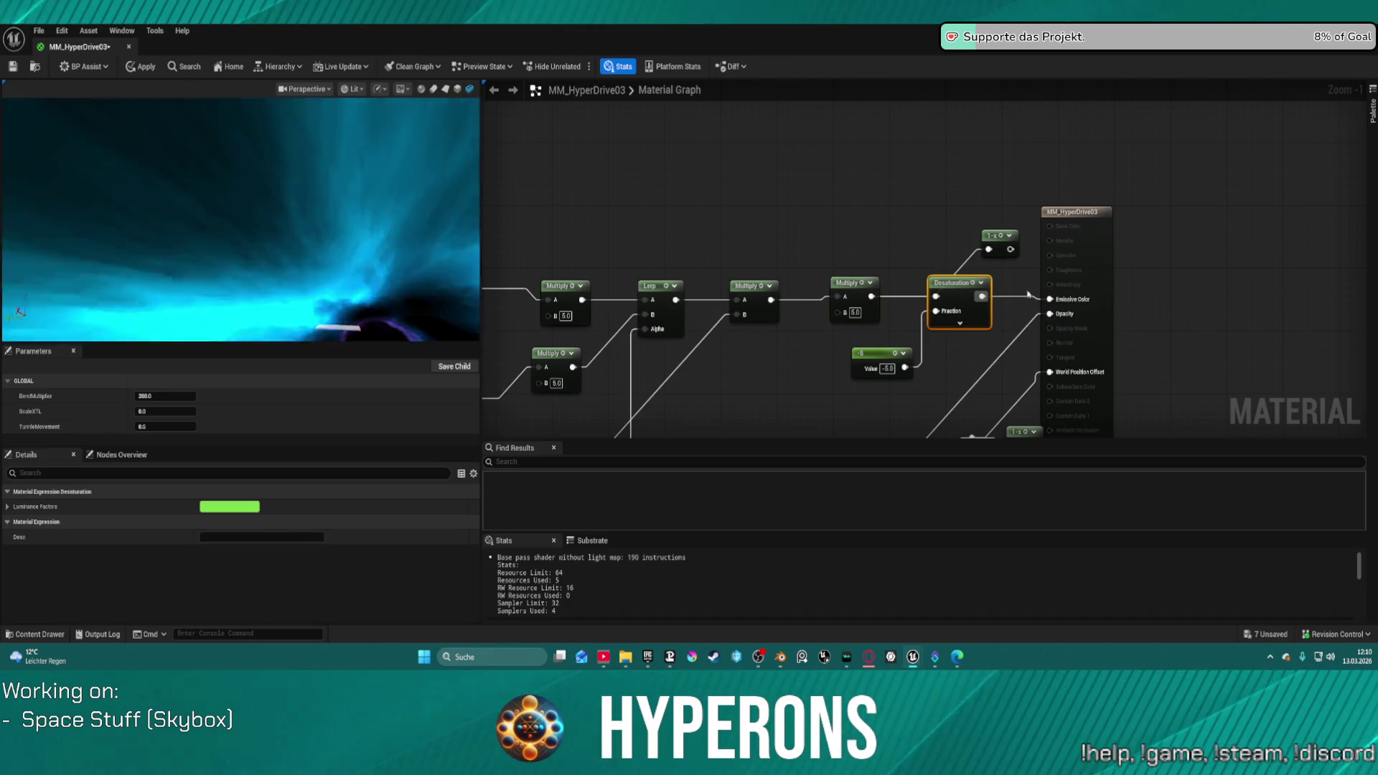
pyautogui.moveTo(907, 179); pyautogui.dragTo(1005, 253)
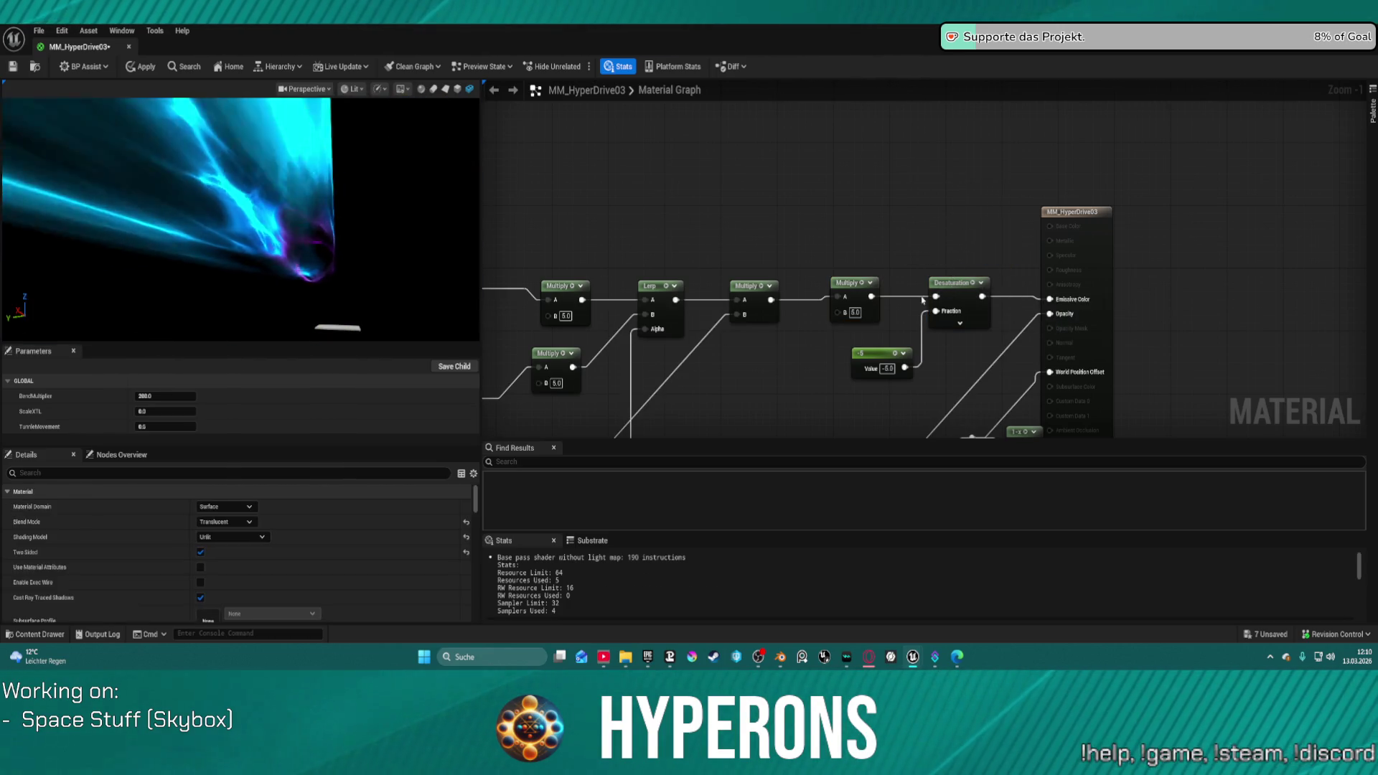
pyautogui.scroll(-7, 850, 202)
pyautogui.scroll(8, 768, 184)
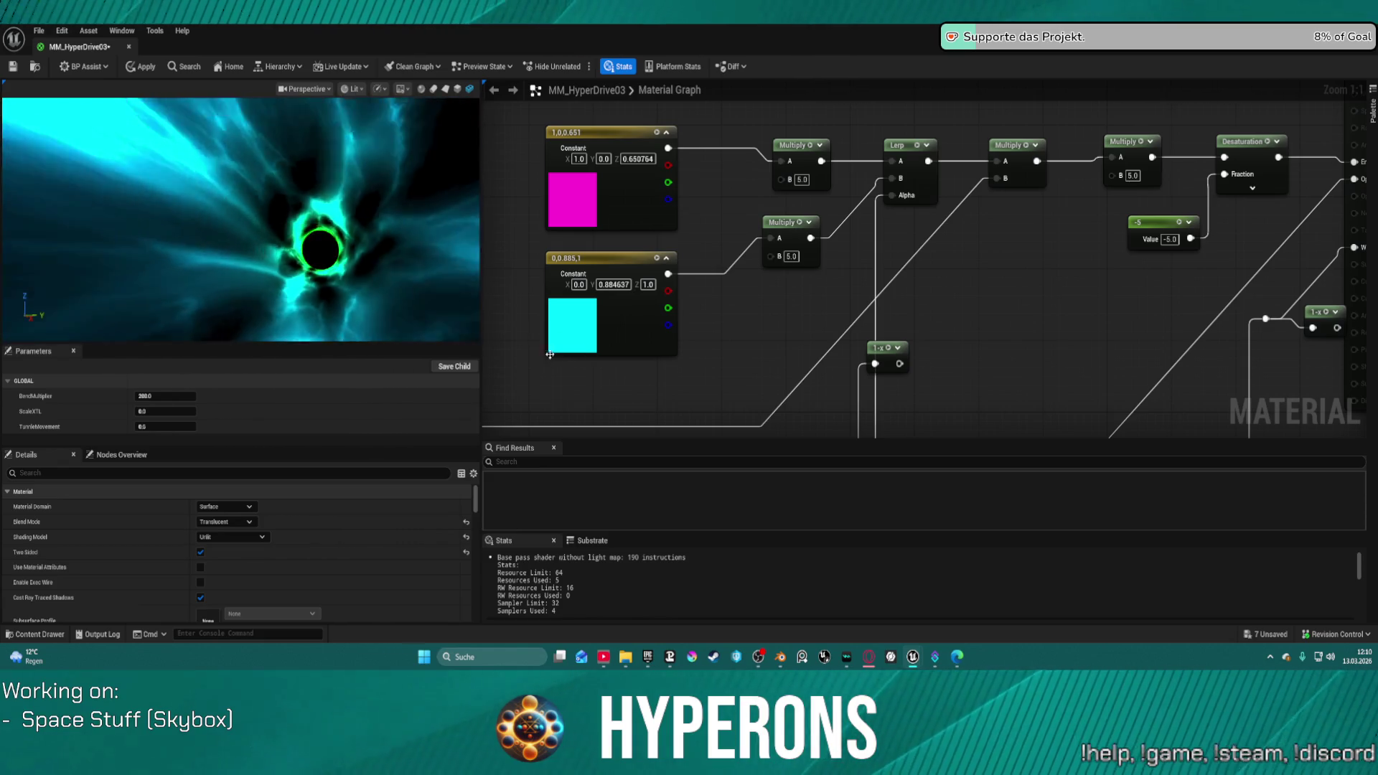
pyautogui.scroll(-3, 643, 345)
pyautogui.moveTo(650, 368)
pyautogui.mouseDown()
pyautogui.moveTo(1027, 307)
pyautogui.moveTo(1036, 270)
pyautogui.moveTo(1280, 184)
pyautogui.moveTo(1345, 186)
pyautogui.moveTo(794, 210)
pyautogui.moveTo(634, 295)
pyautogui.moveTo(622, 270)
pyautogui.mouseUp()
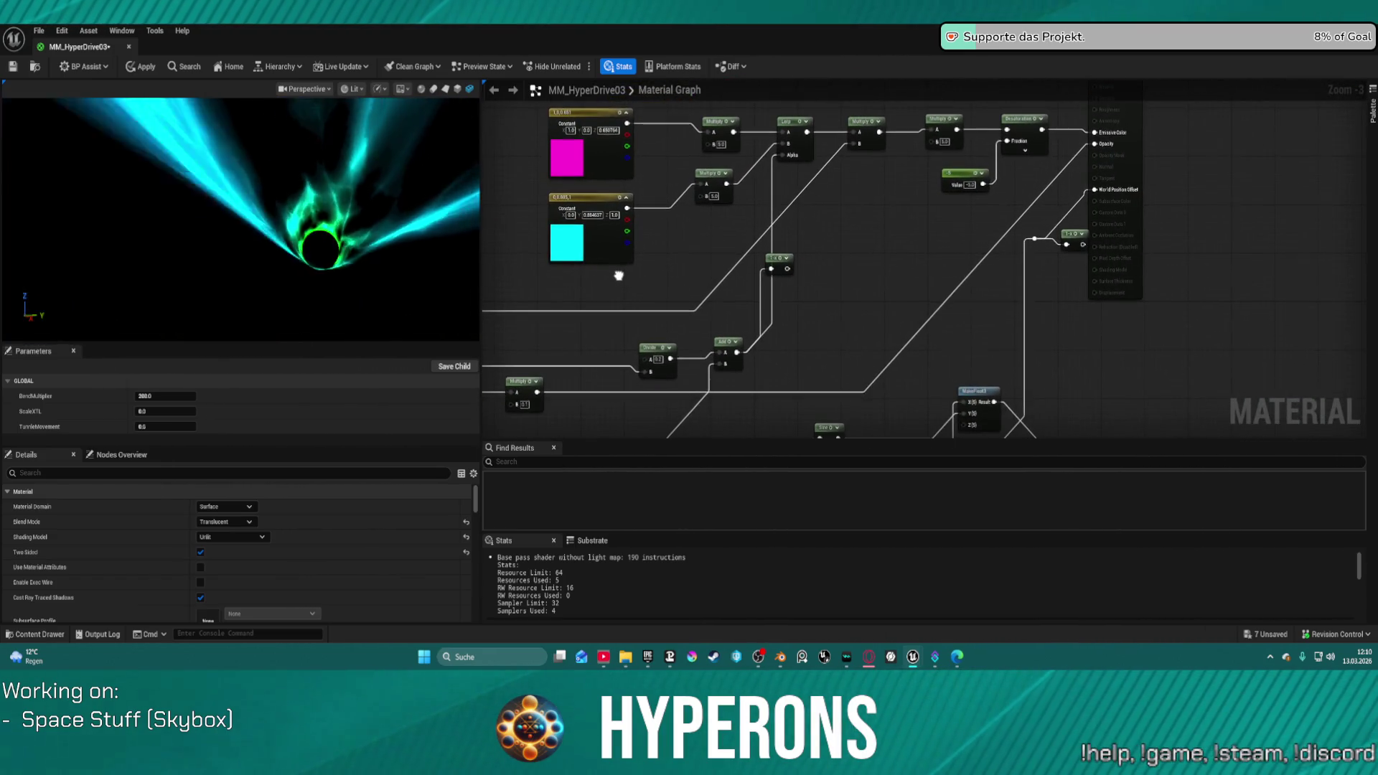
pyautogui.moveTo(874, 356); pyautogui.dragTo(1028, 316)
pyautogui.click(567, 302)
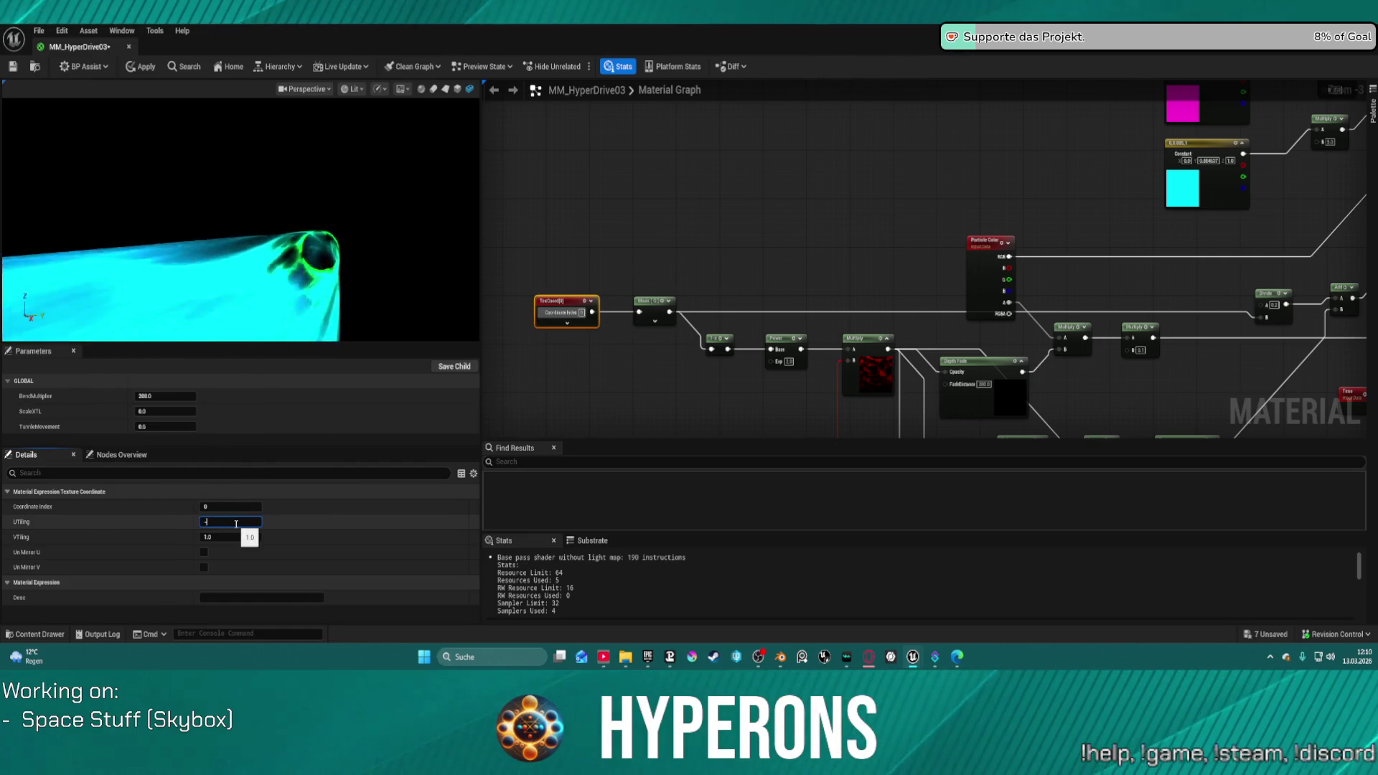
# Step: Set the TexCoord node's UTiling to 1 and VTiling to -1, then orbit the preview
pyautogui.write('1')
pyautogui.press('Return')
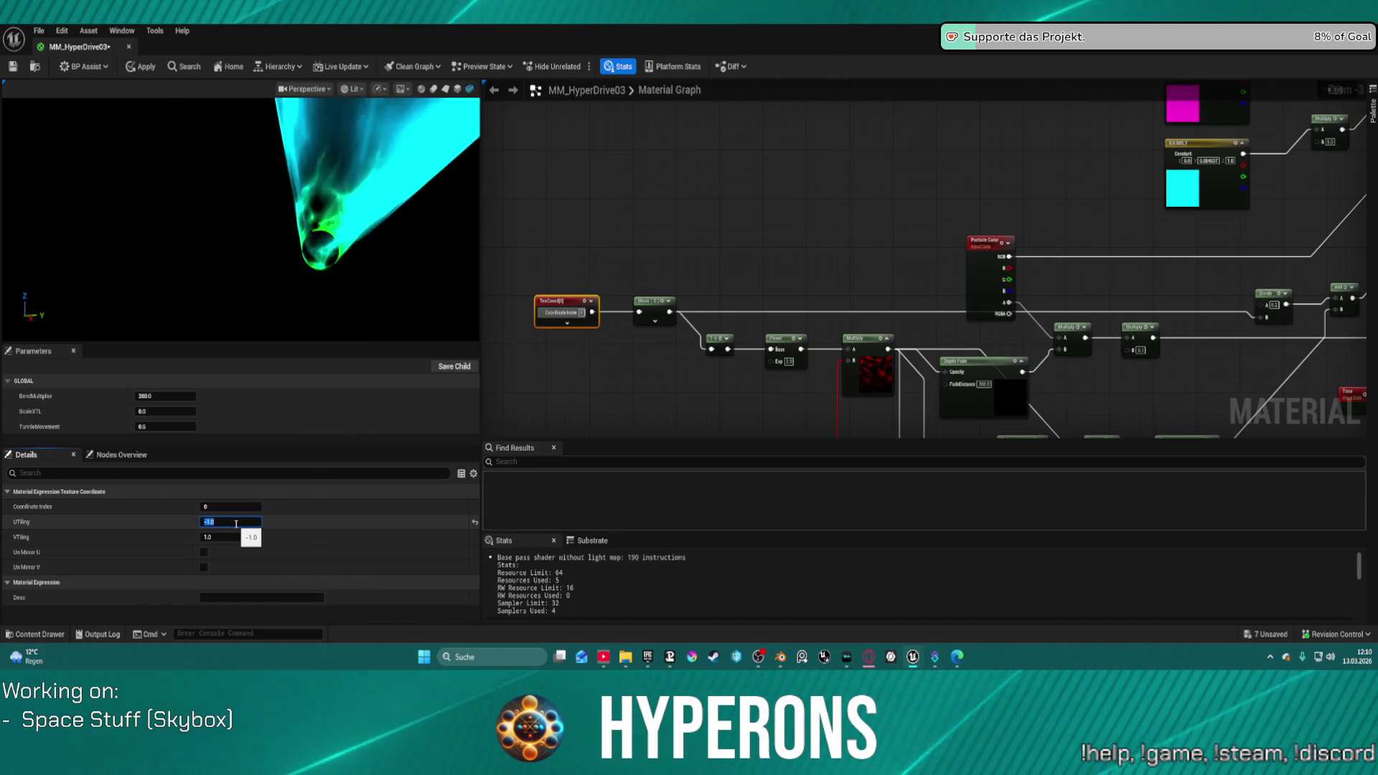
pyautogui.press('Return')
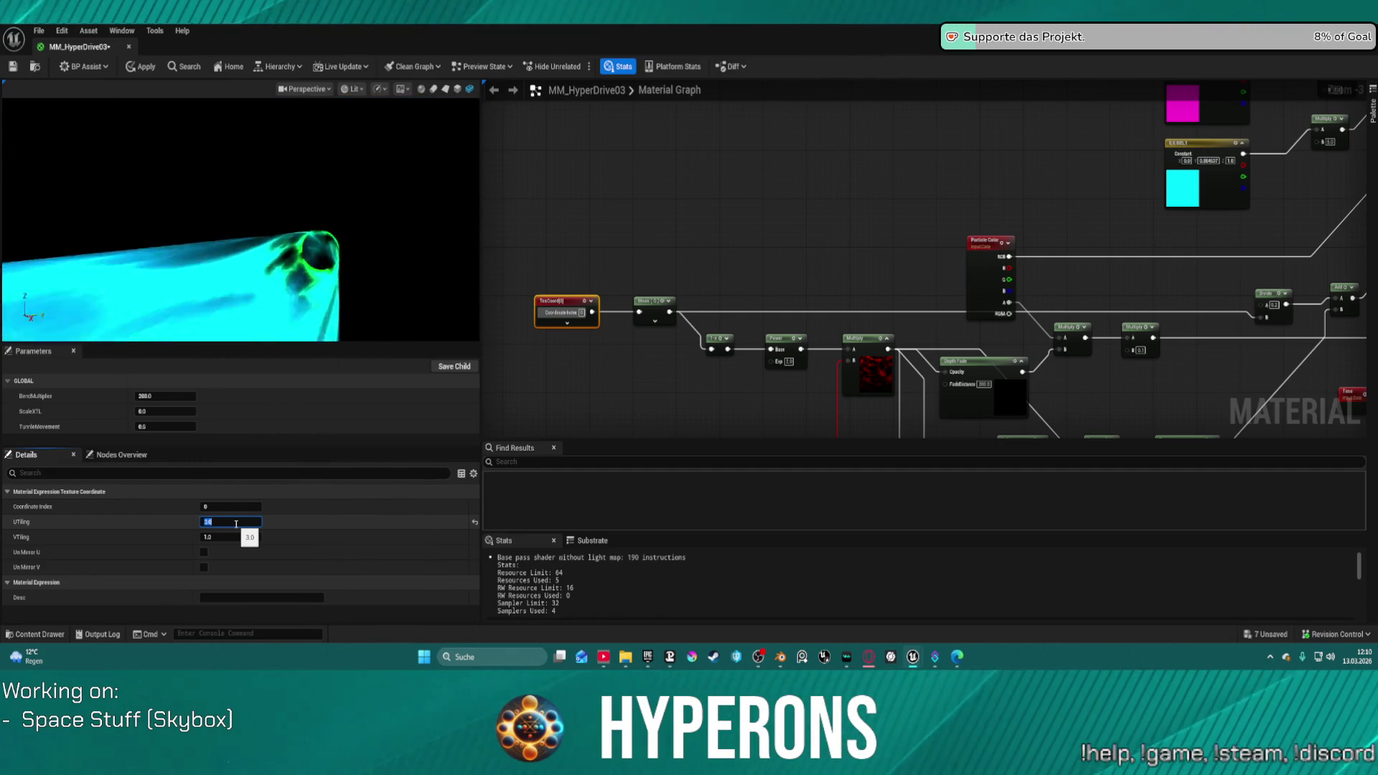
pyautogui.write('1')
pyautogui.press('Return')
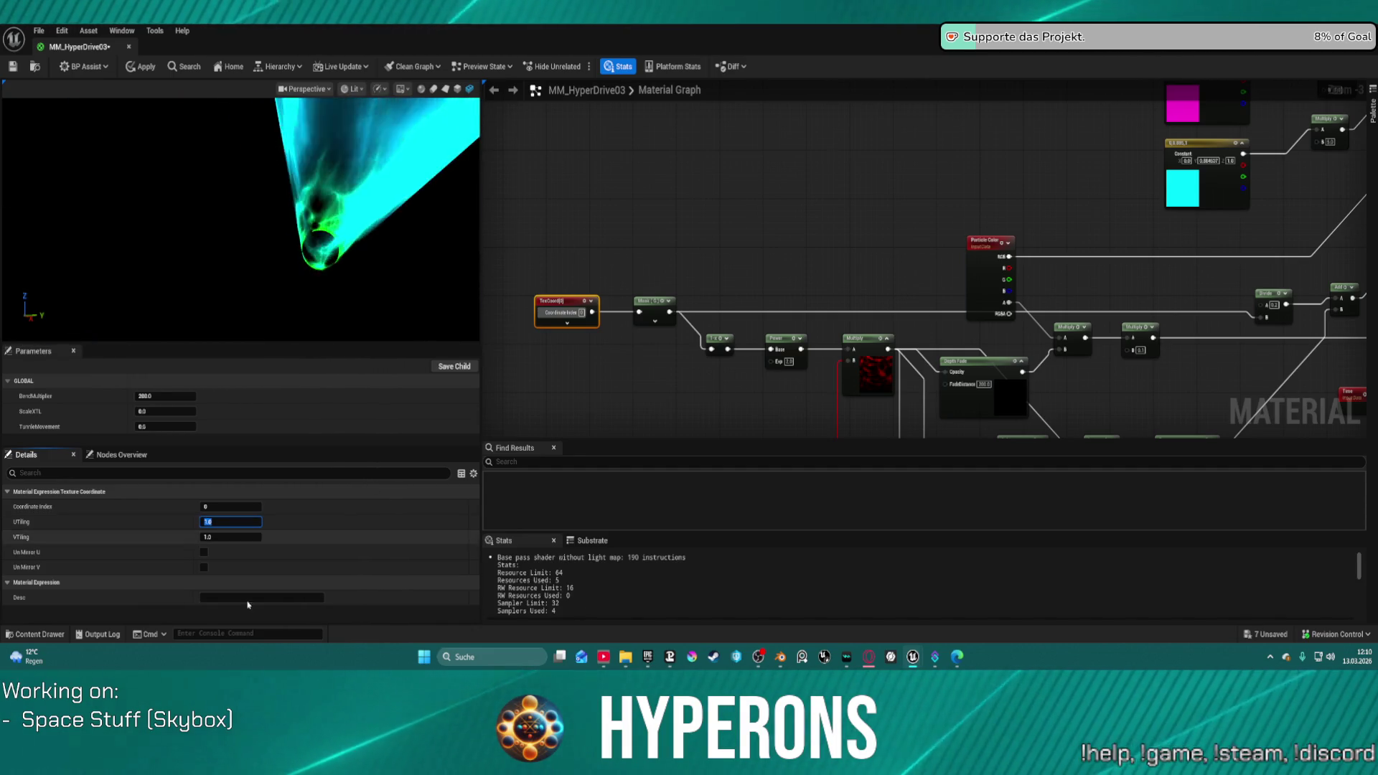
pyautogui.press('Tab')
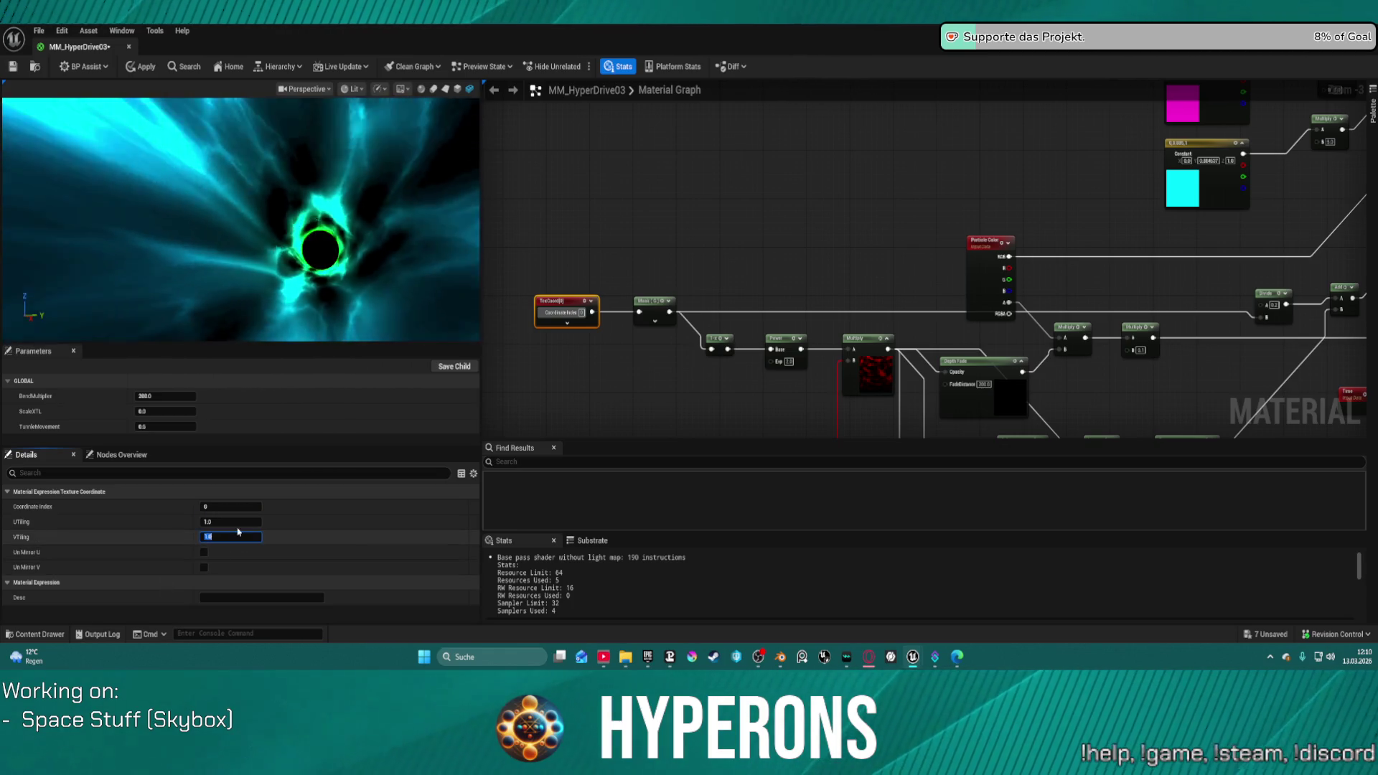
pyautogui.write('-1')
pyautogui.press('Return')
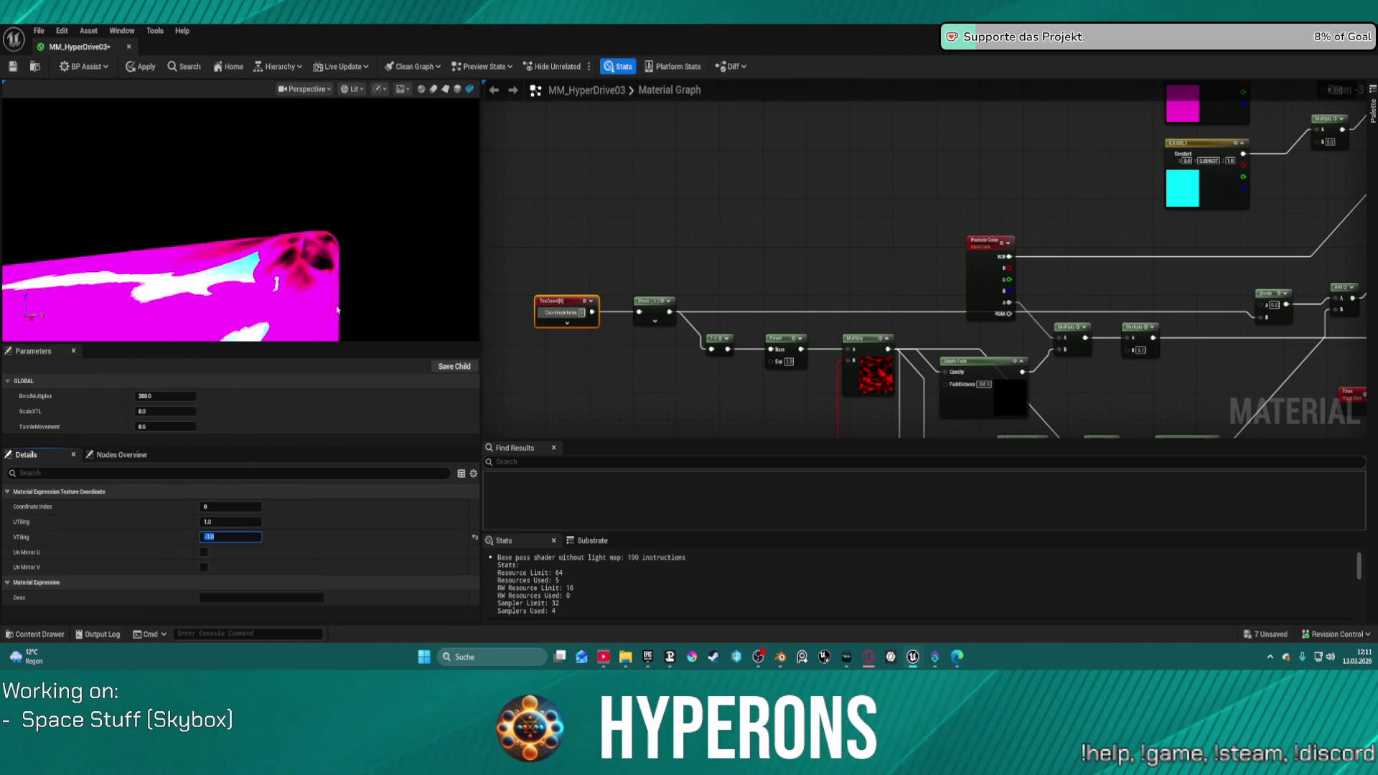
pyautogui.click(269, 210)
pyautogui.moveTo(269, 210)
pyautogui.mouseDown()
pyautogui.moveTo(230, 221)
pyautogui.moveTo(305, 173)
pyautogui.moveTo(337, 175)
pyautogui.moveTo(259, 193)
pyautogui.moveTo(210, 178)
pyautogui.moveTo(202, 155)
pyautogui.mouseUp()
# Step: Return to the TransitionTunnle mesh editor and undo the material deletion
pyautogui.hotkey('alt', 'Tab')
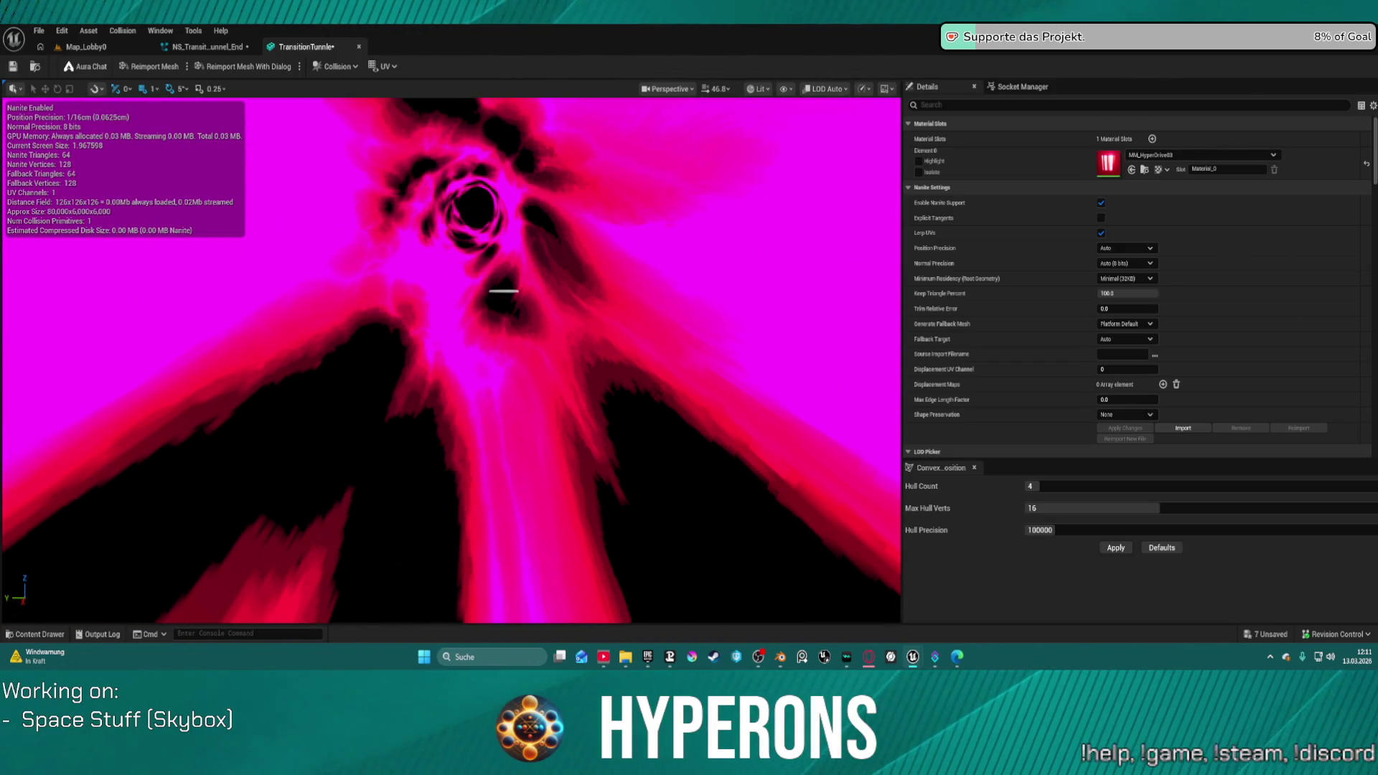
pyautogui.hotkey('ctrl', 'z')
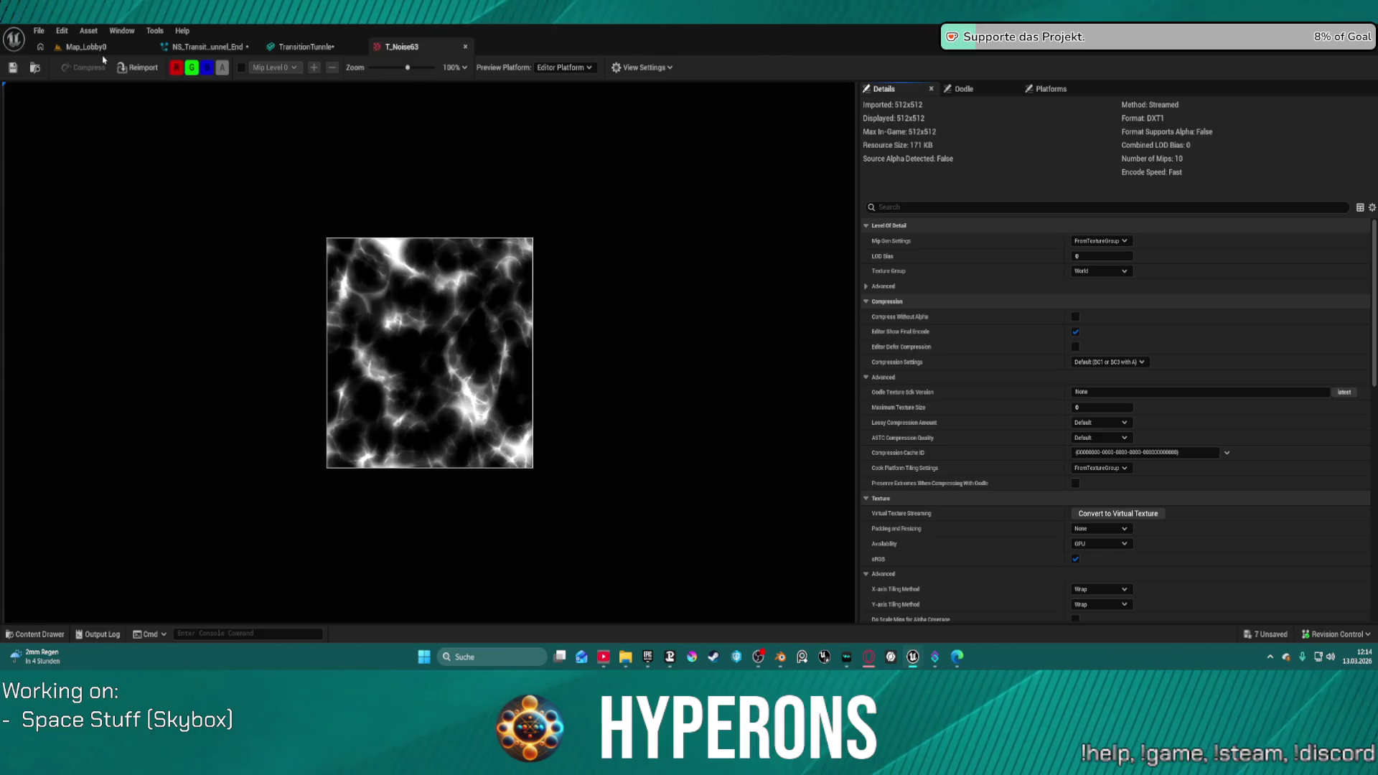
# Step: Save T_Noise63, dismiss the check-out prompt, and browse the Noise textures in the Content Drawer
pyautogui.click(13, 68)
pyautogui.click(885, 192)
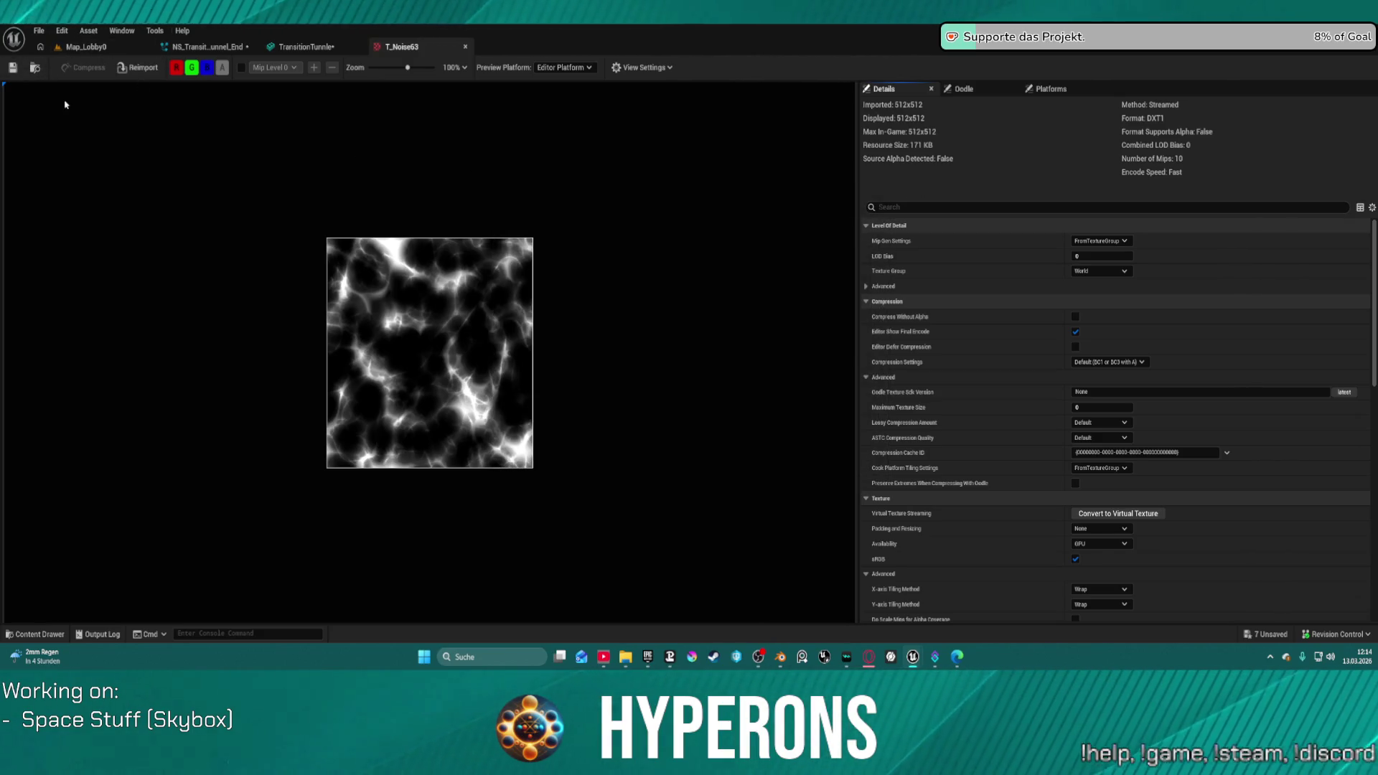
pyautogui.click(35, 68)
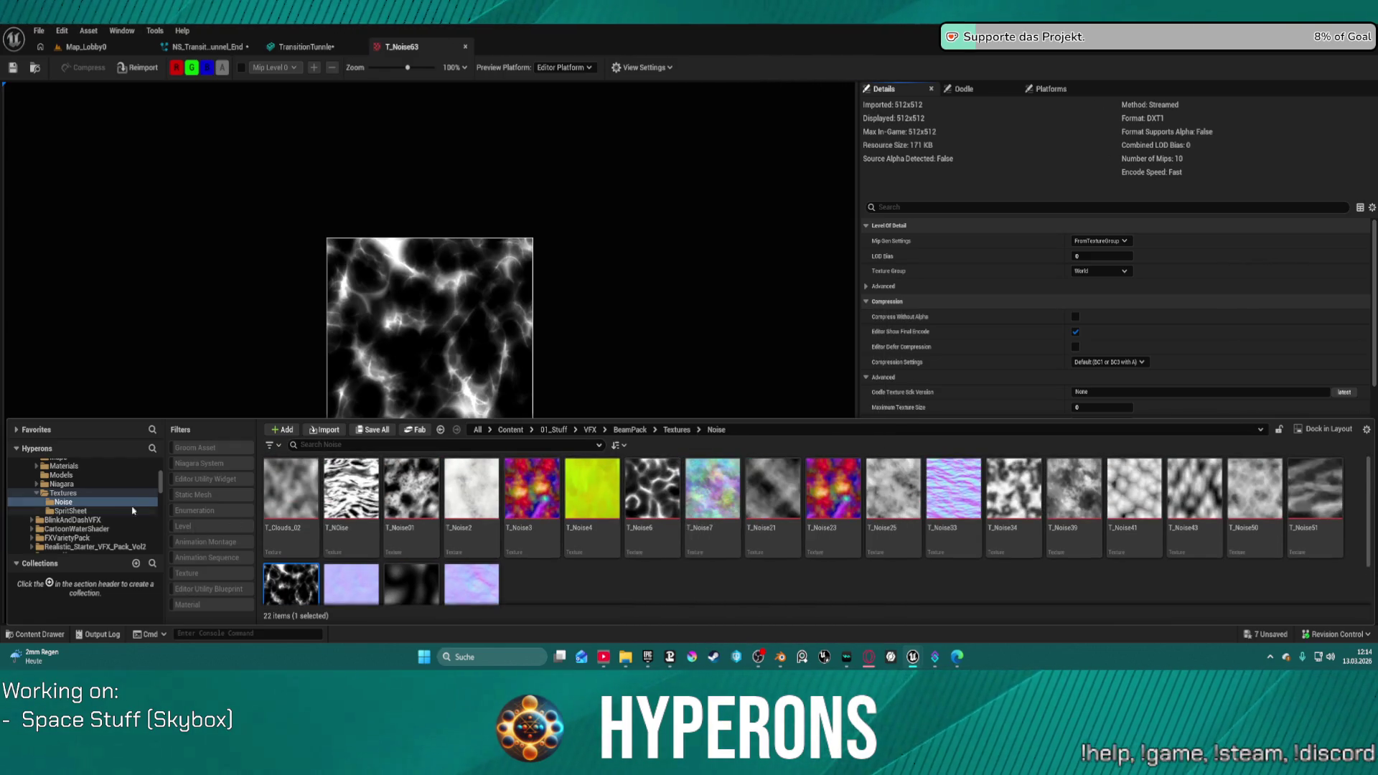
pyautogui.scroll(3, 136, 488)
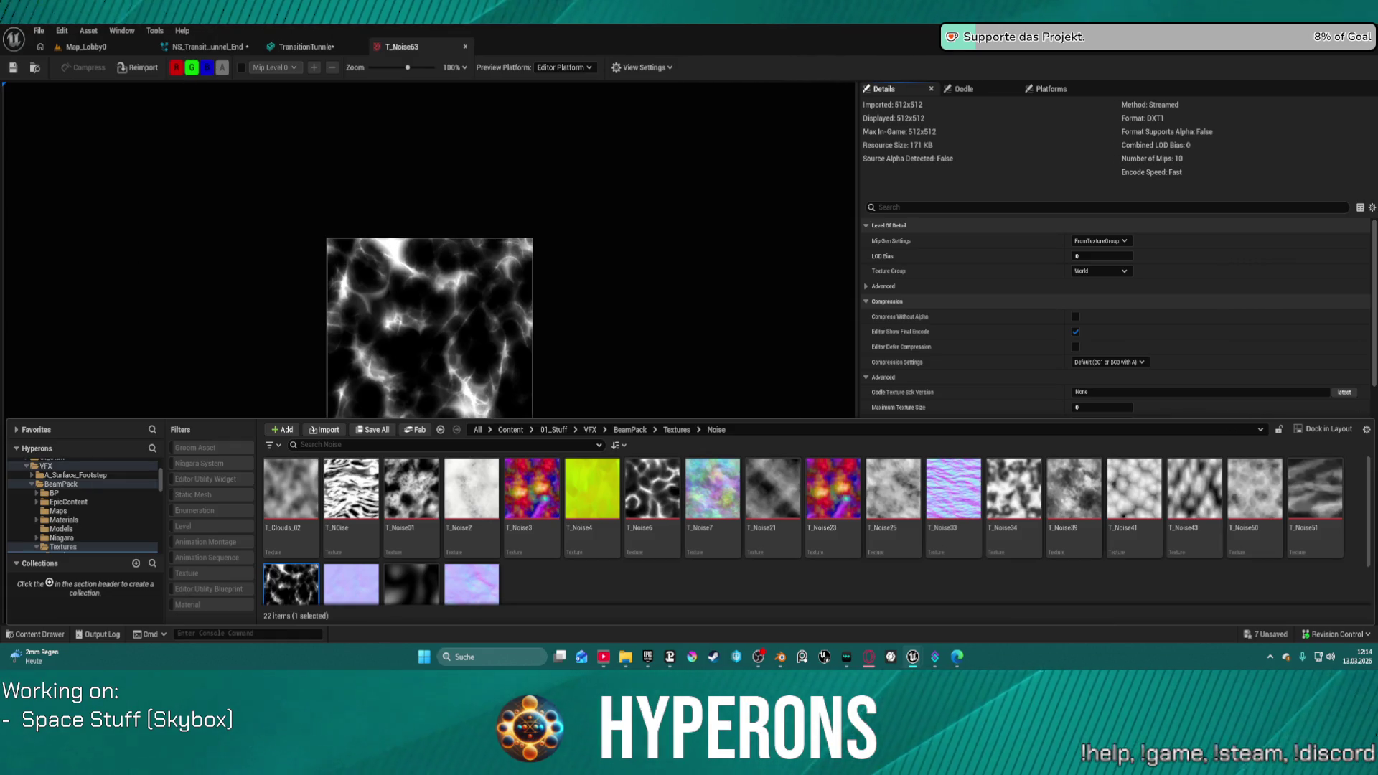
pyautogui.press('super+d')
pyautogui.press('super+d')
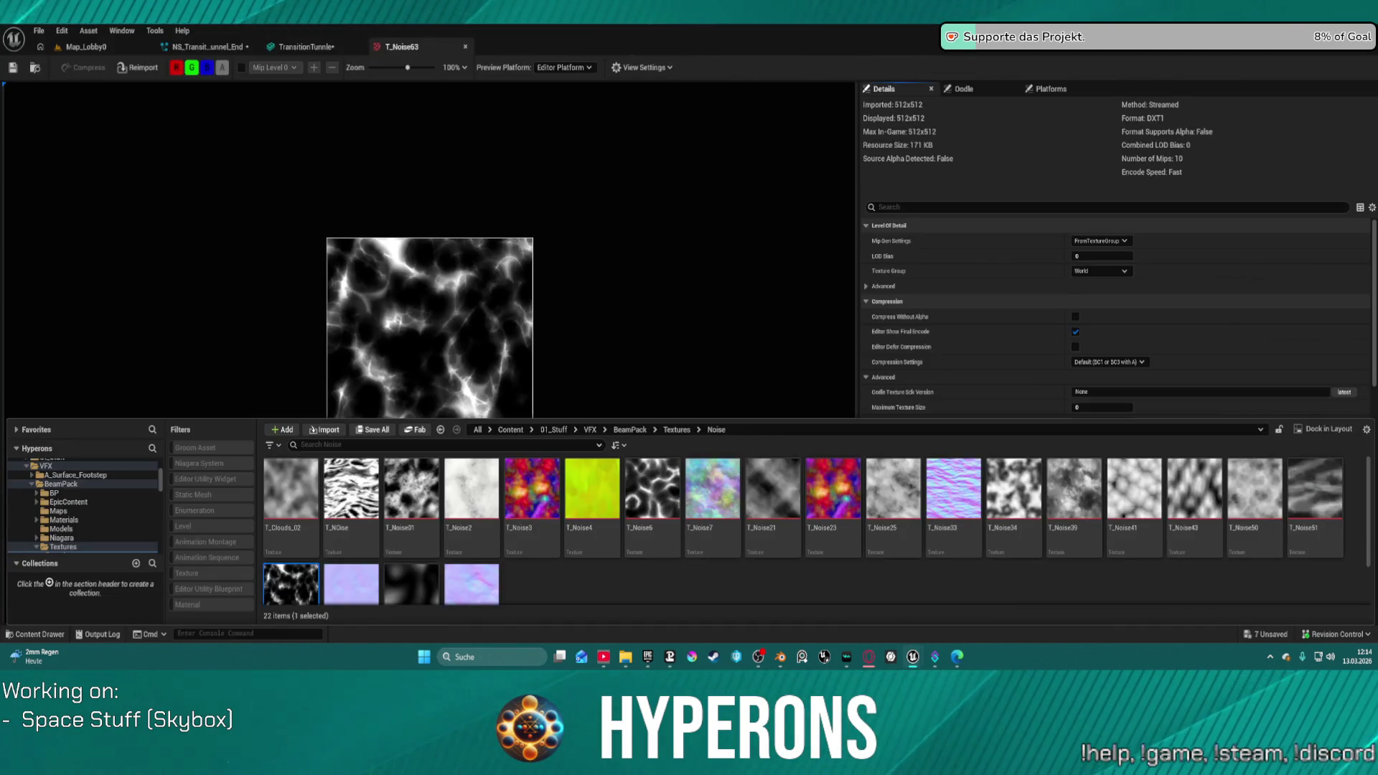
pyautogui.hotkey('ctrl', 'space')
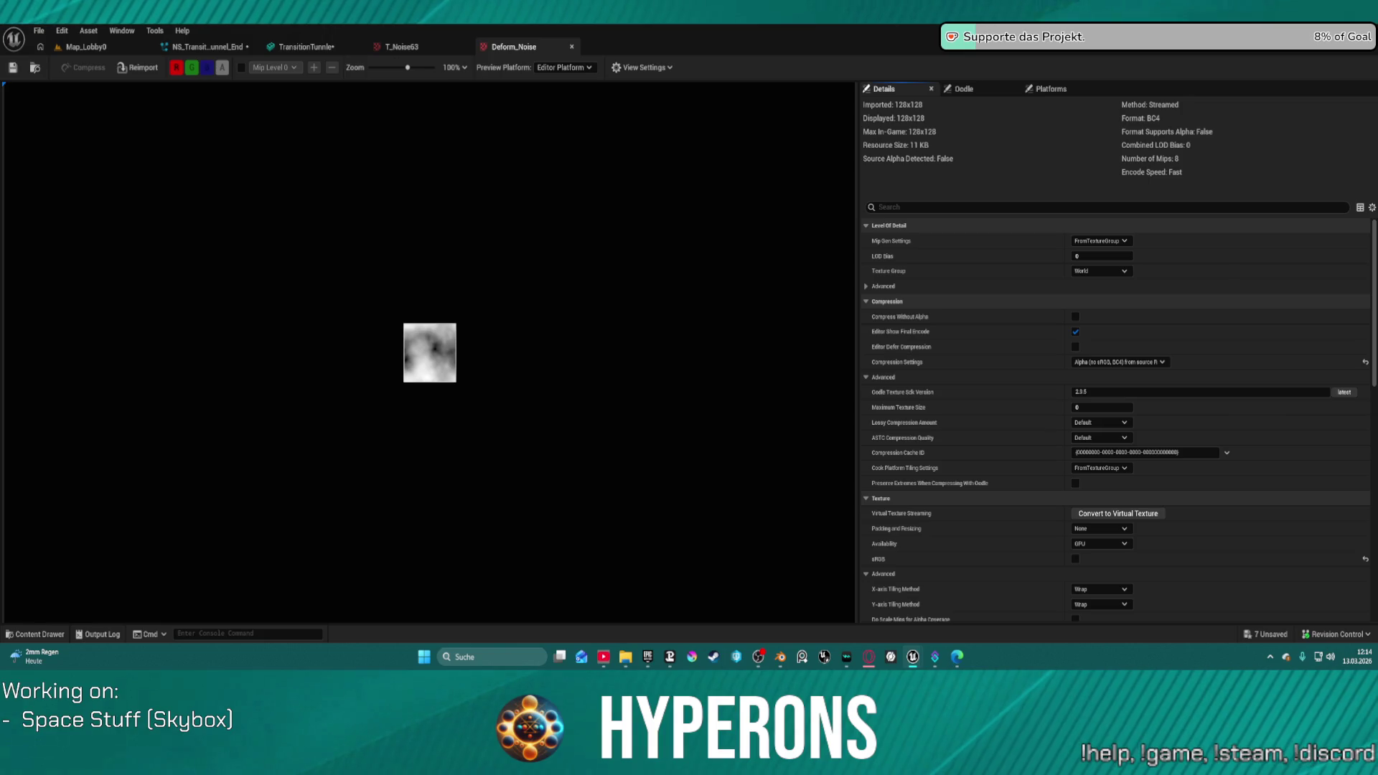
# Step: Close Deform_Noise, toggle DLWE_Noise's G and B channels, then close DLWE_Noise and T_Noise63
pyautogui.click(572, 46)
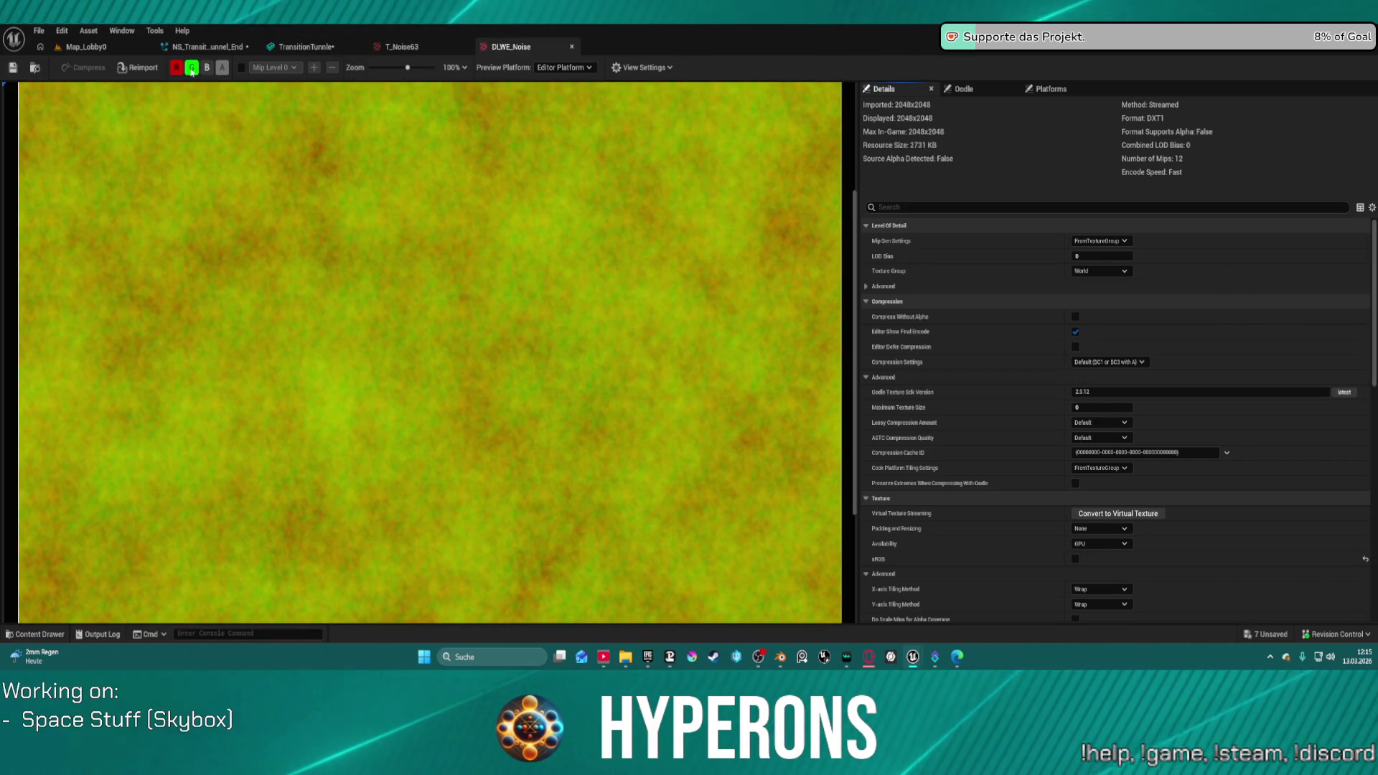
pyautogui.click(192, 69)
pyautogui.click(191, 69)
pyautogui.click(206, 69)
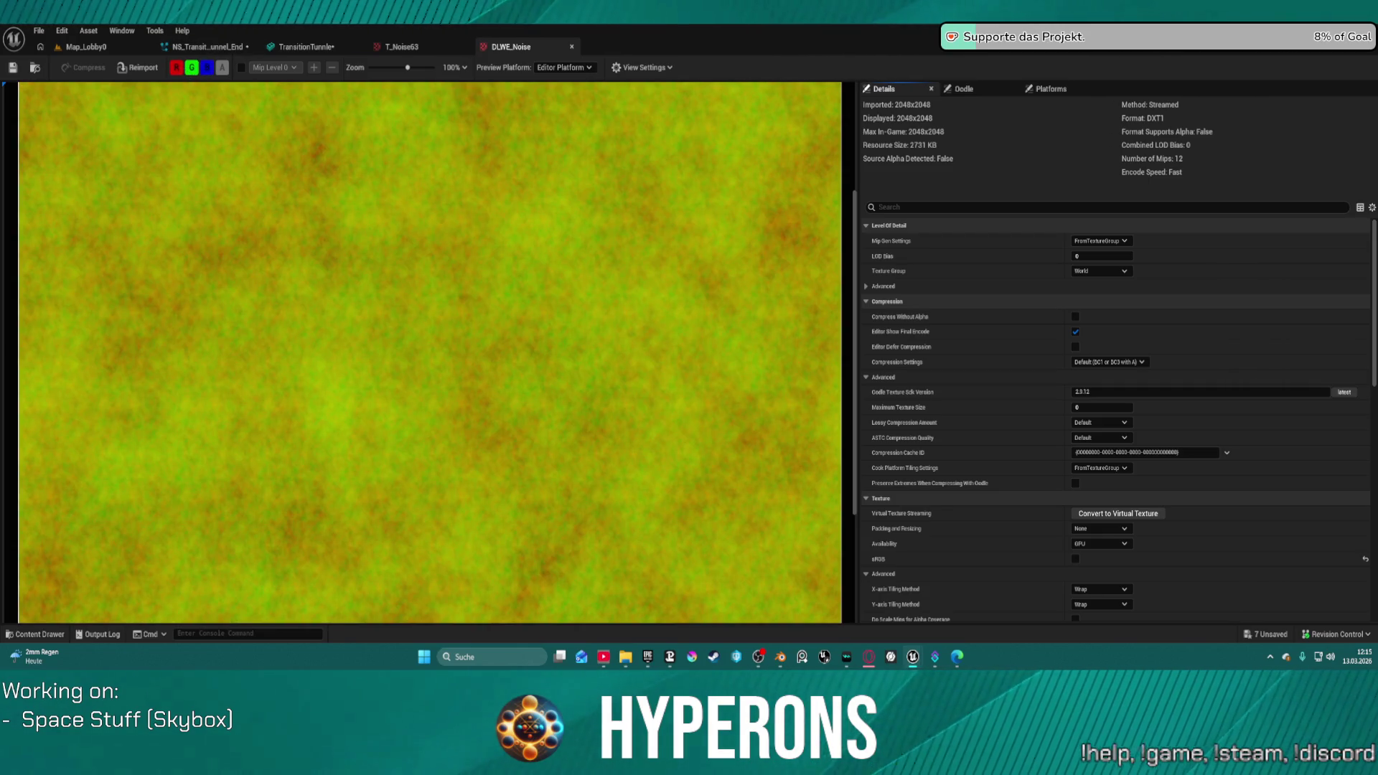
pyautogui.click(572, 46)
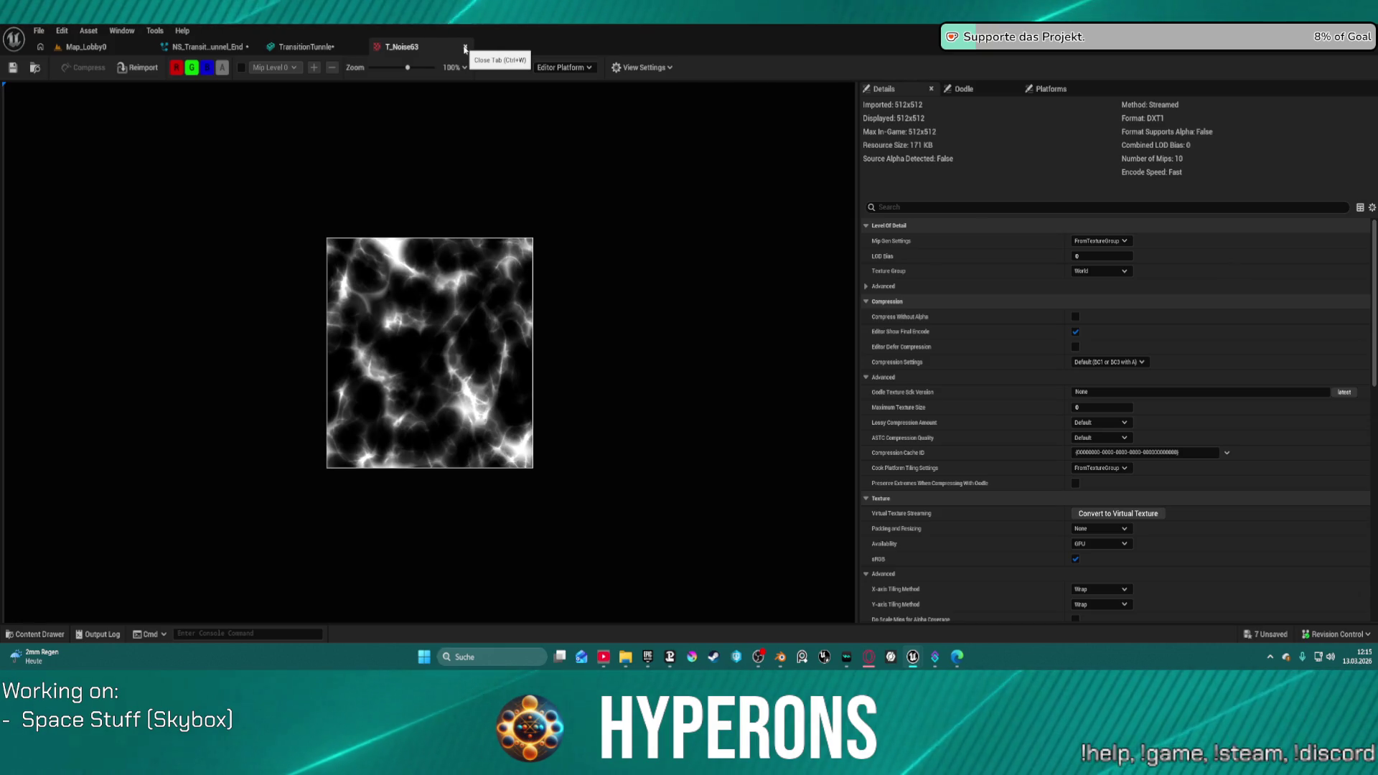
pyautogui.click(464, 46)
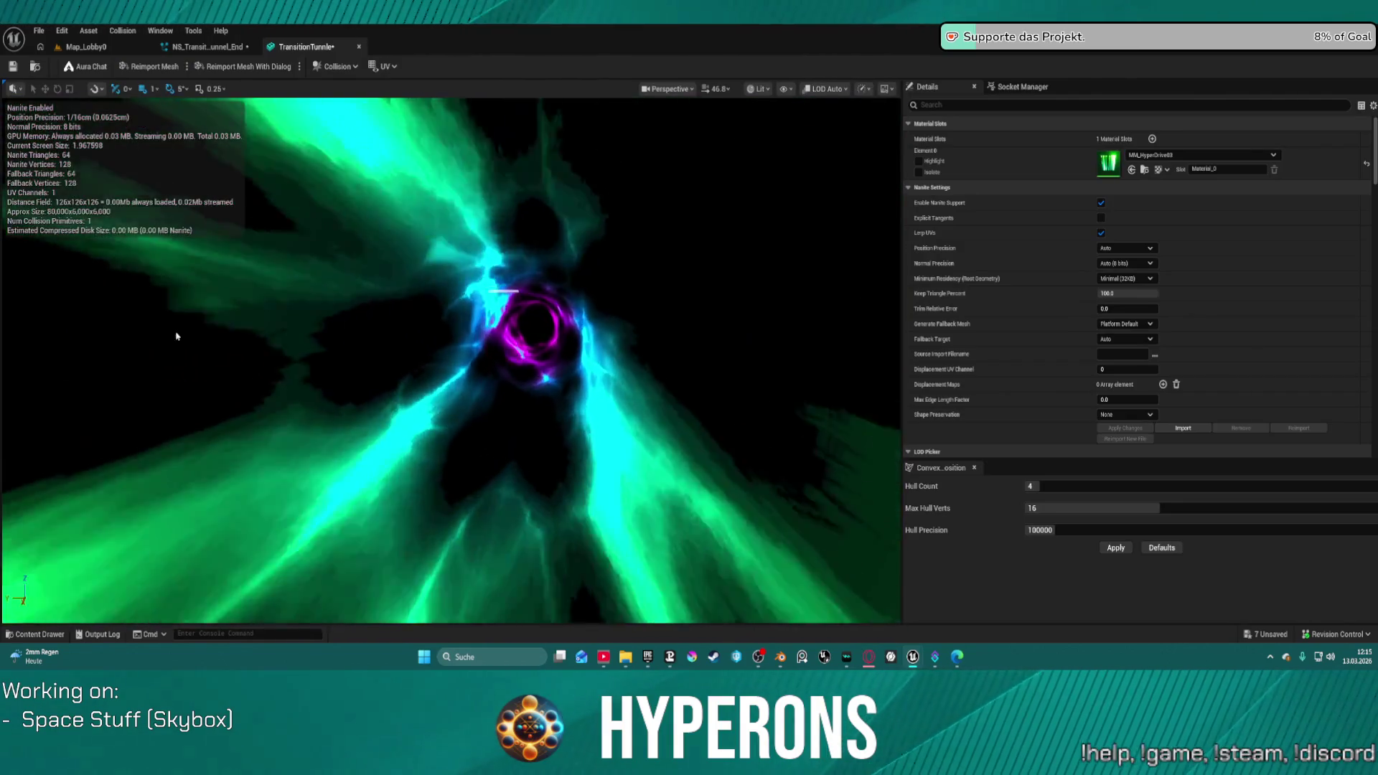
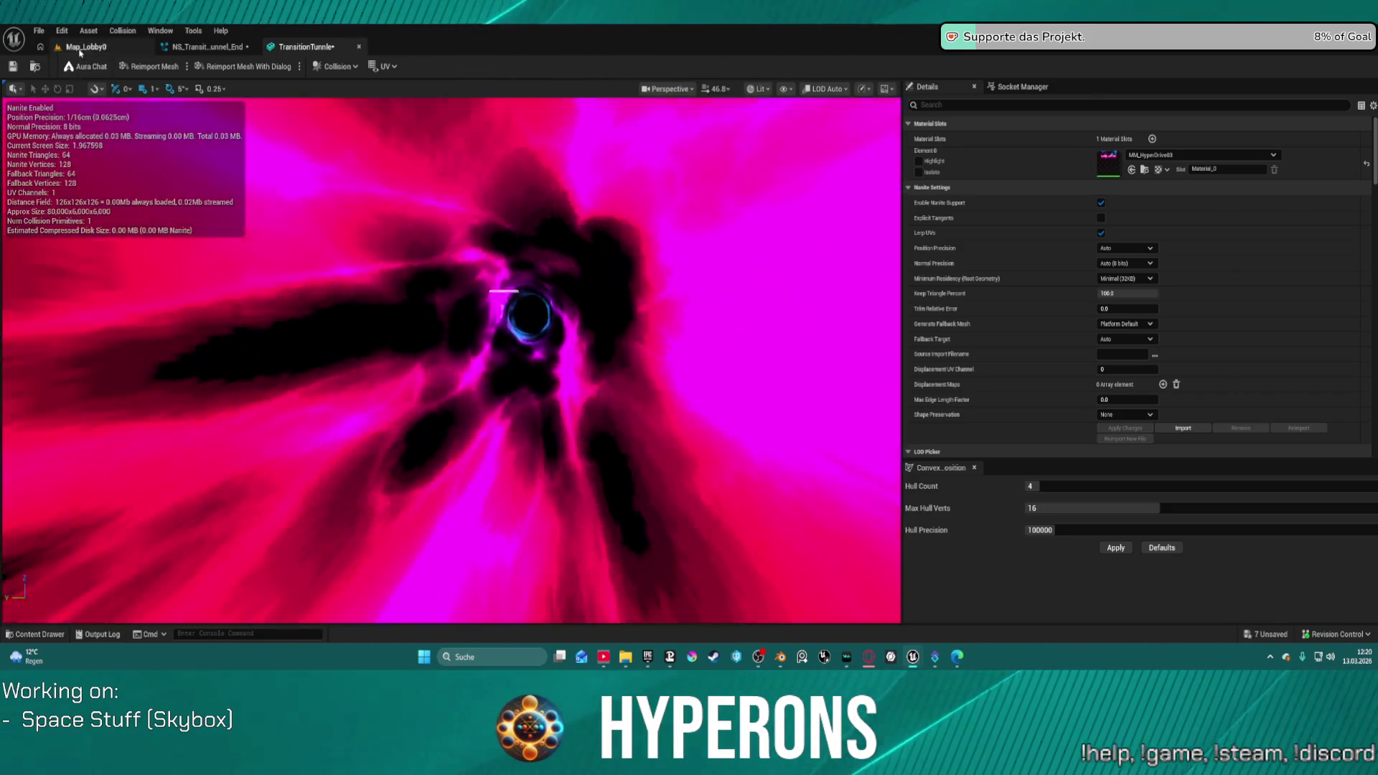
# Step: Review the NS_Transition and FX_TransitionTunnel effects, orbiting the tunnel preview, then return to Map_Lobby0
pyautogui.click(204, 46)
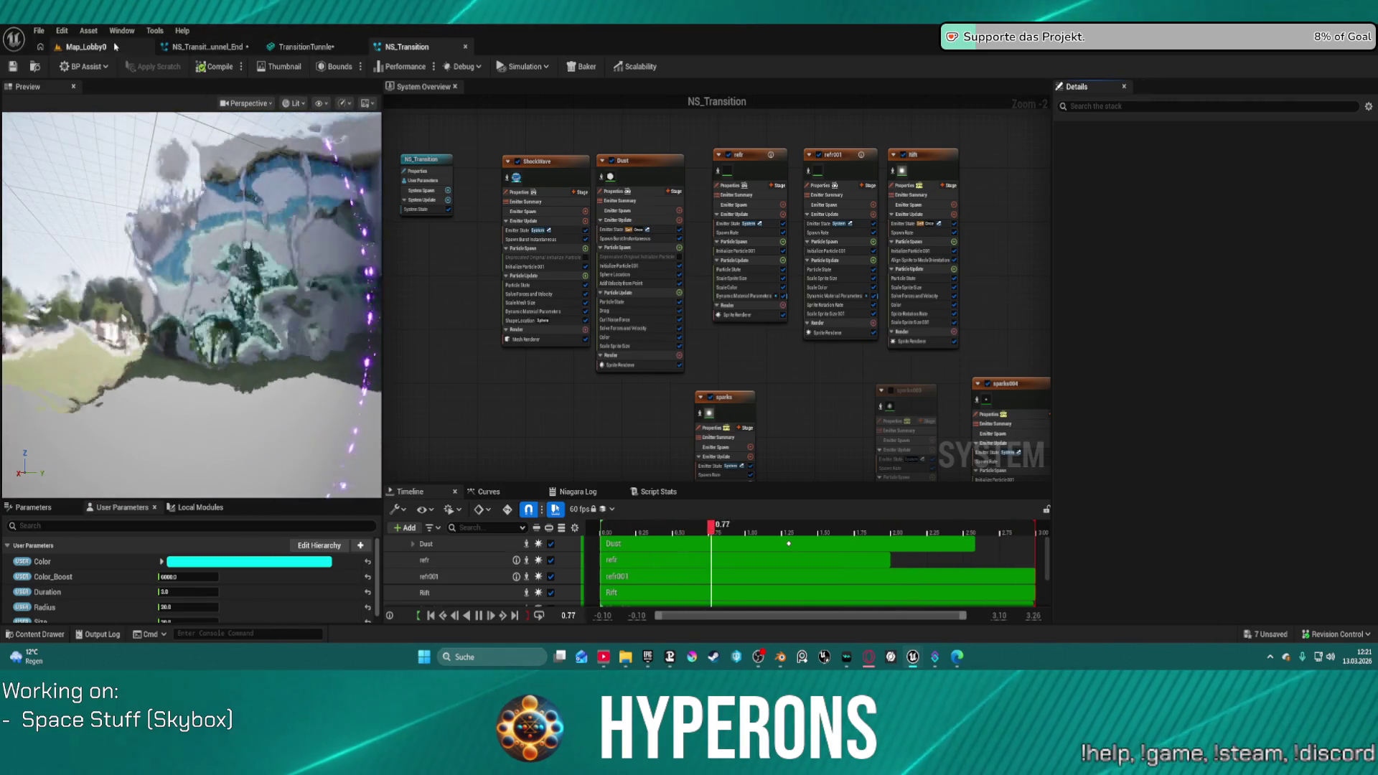
pyautogui.click(86, 46)
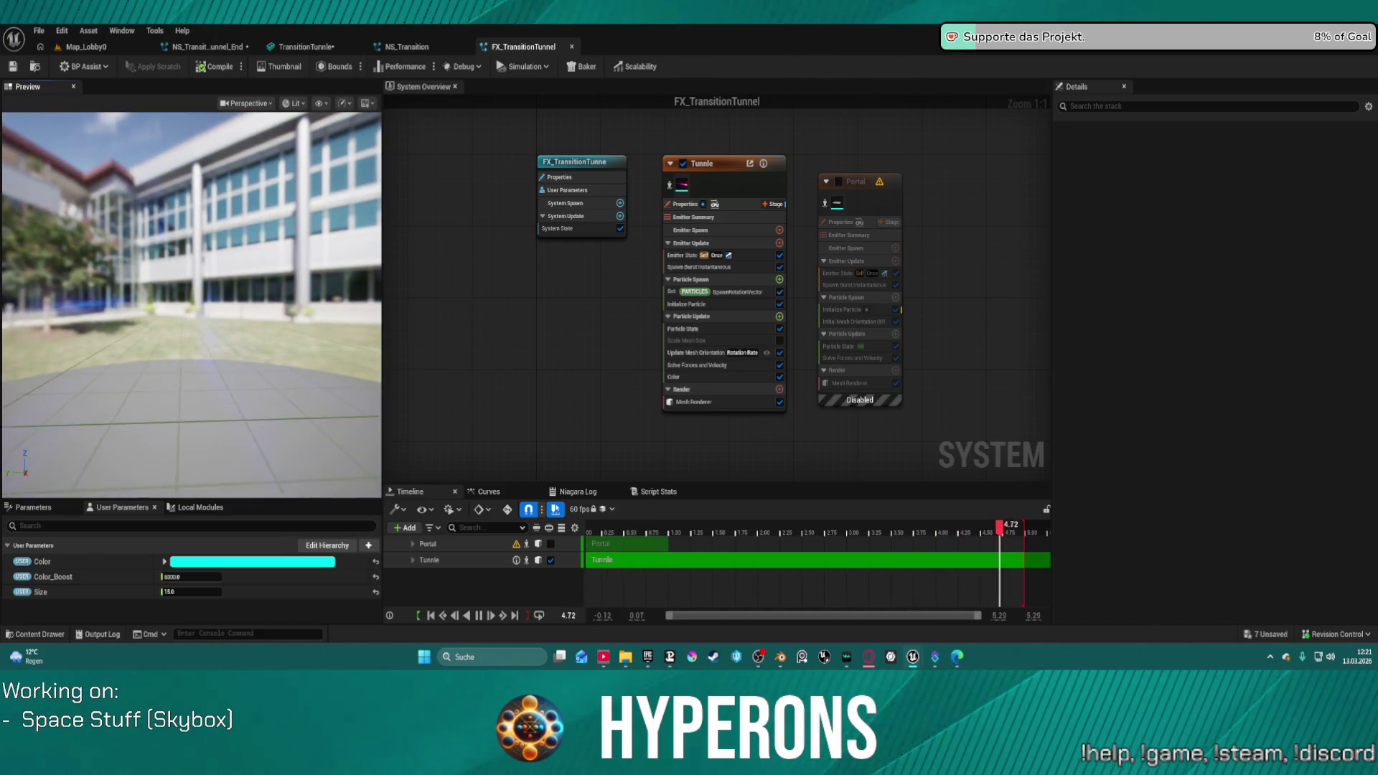
pyautogui.moveTo(267, 222)
pyautogui.mouseDown()
pyautogui.moveTo(215, 212)
pyautogui.moveTo(194, 224)
pyautogui.moveTo(315, 87)
pyautogui.mouseUp()
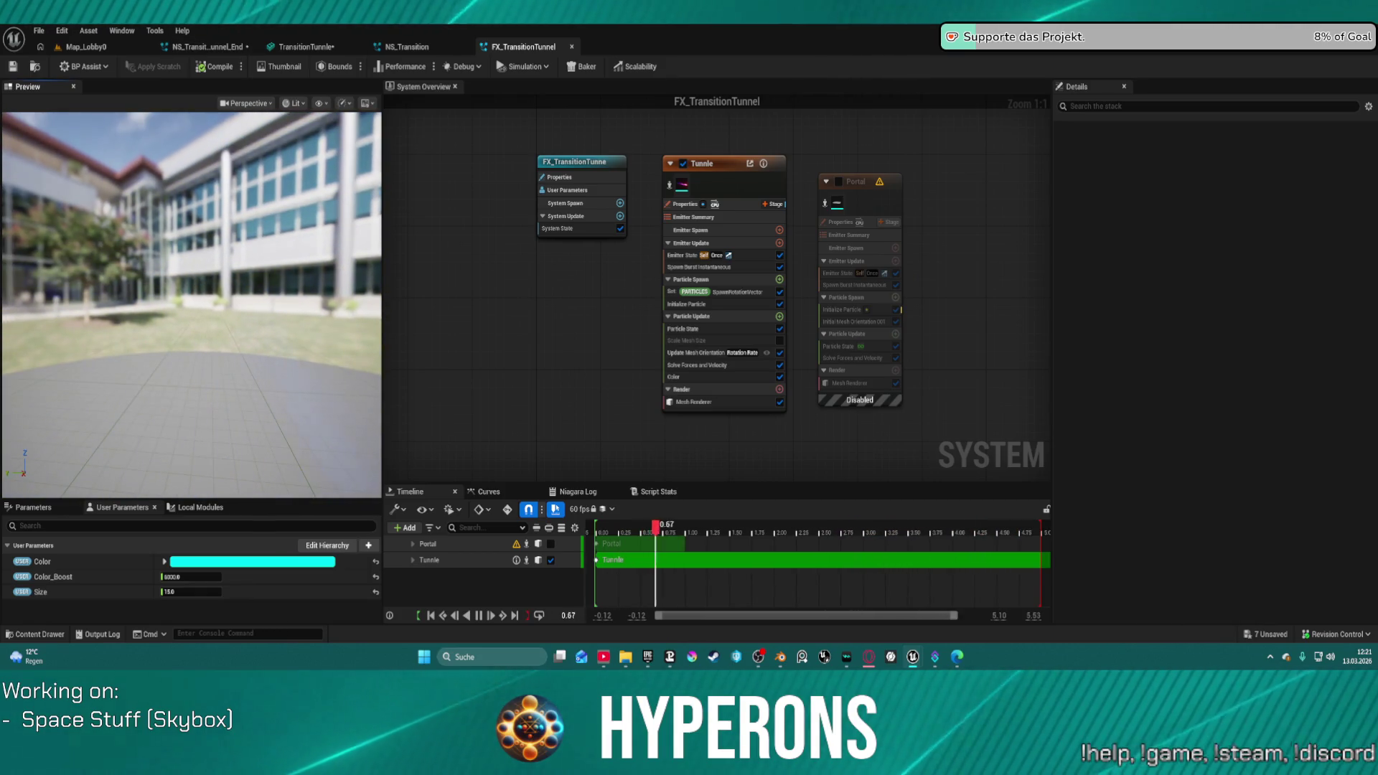
pyautogui.click(86, 47)
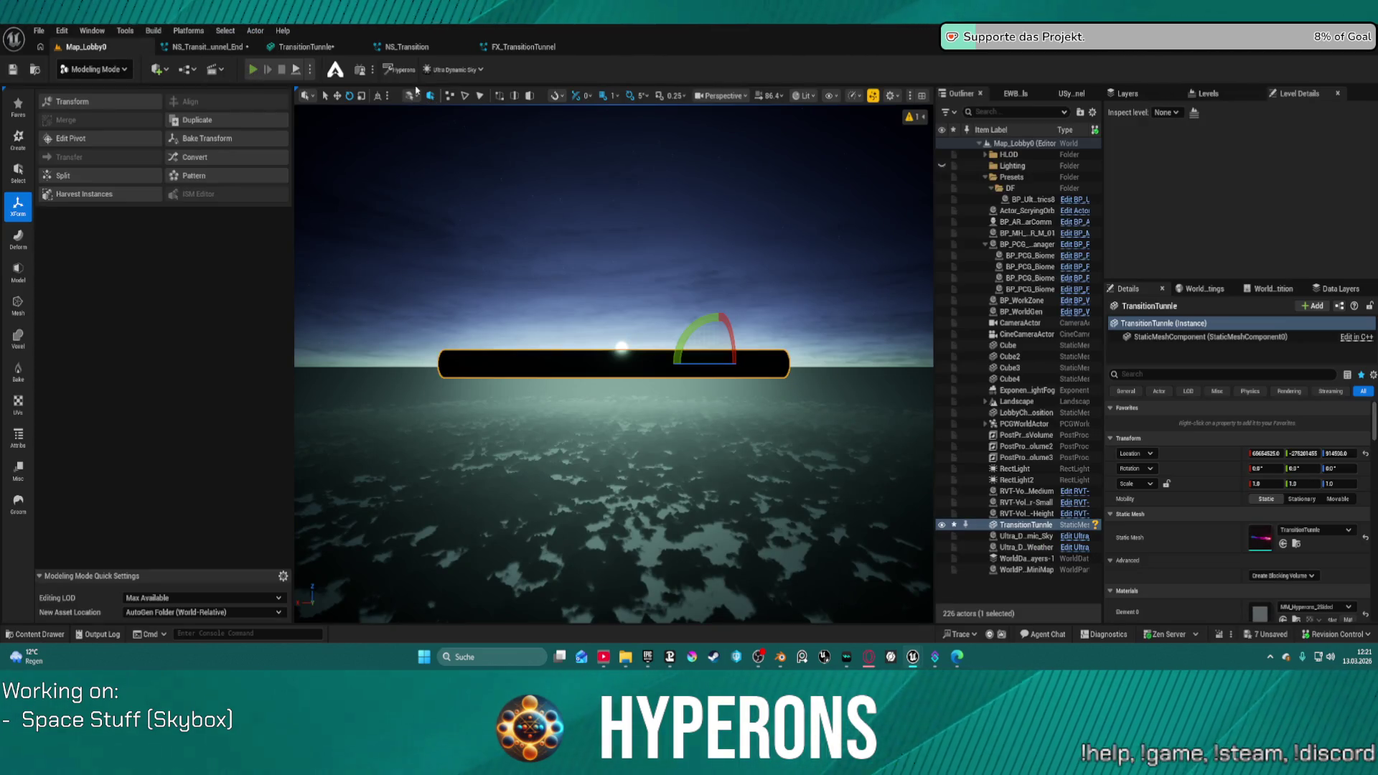
# Step: Play-test in the editor with the existing character, fly to the Oton system, then stop
pyautogui.hotkey('alt', 'p')
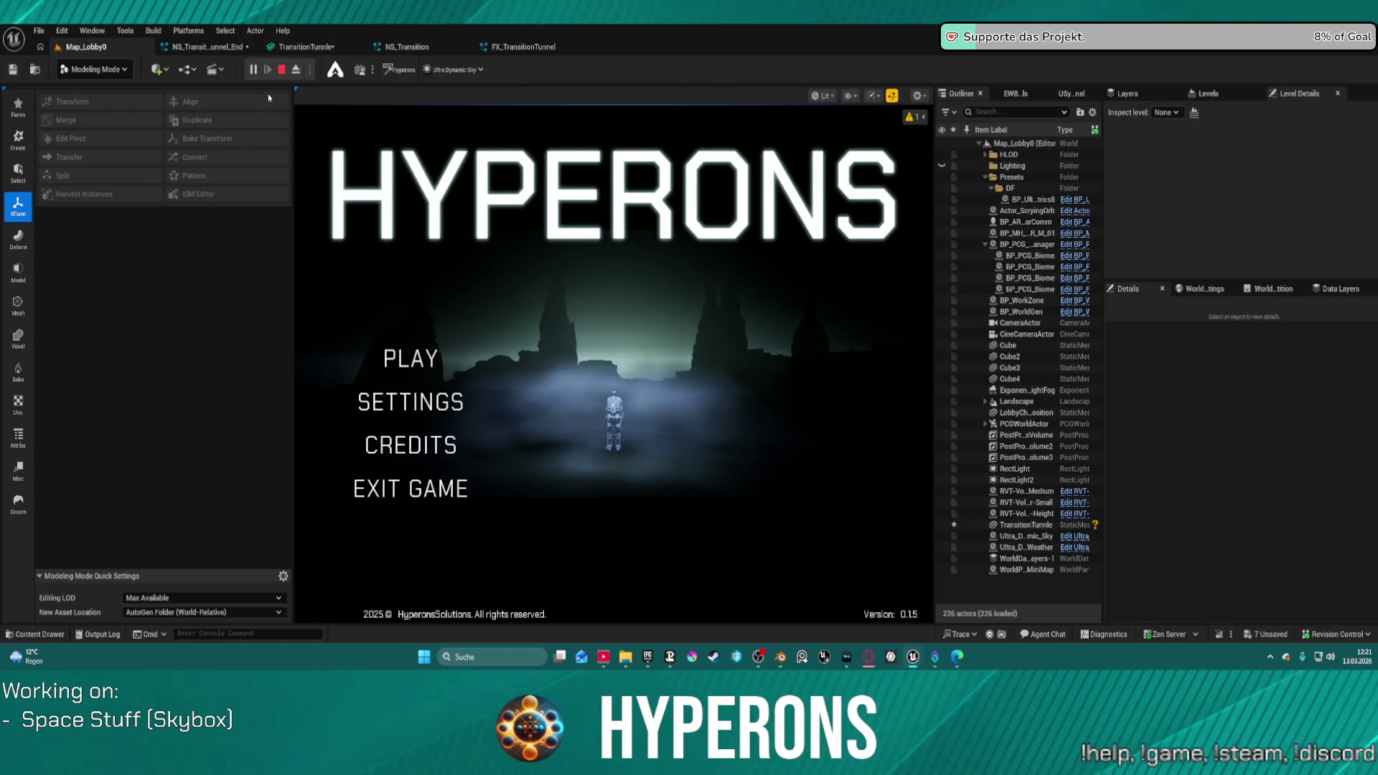
pyautogui.click(390, 372)
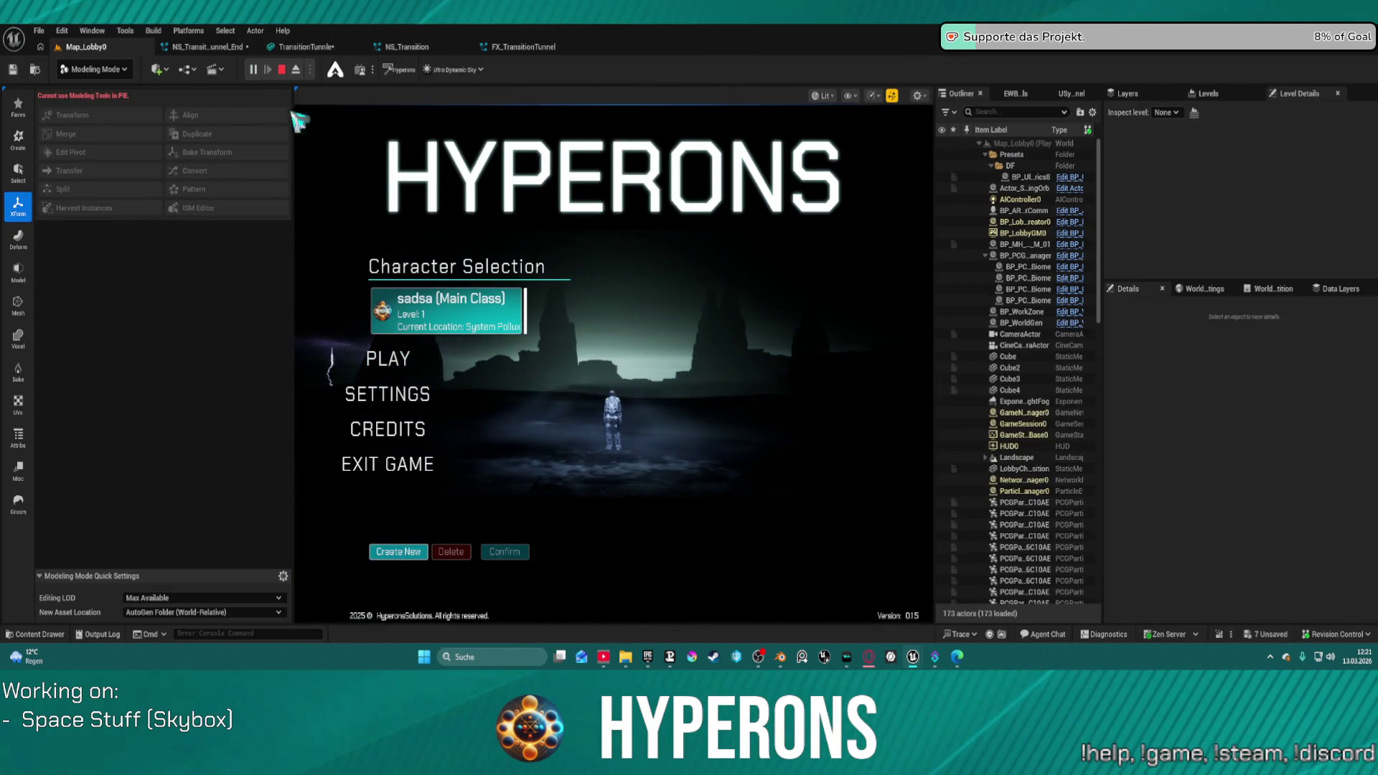
pyautogui.click(95, 69)
pyautogui.click(90, 108)
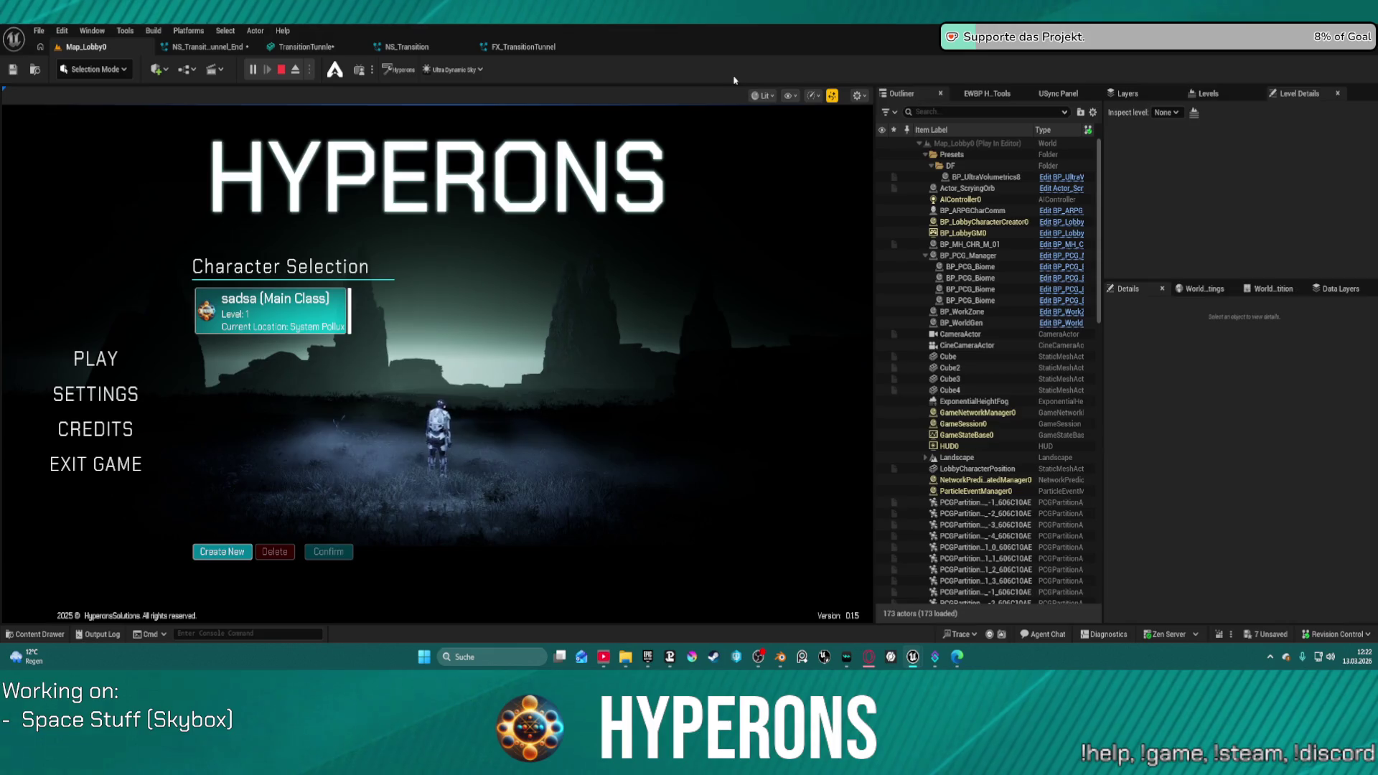
pyautogui.press('F11')
pyautogui.click(517, 313)
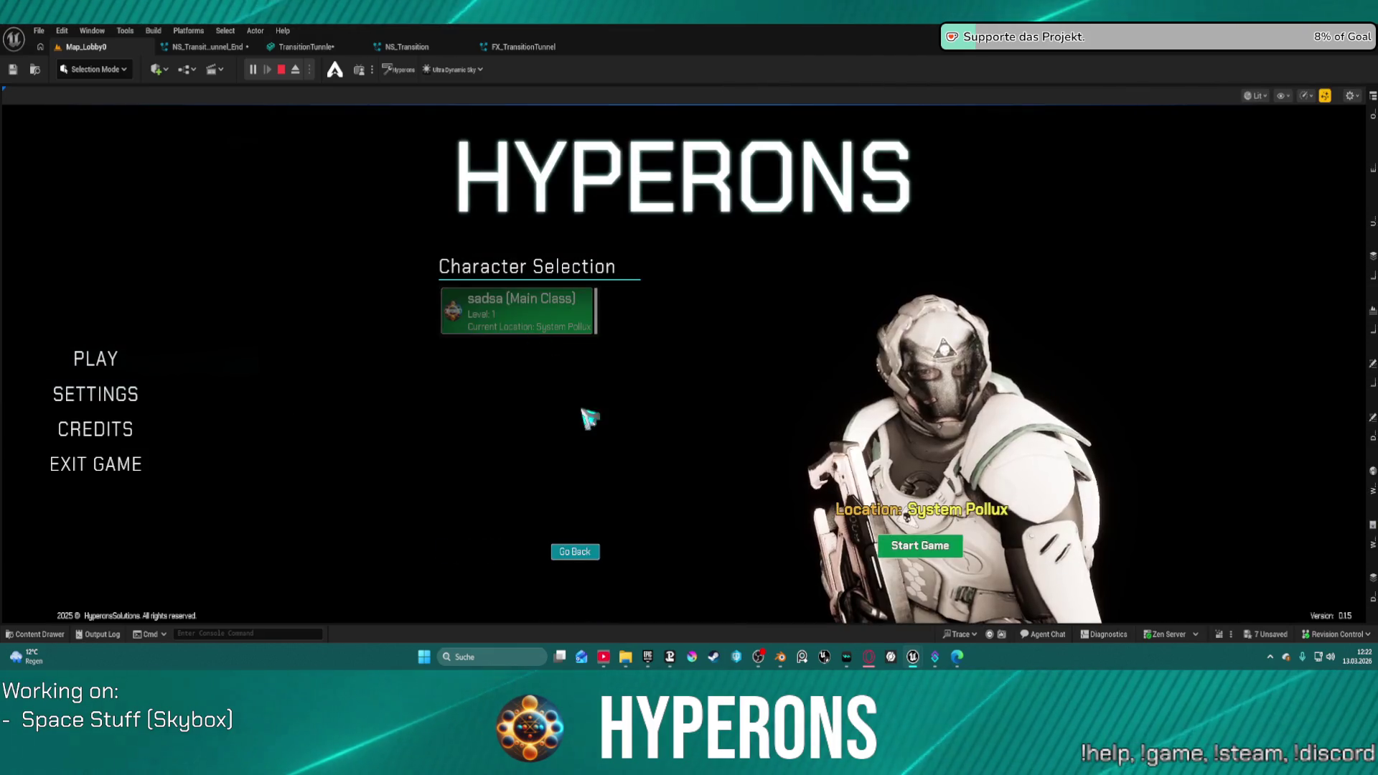
pyautogui.click(933, 552)
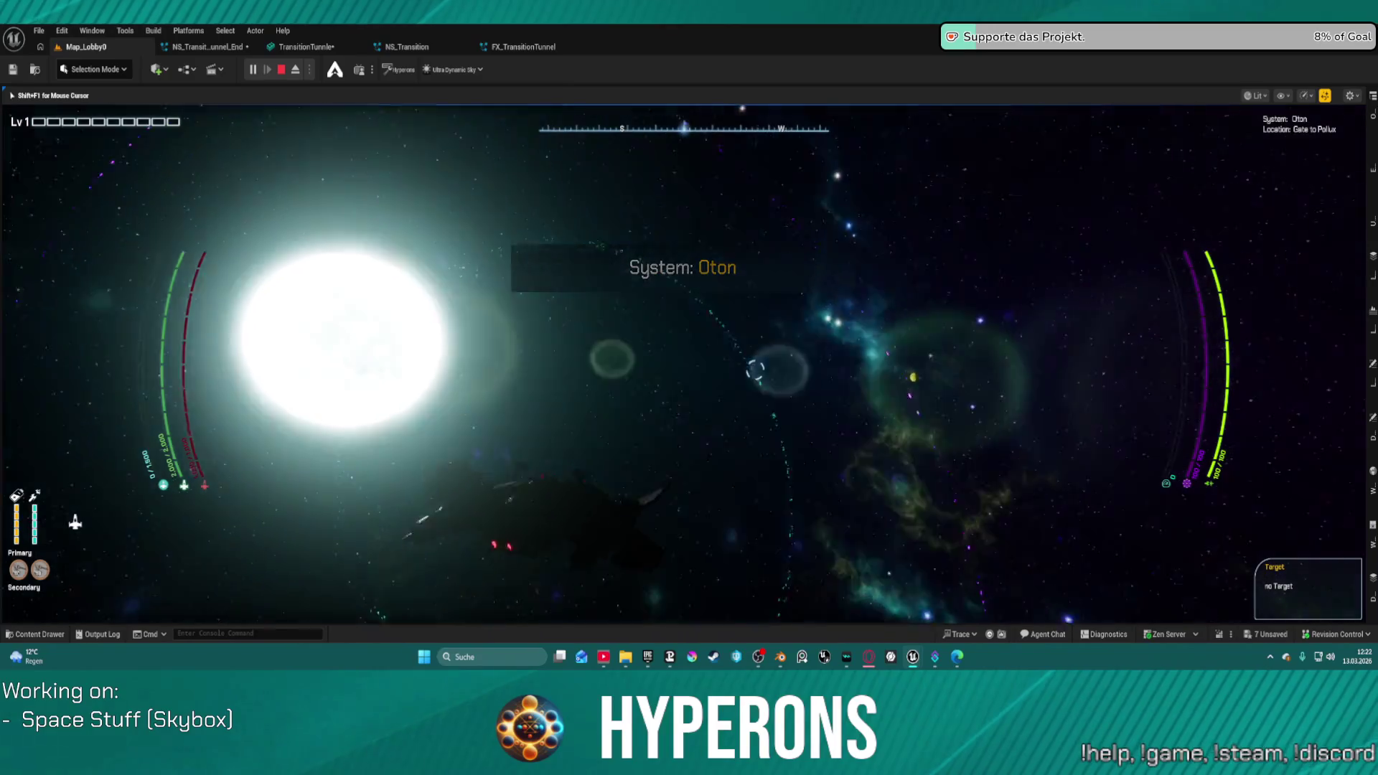
pyautogui.press('Escape')
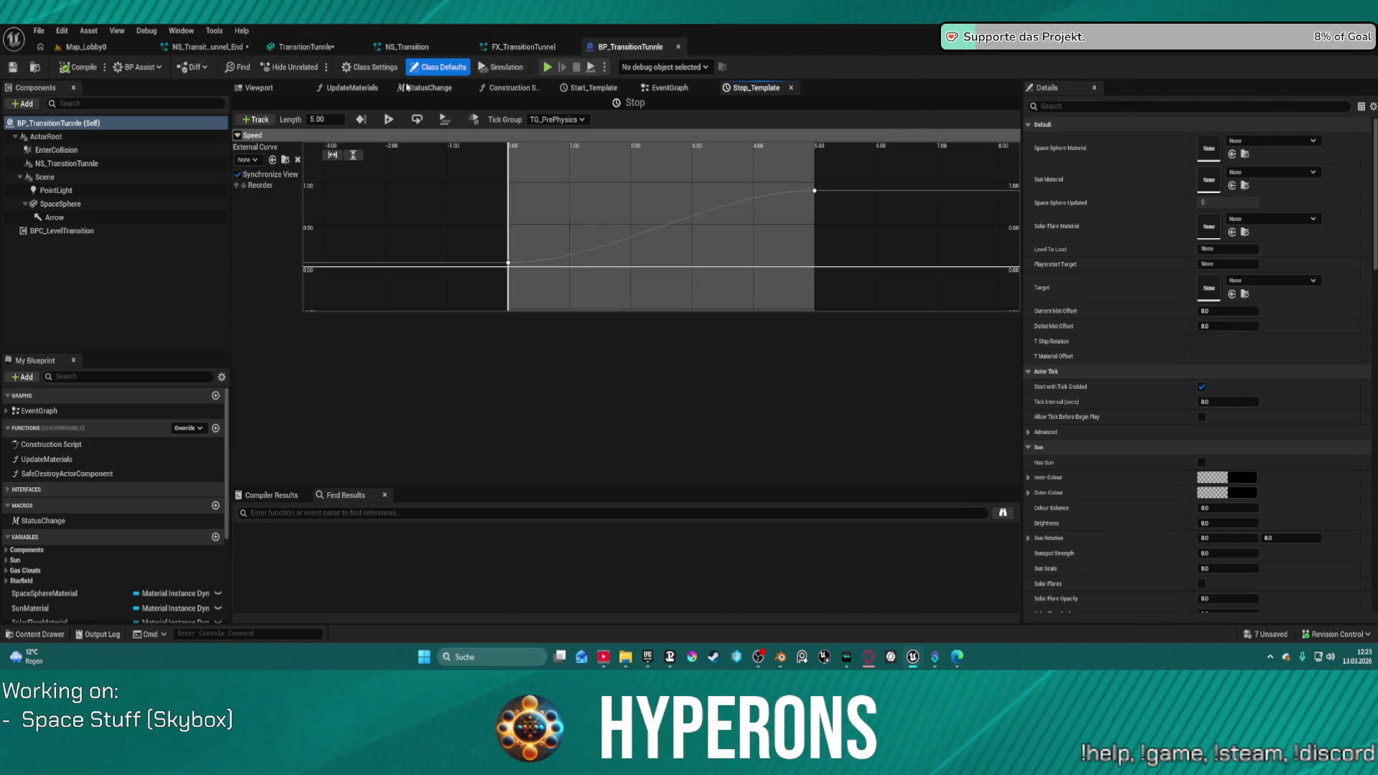
# Step: Confirm SpaceSphere keeps MM_HyperDrive01 and select the Material_HyperSpeed event in the EventGraph
pyautogui.click(669, 88)
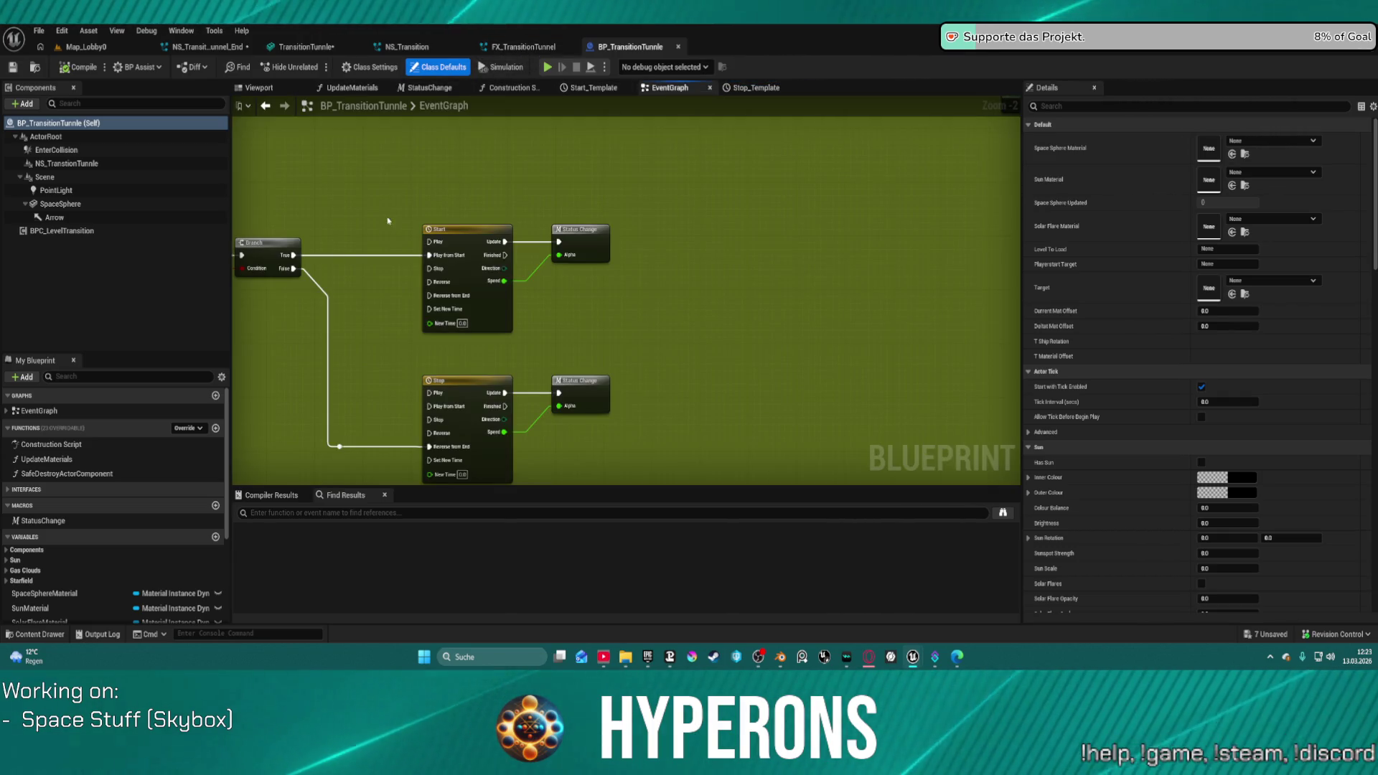
pyautogui.click(136, 204)
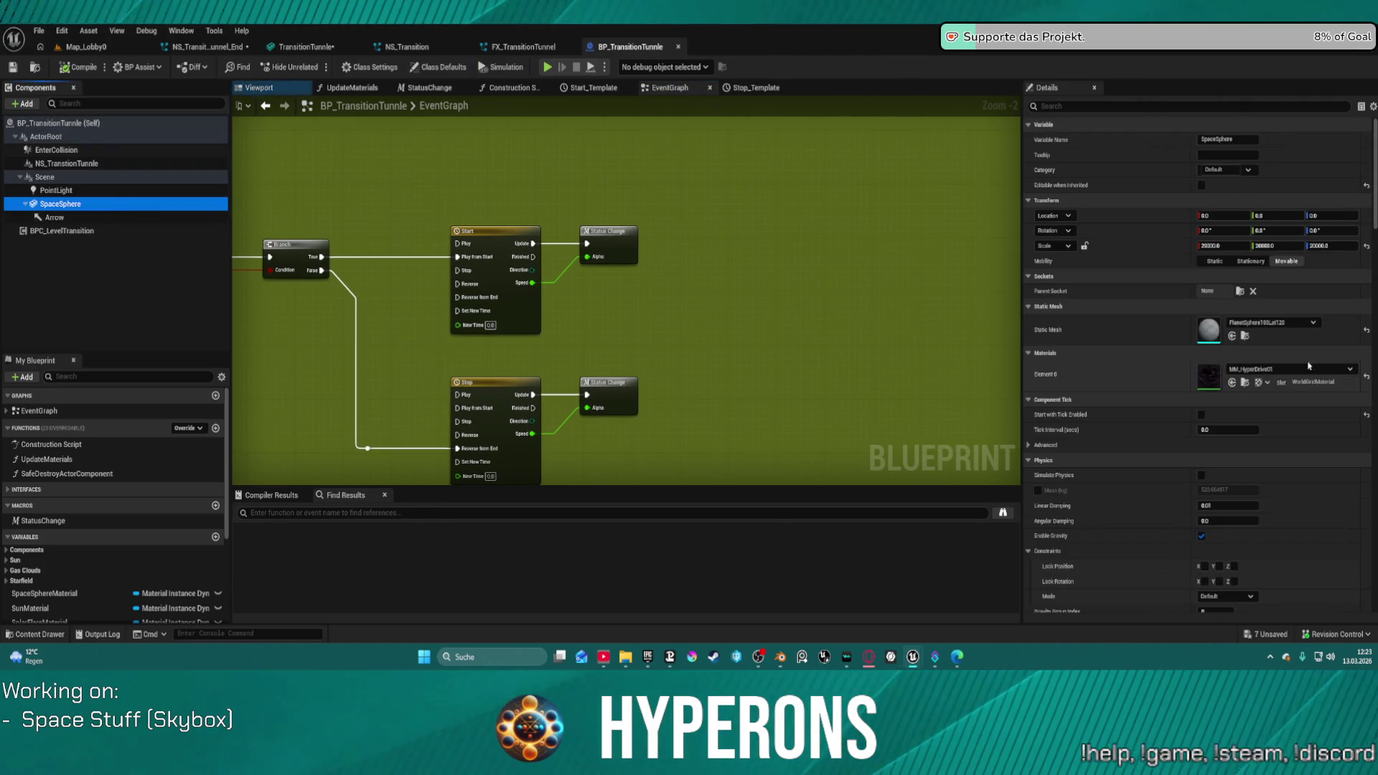
pyautogui.click(1269, 371)
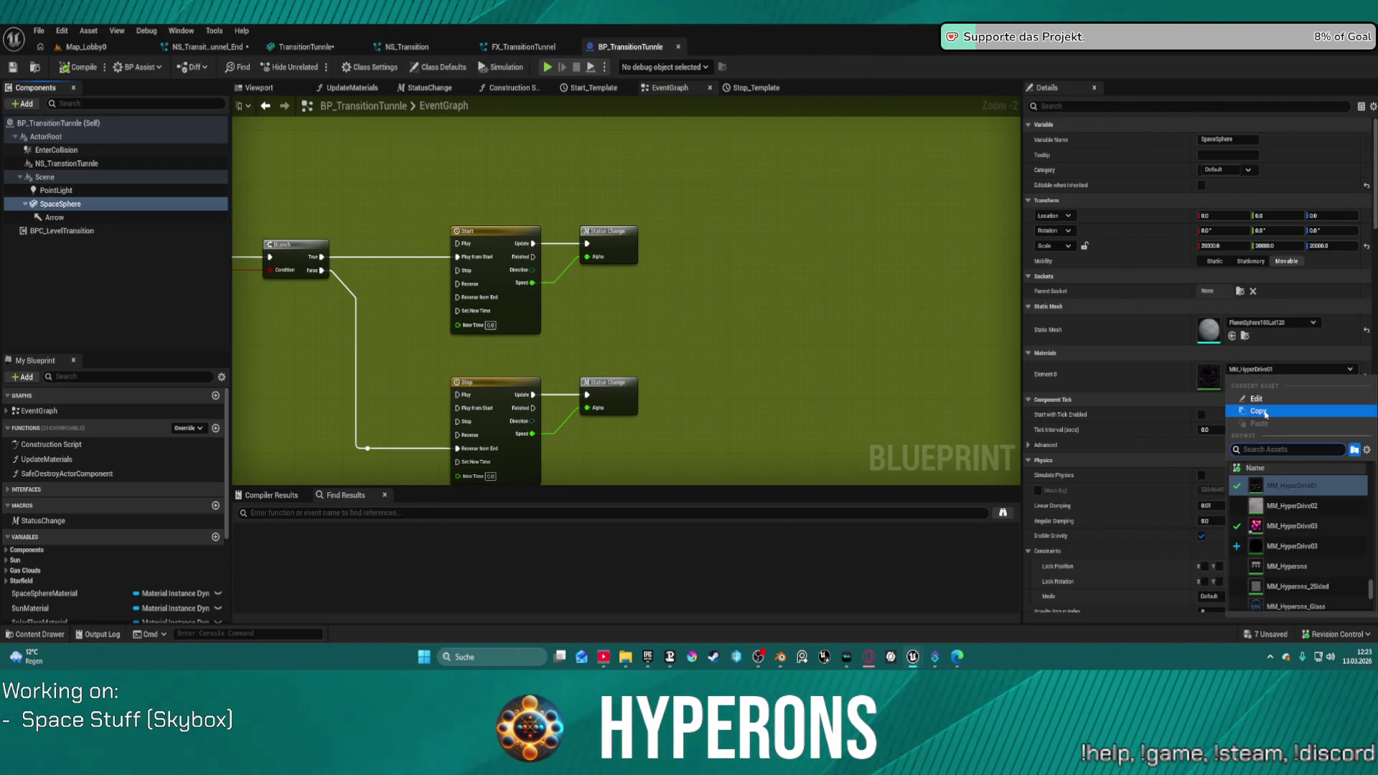
pyautogui.scroll(3, 1292, 515)
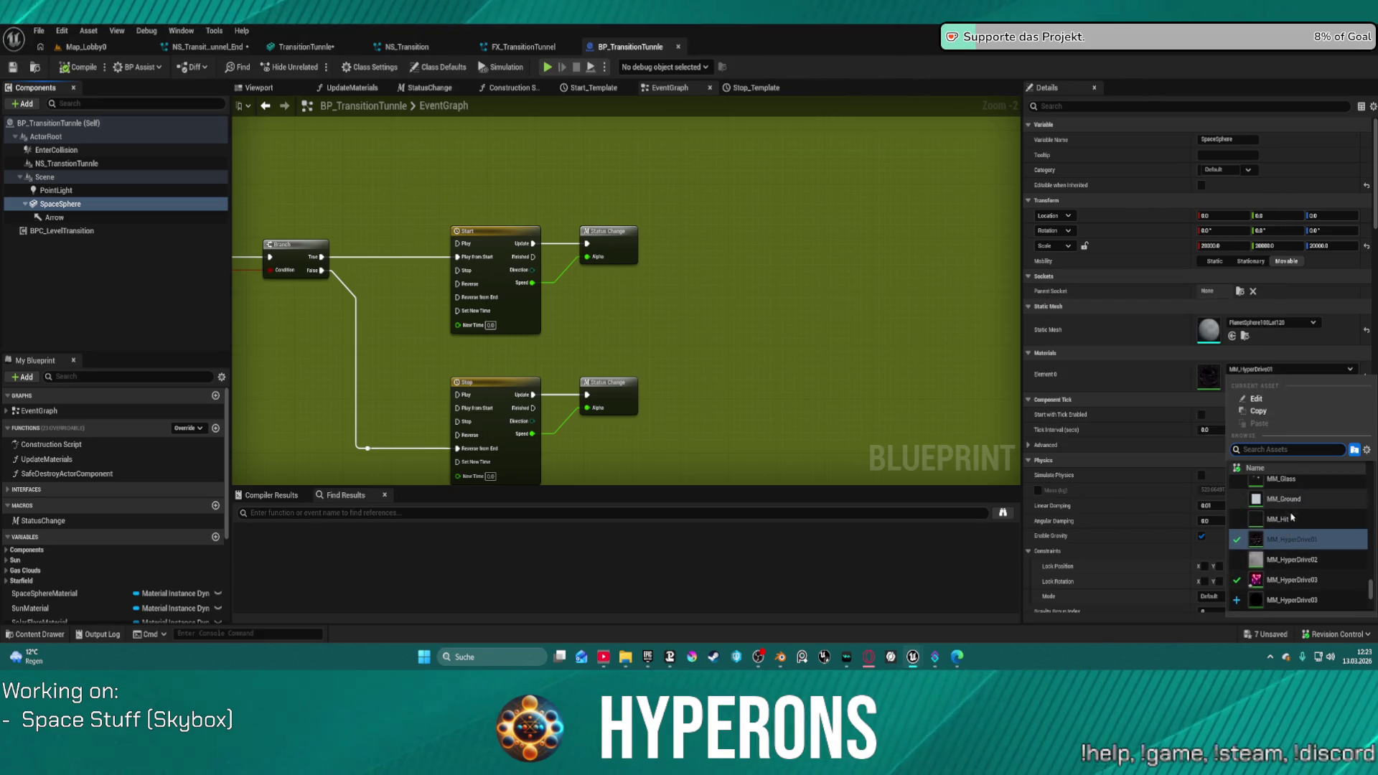
pyautogui.moveTo(421, 210); pyautogui.dragTo(464, 225)
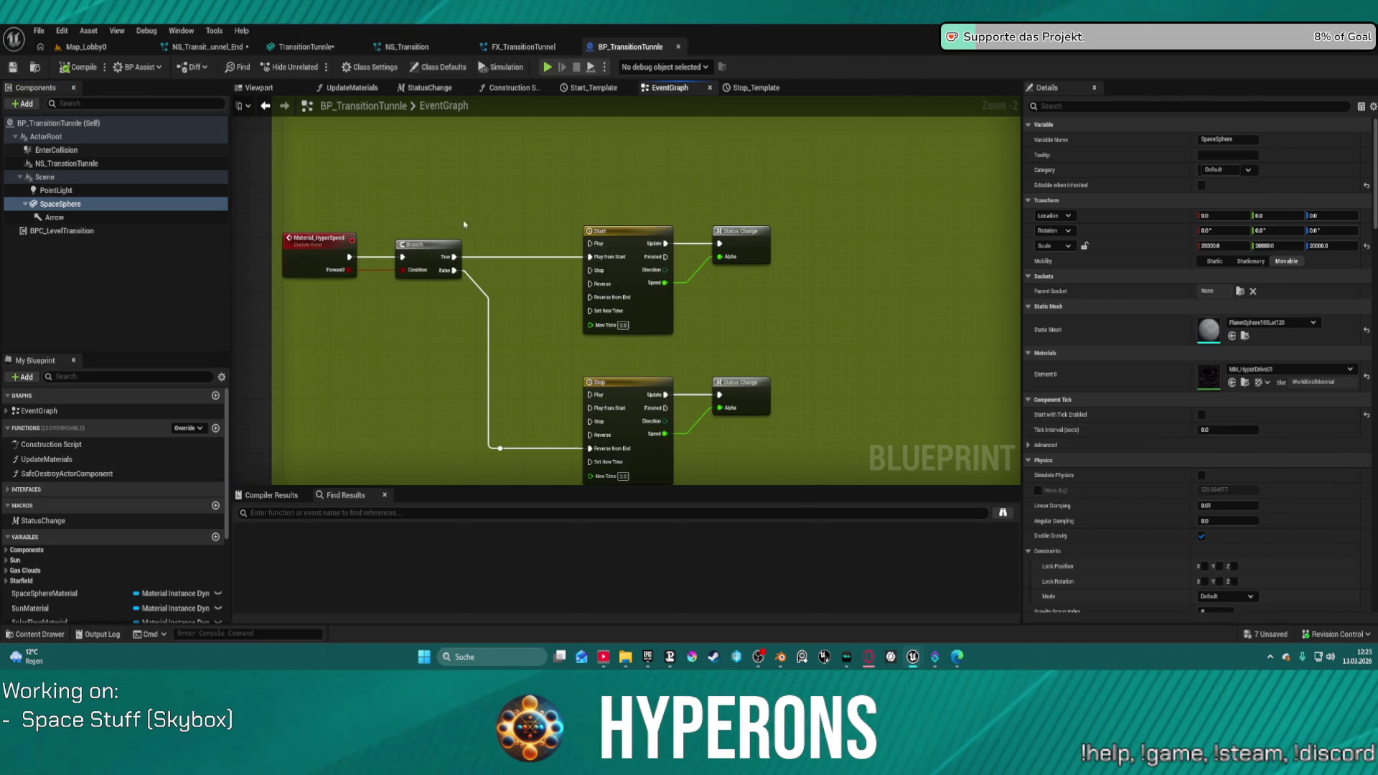
pyautogui.click(374, 262)
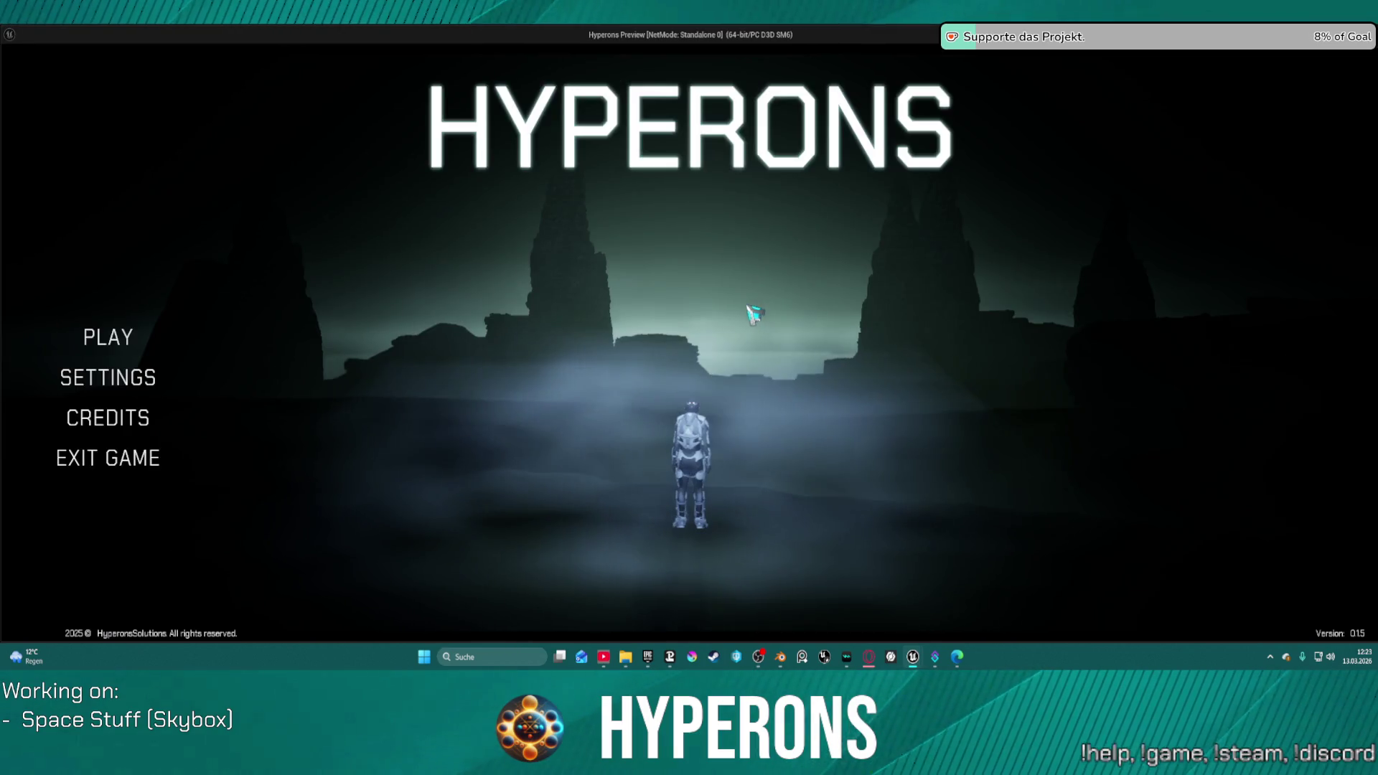
# Step: Start the standalone game with the System Oton character, test the tunnel jump, and close it
pyautogui.click(126, 341)
pyautogui.click(551, 278)
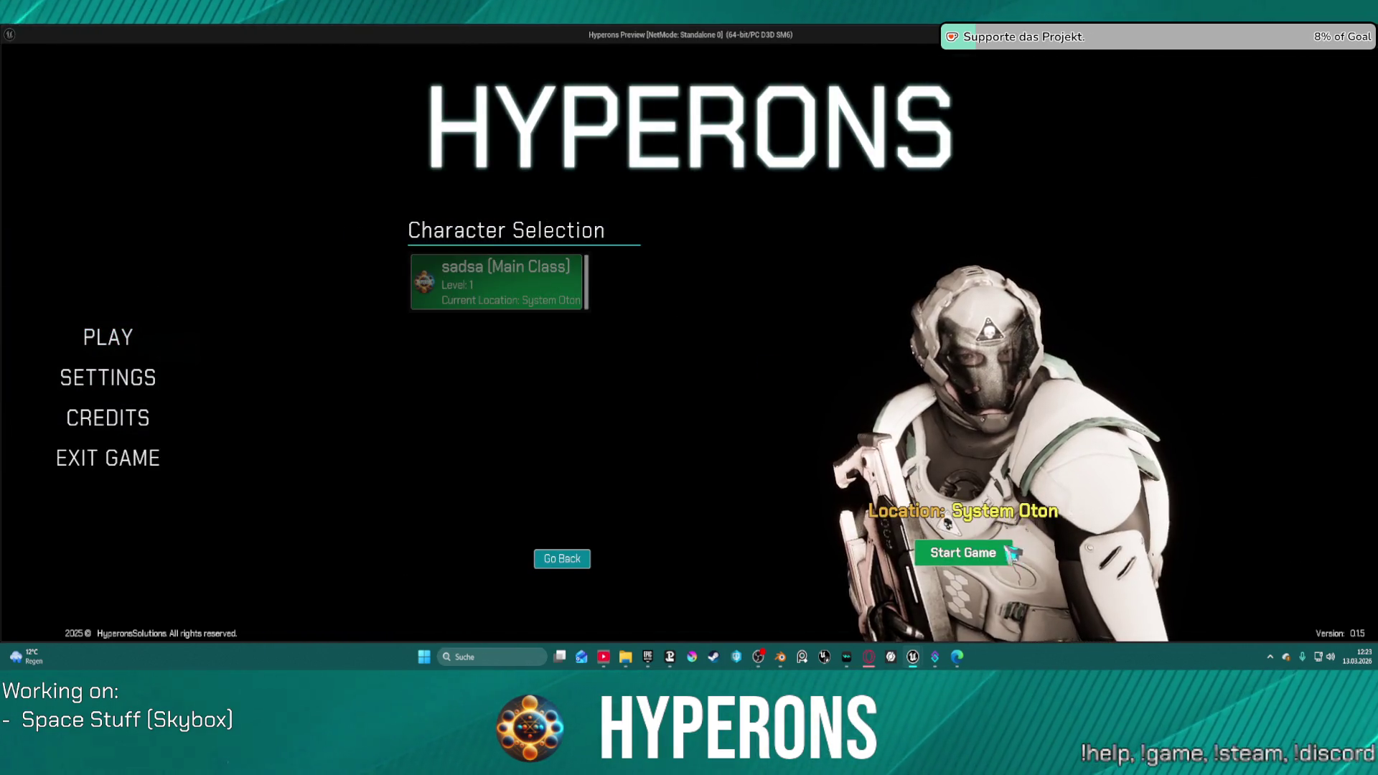
pyautogui.click(980, 553)
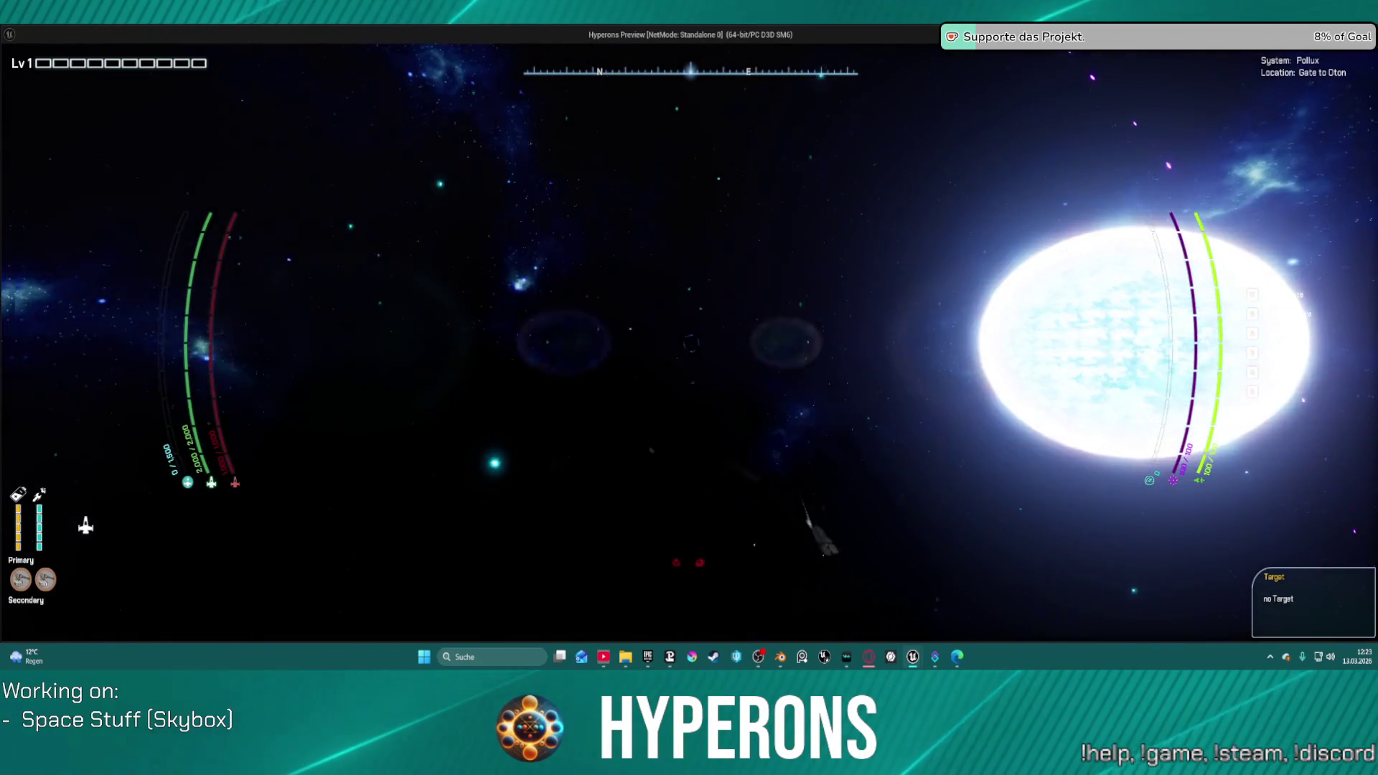
pyautogui.press('Escape')
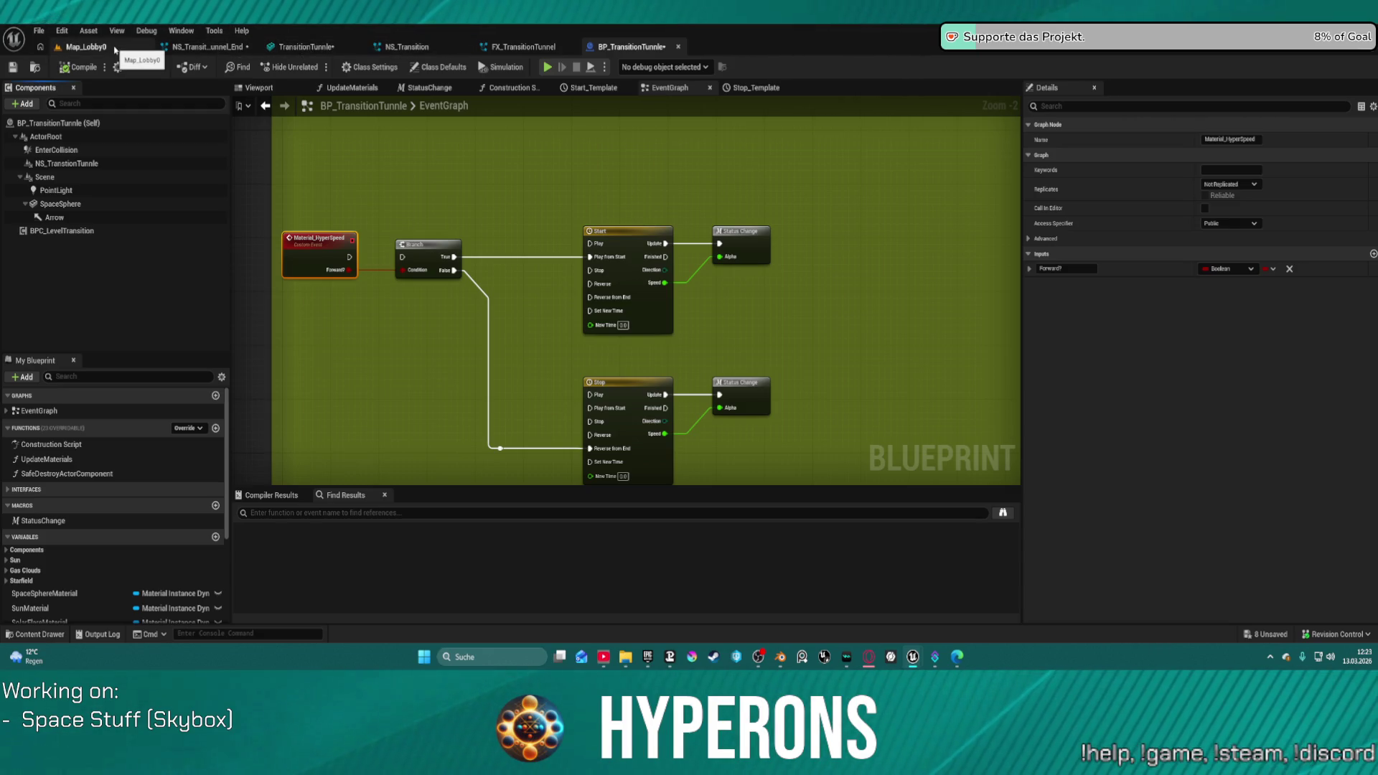
# Step: Look over NS_Transition_Tunnel_End, then select the Tunnle emitter in FX_TransitionTunnel
pyautogui.click(200, 49)
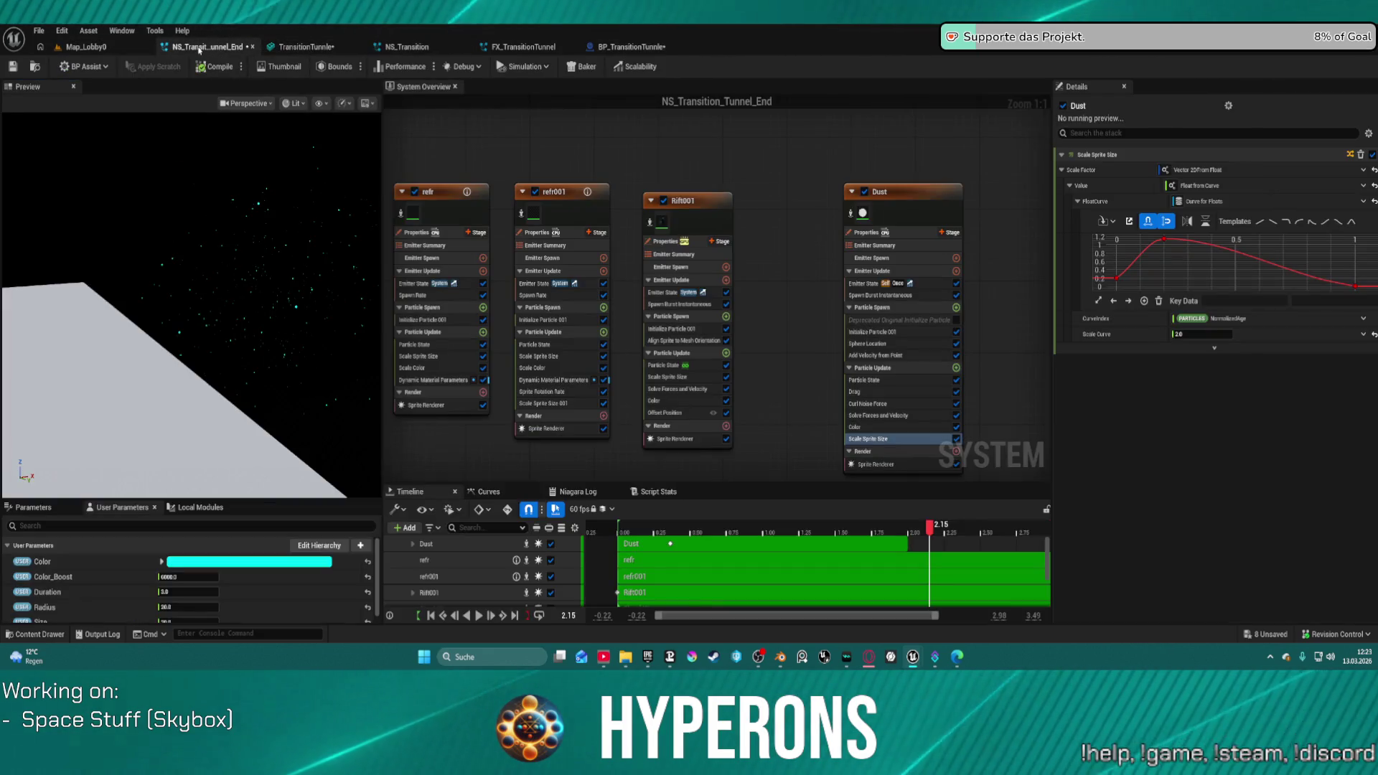
pyautogui.click(522, 48)
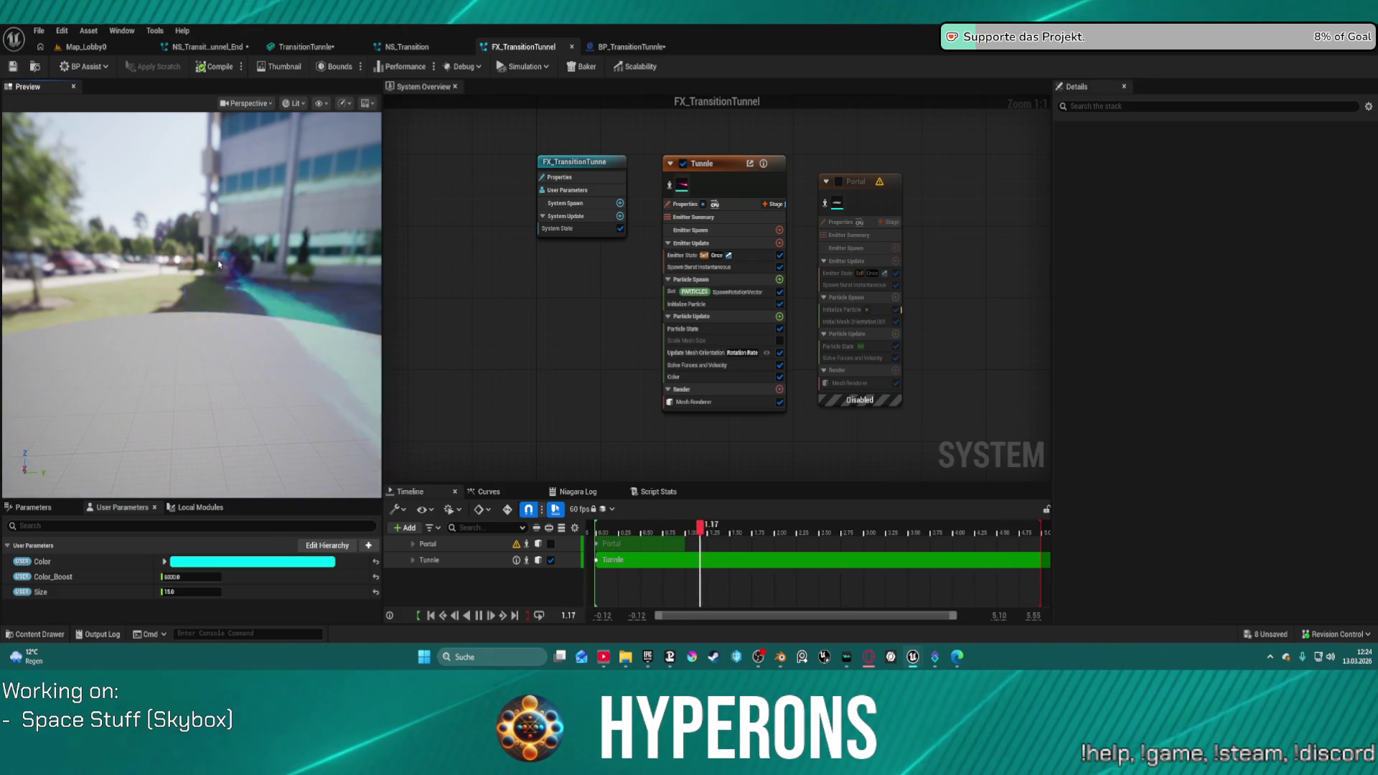
pyautogui.click(719, 178)
pyautogui.scroll(-5, 1218, 482)
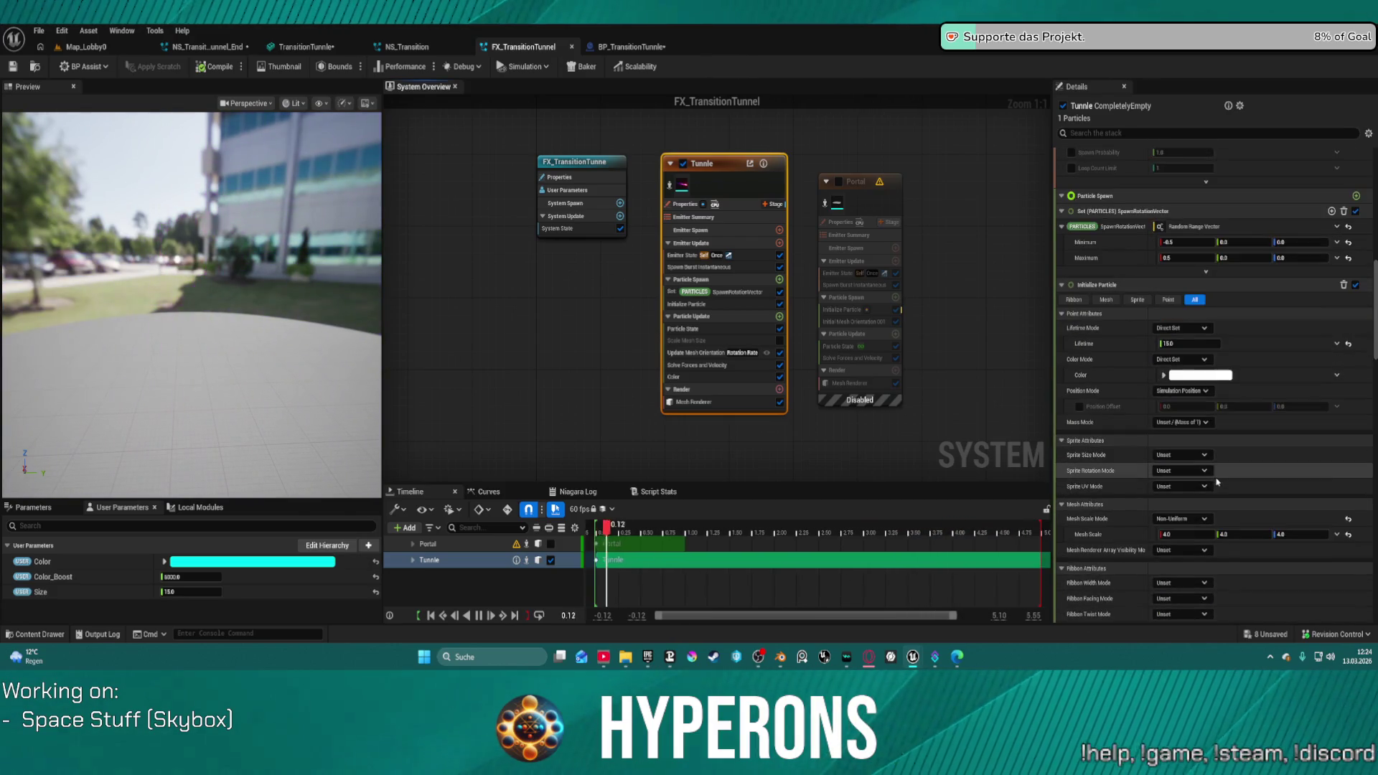
pyautogui.scroll(-1, 1274, 369)
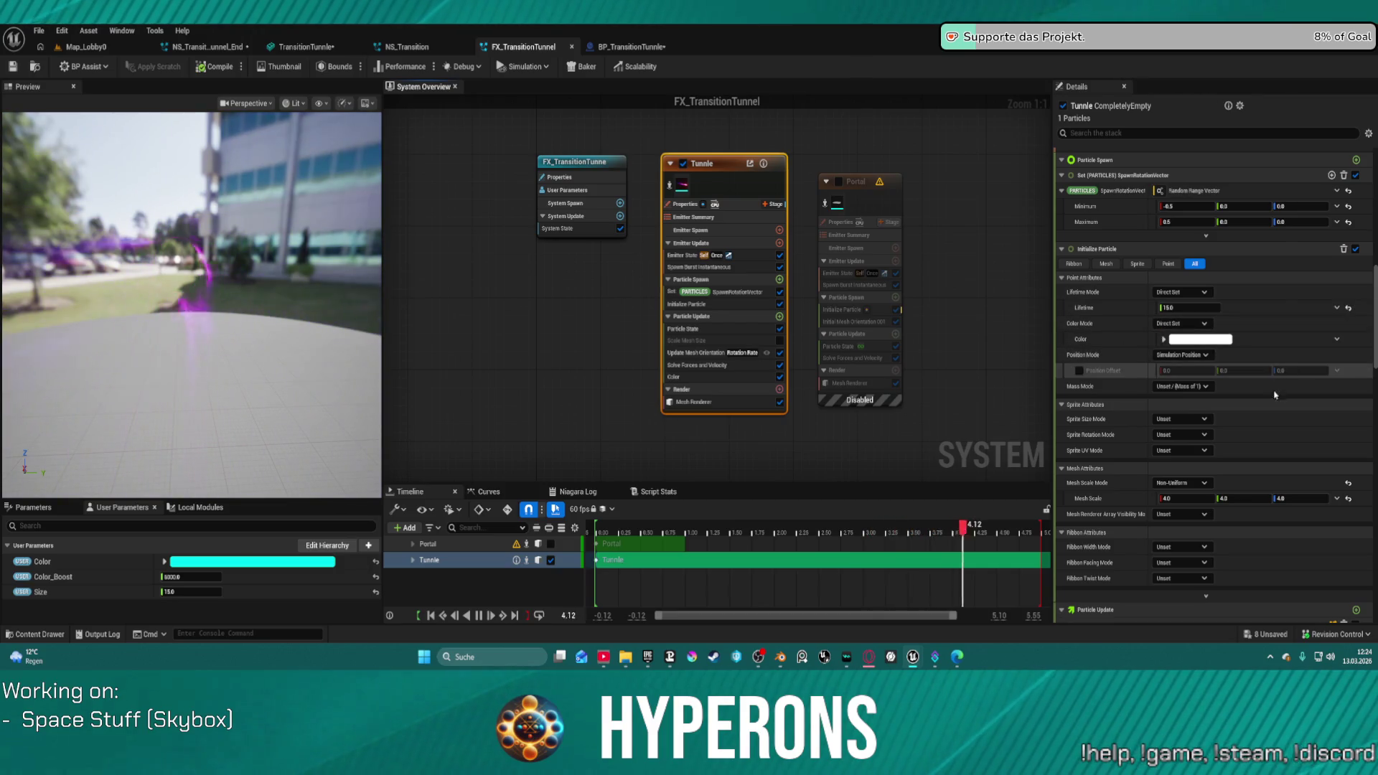
# Step: Inspect the Tunnle emitter's Initialize Particle module, then return to Map_Lobby0
pyautogui.moveTo(1229, 514)
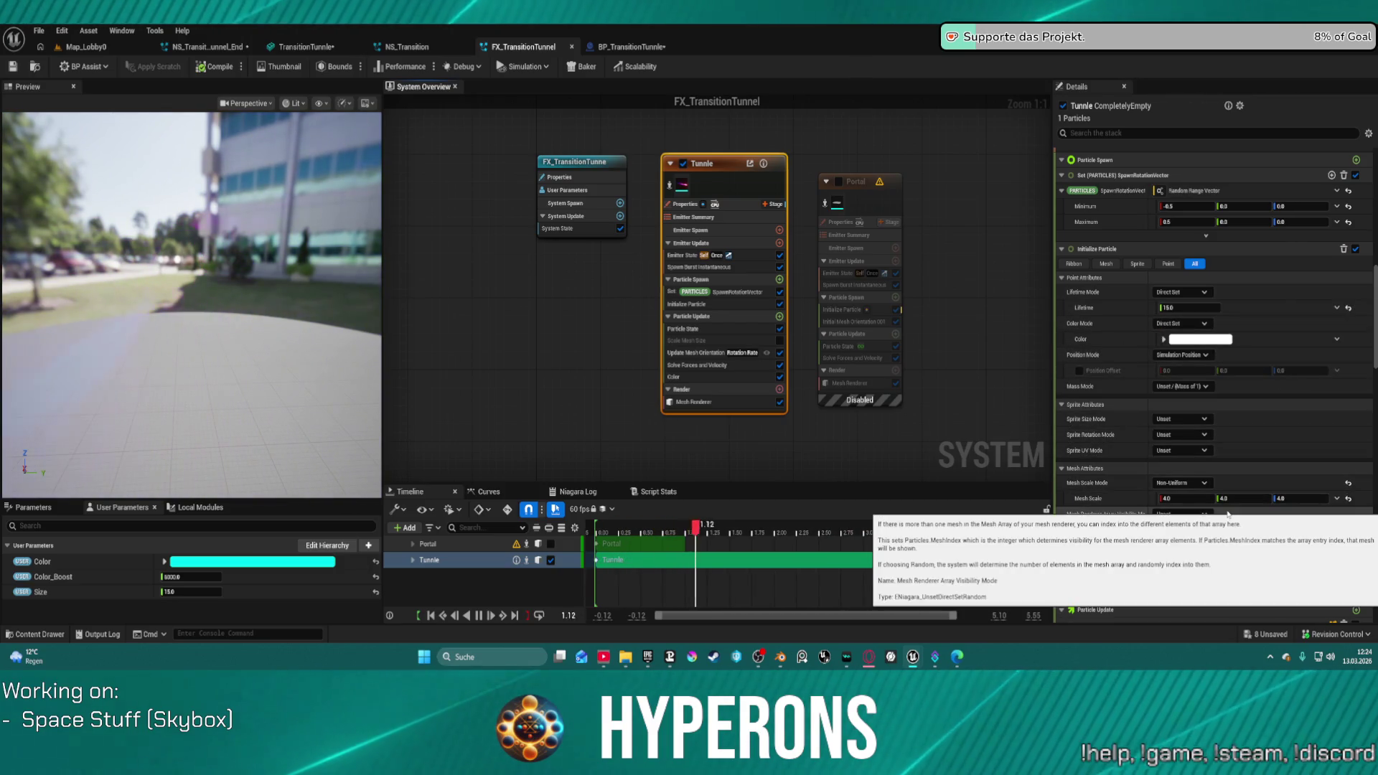
pyautogui.scroll(-8, 1242, 503)
pyautogui.scroll(-6, 1254, 495)
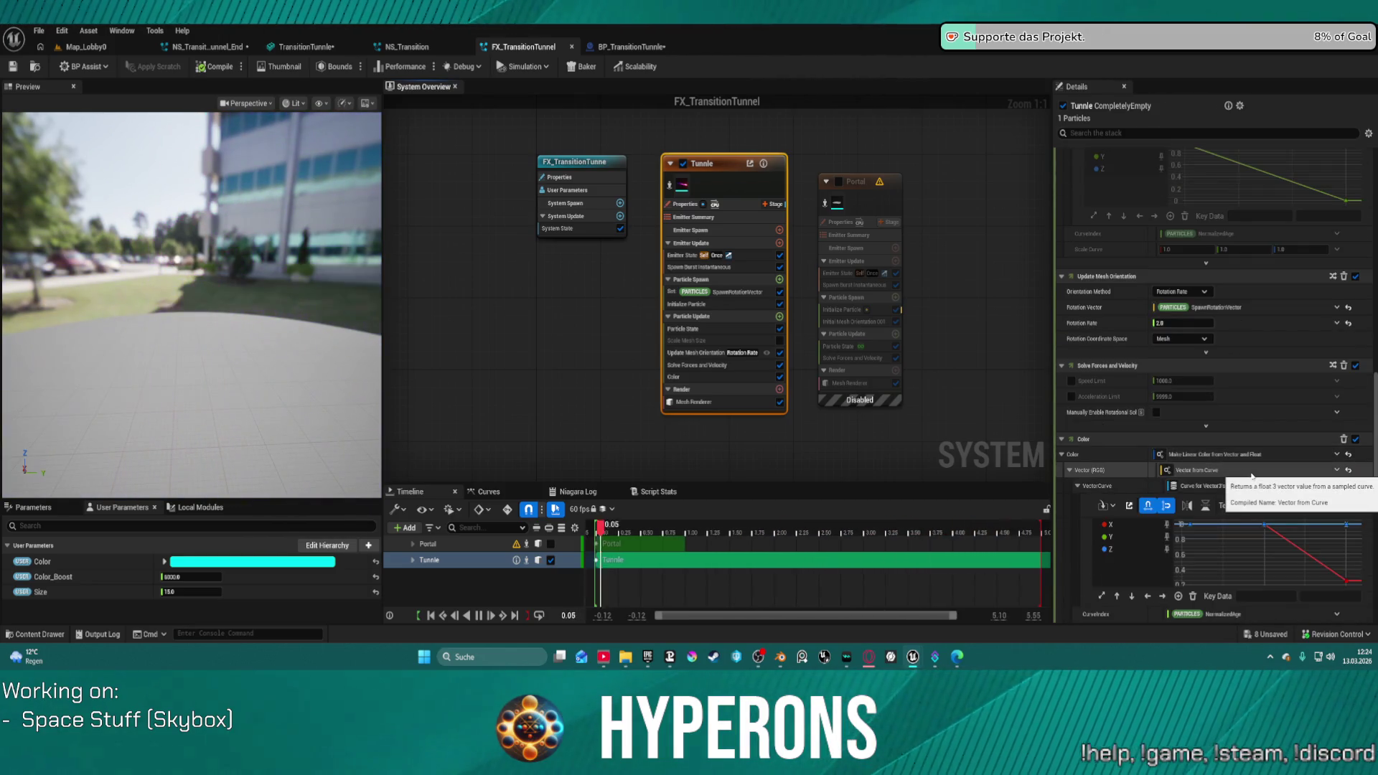
pyautogui.scroll(-4, 1252, 476)
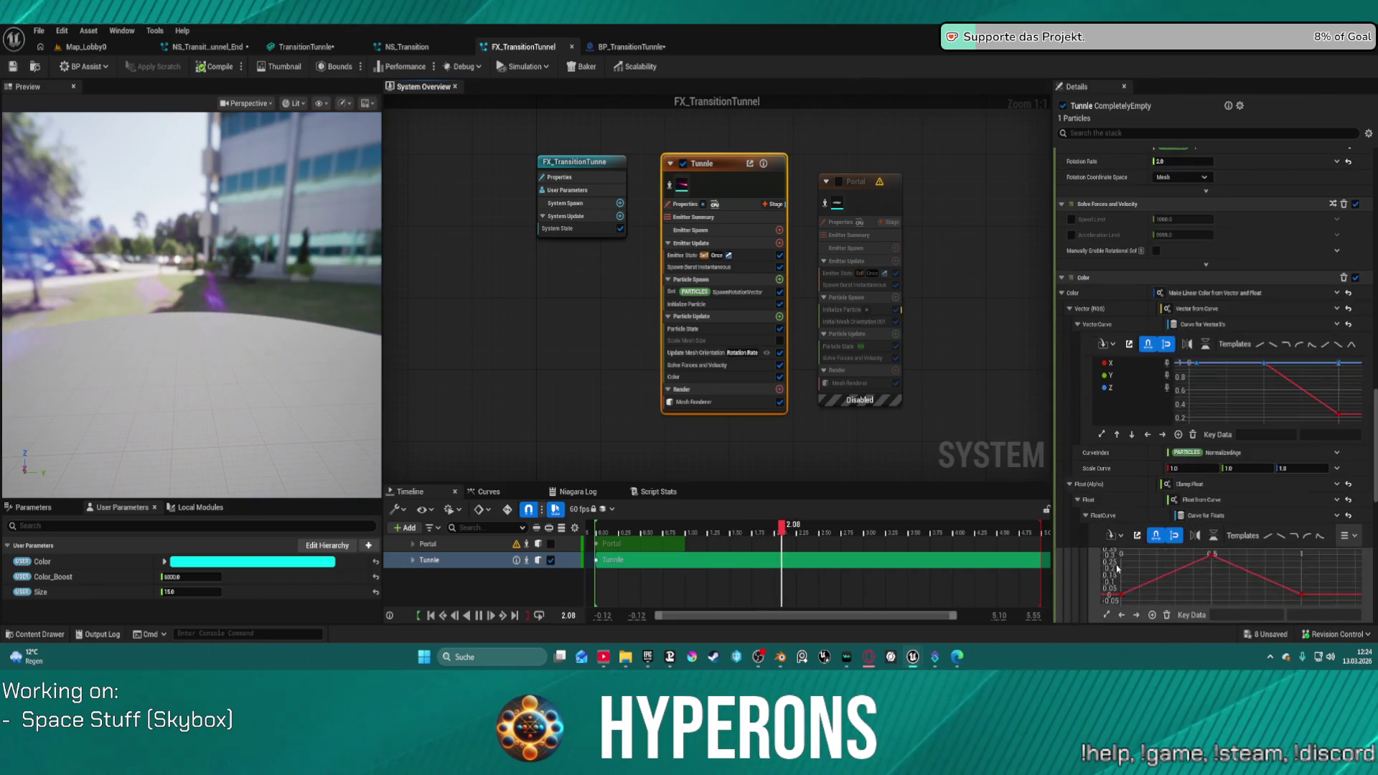
pyautogui.scroll(-5, 1117, 568)
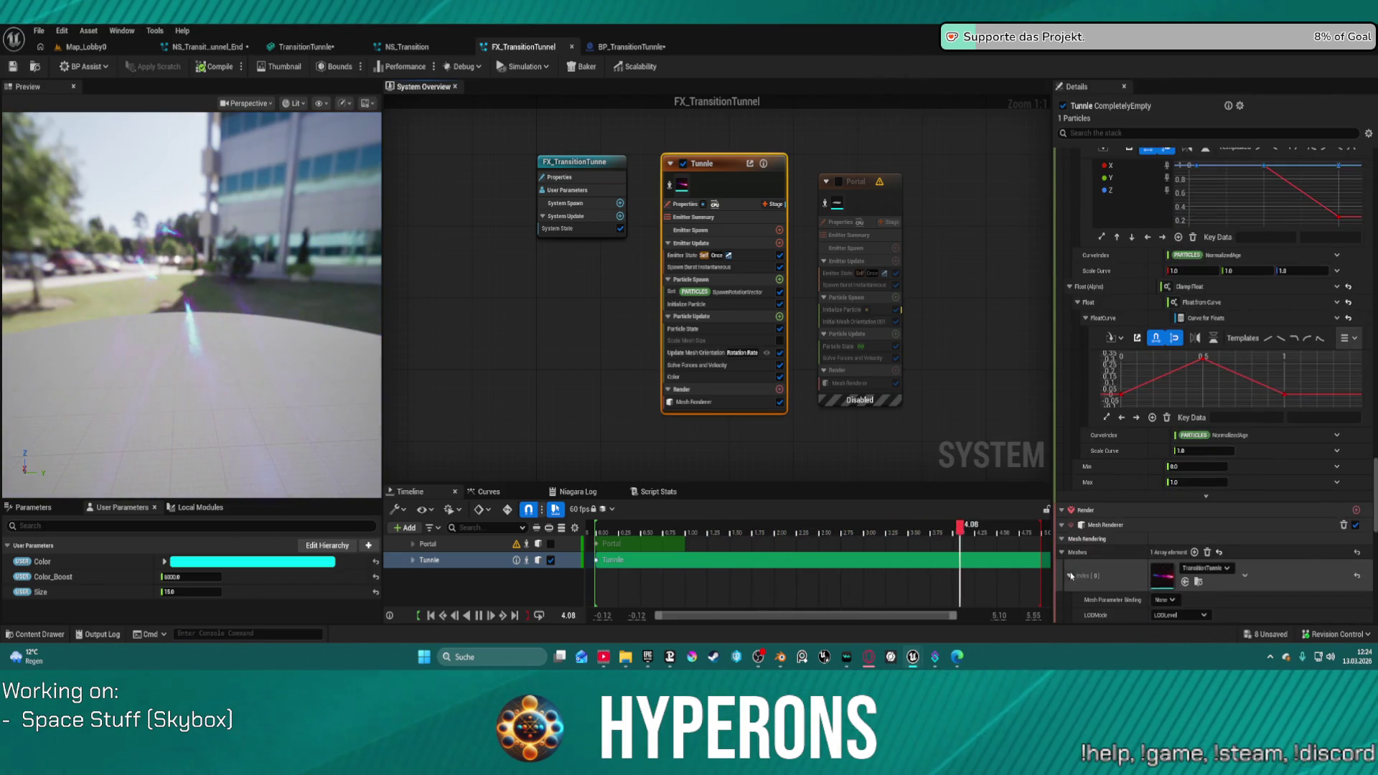
pyautogui.scroll(-1, 1071, 576)
pyautogui.click(702, 306)
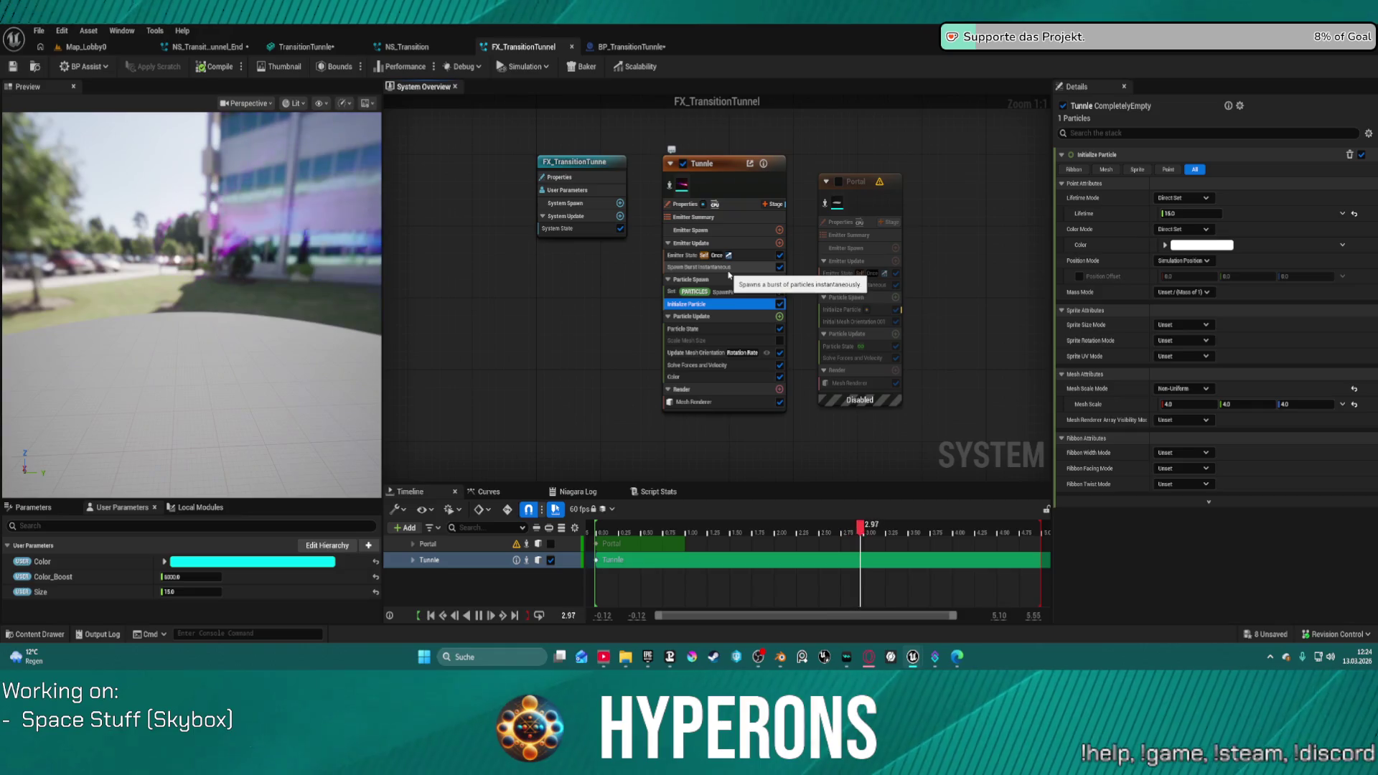
pyautogui.click(93, 49)
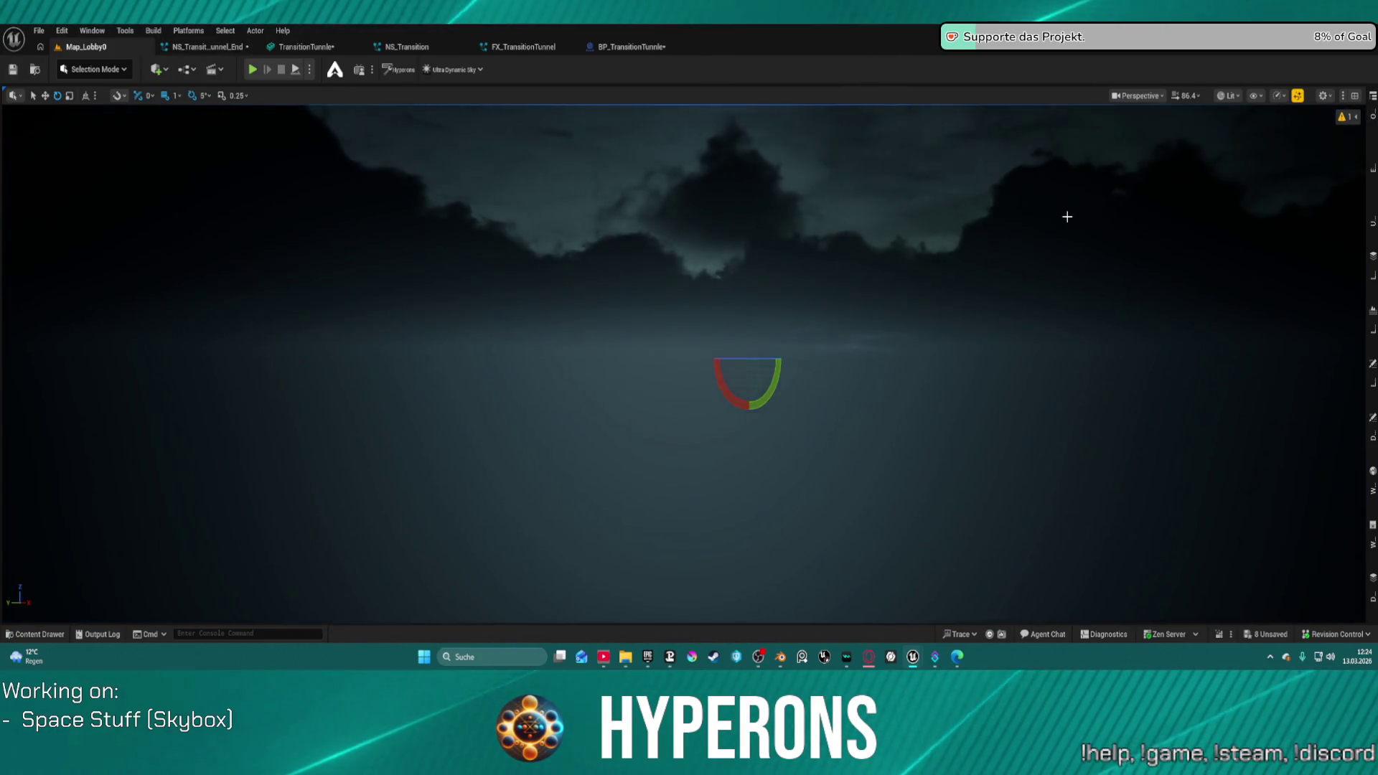
# Step: Restore the editor layout and frame the TransitionTunnle mesh from the Outliner
pyautogui.press('F11')
pyautogui.click(902, 93)
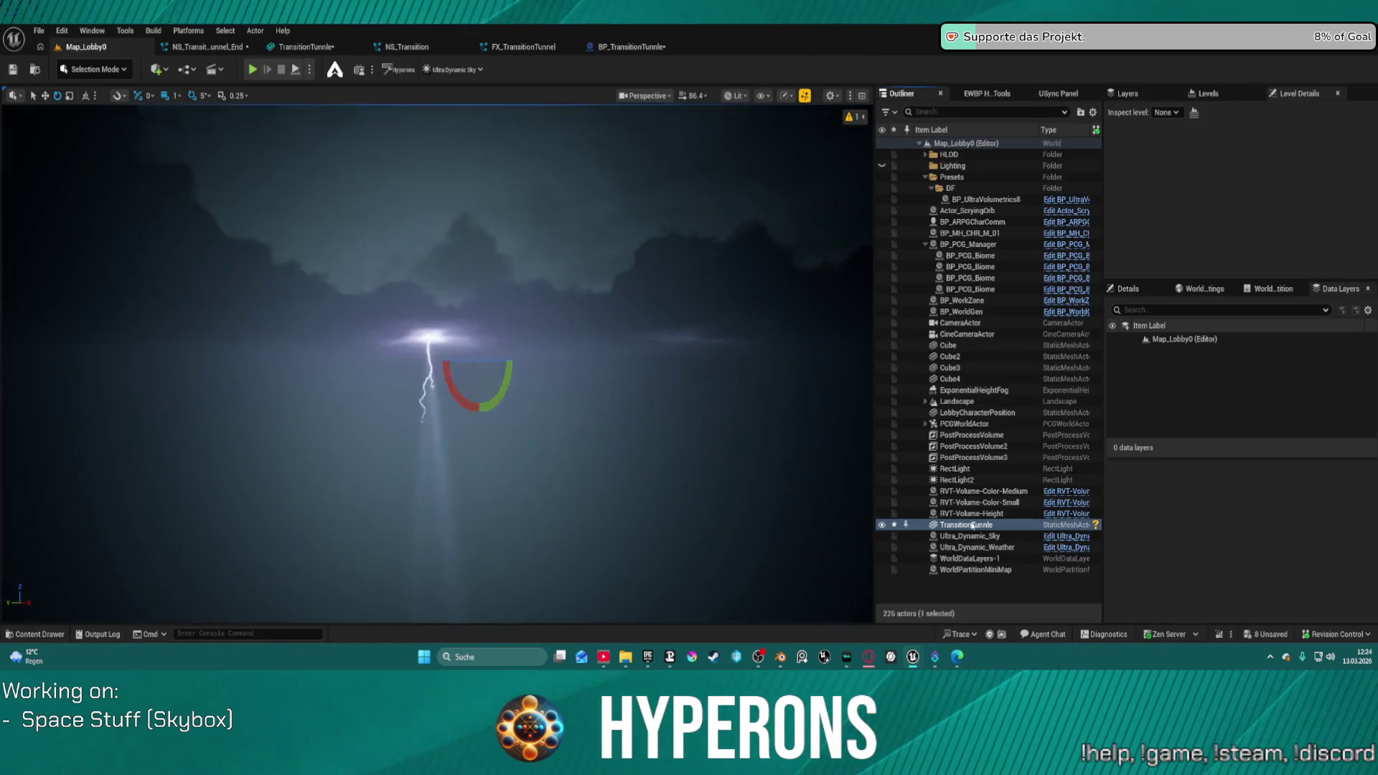
pyautogui.doubleClick(970, 521)
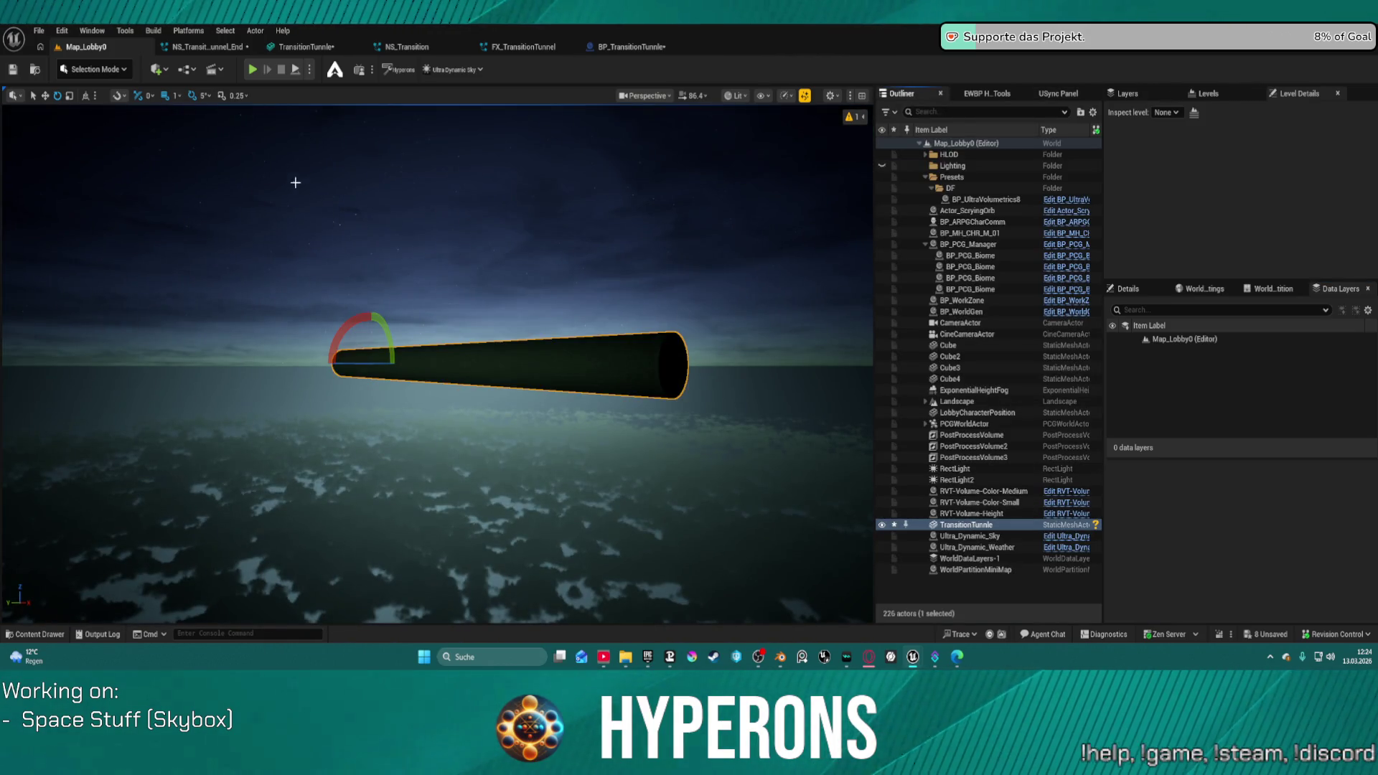
pyautogui.moveTo(392, 226); pyautogui.dragTo(456, 225)
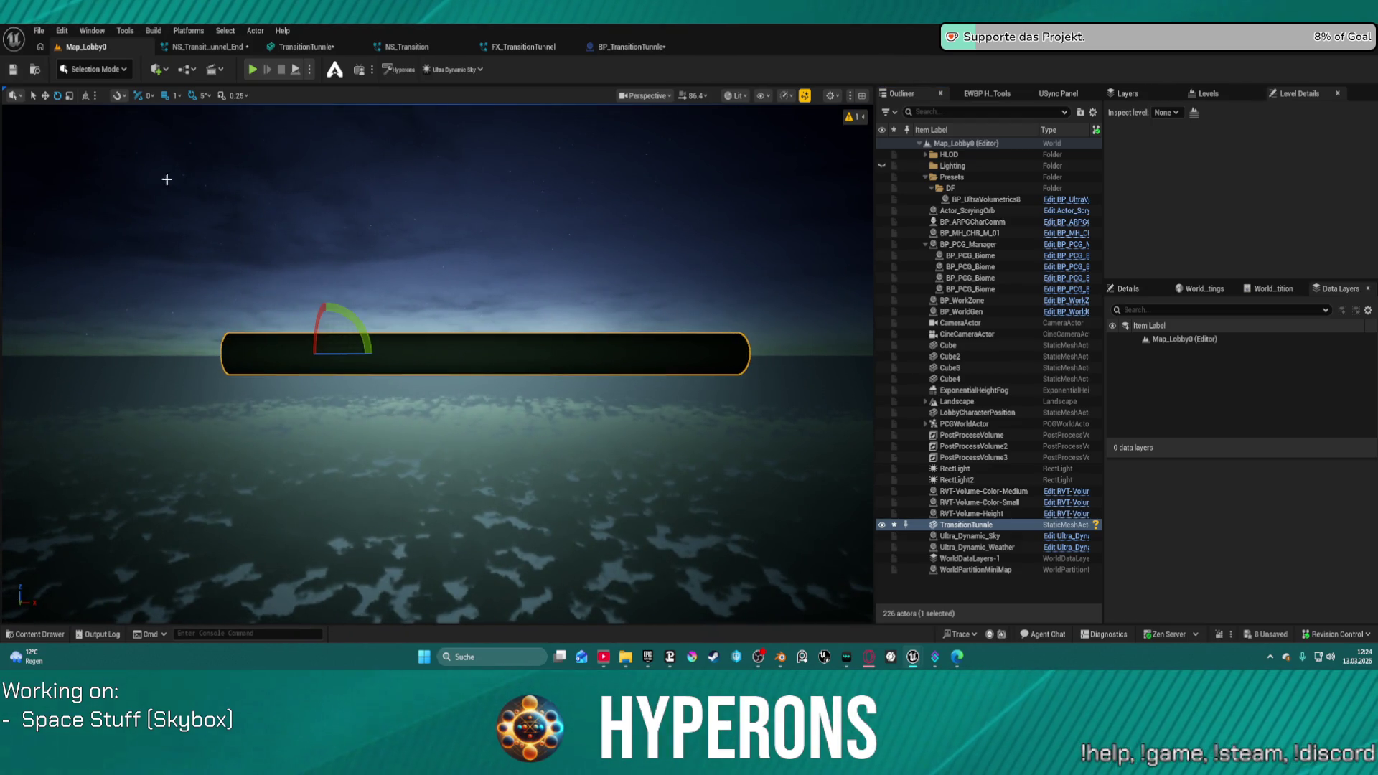
# Step: In Modeling Mode, set the tube's Element 0 material to MM_HyperDrive03 and start Edit Pivot
pyautogui.click(89, 69)
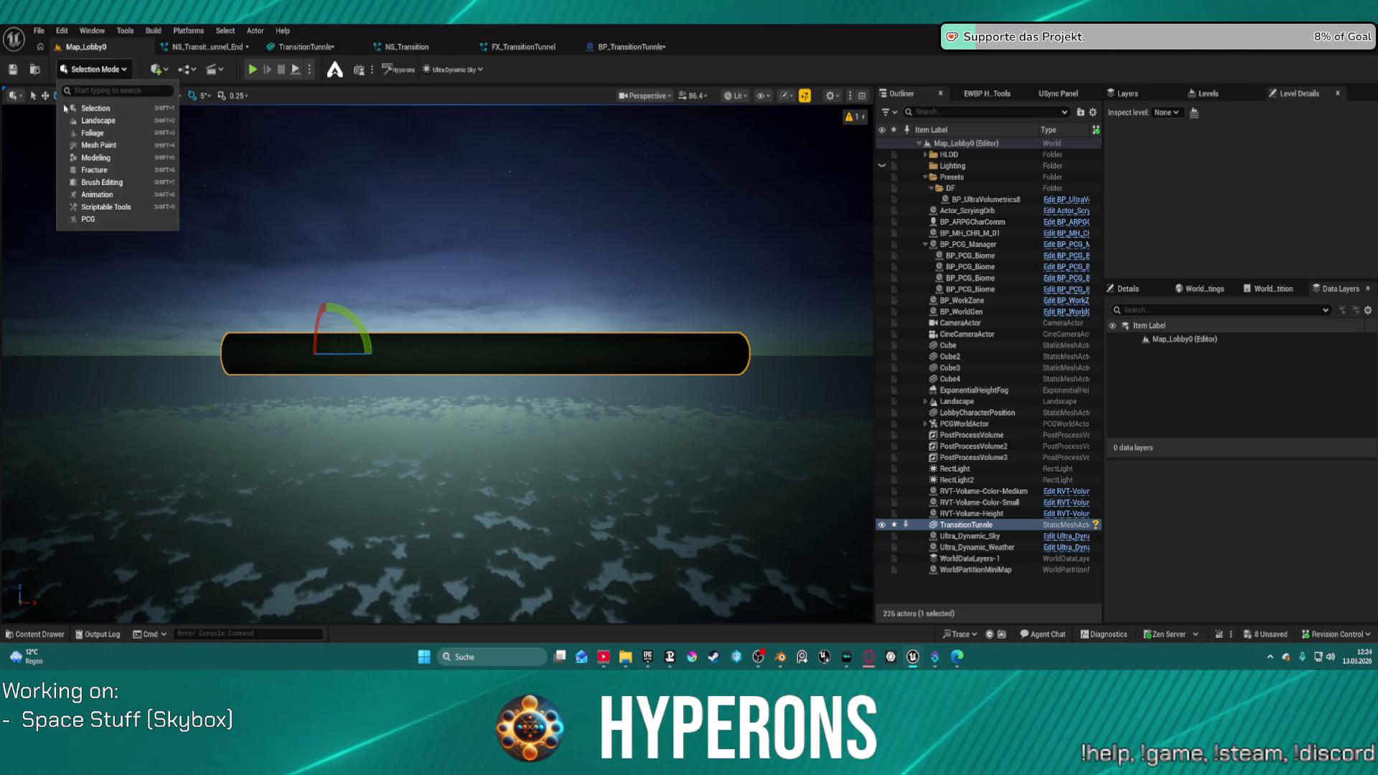
pyautogui.click(119, 159)
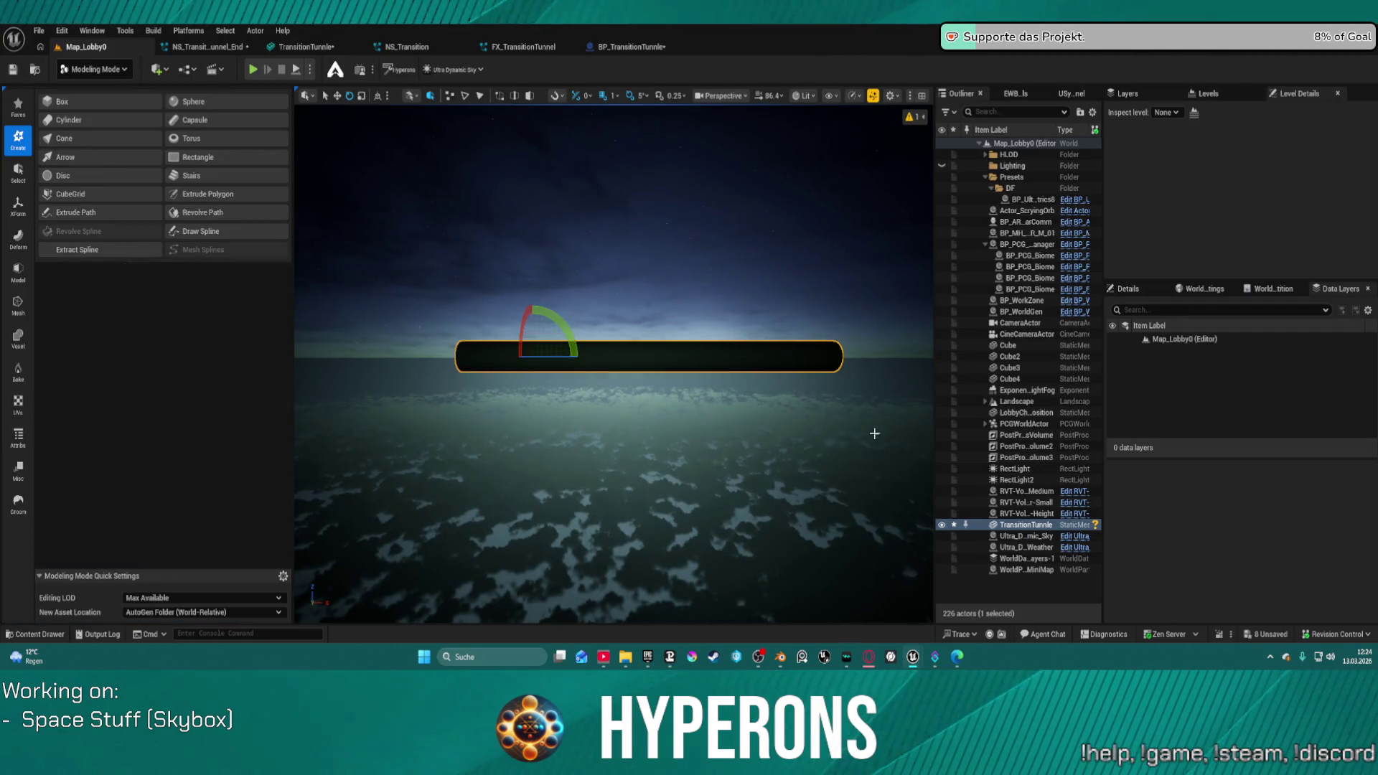
pyautogui.click(1129, 289)
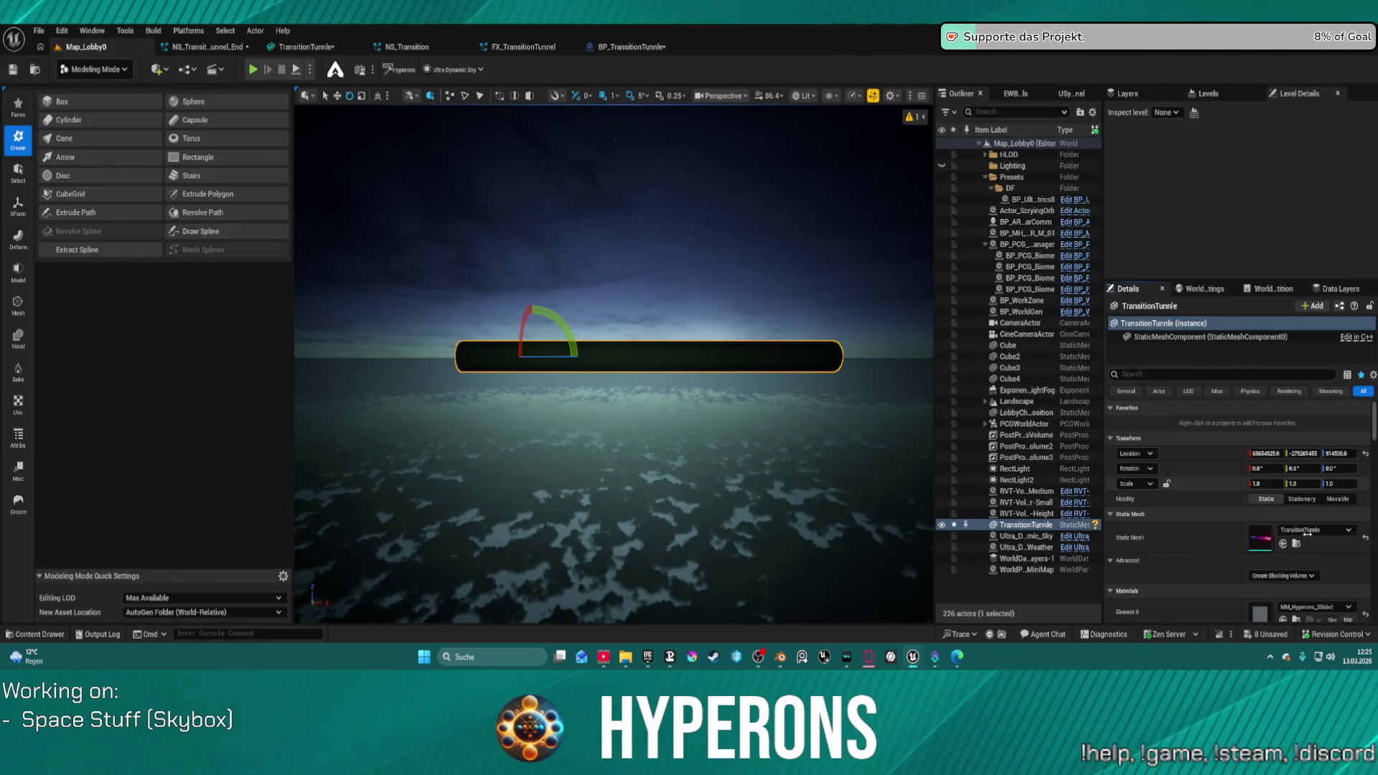
pyautogui.click(1363, 618)
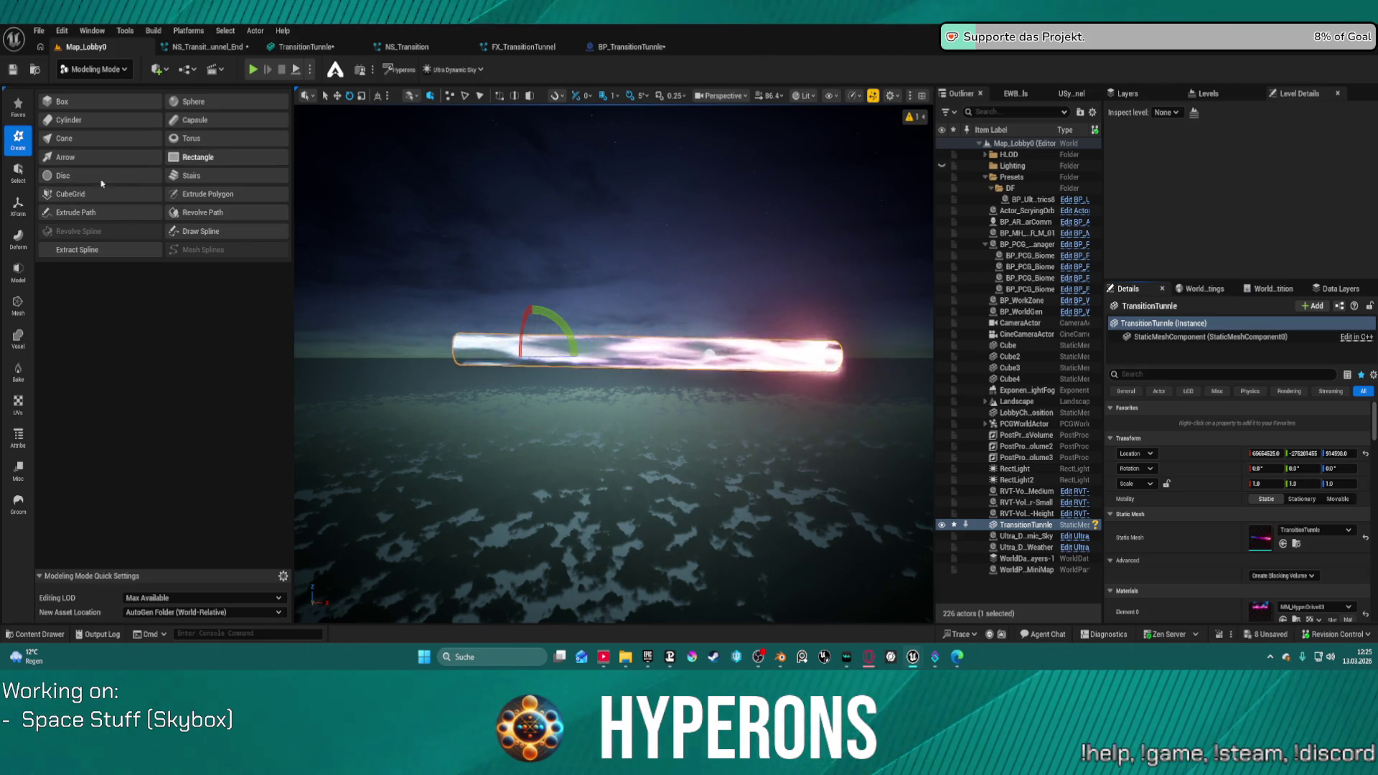
pyautogui.click(18, 208)
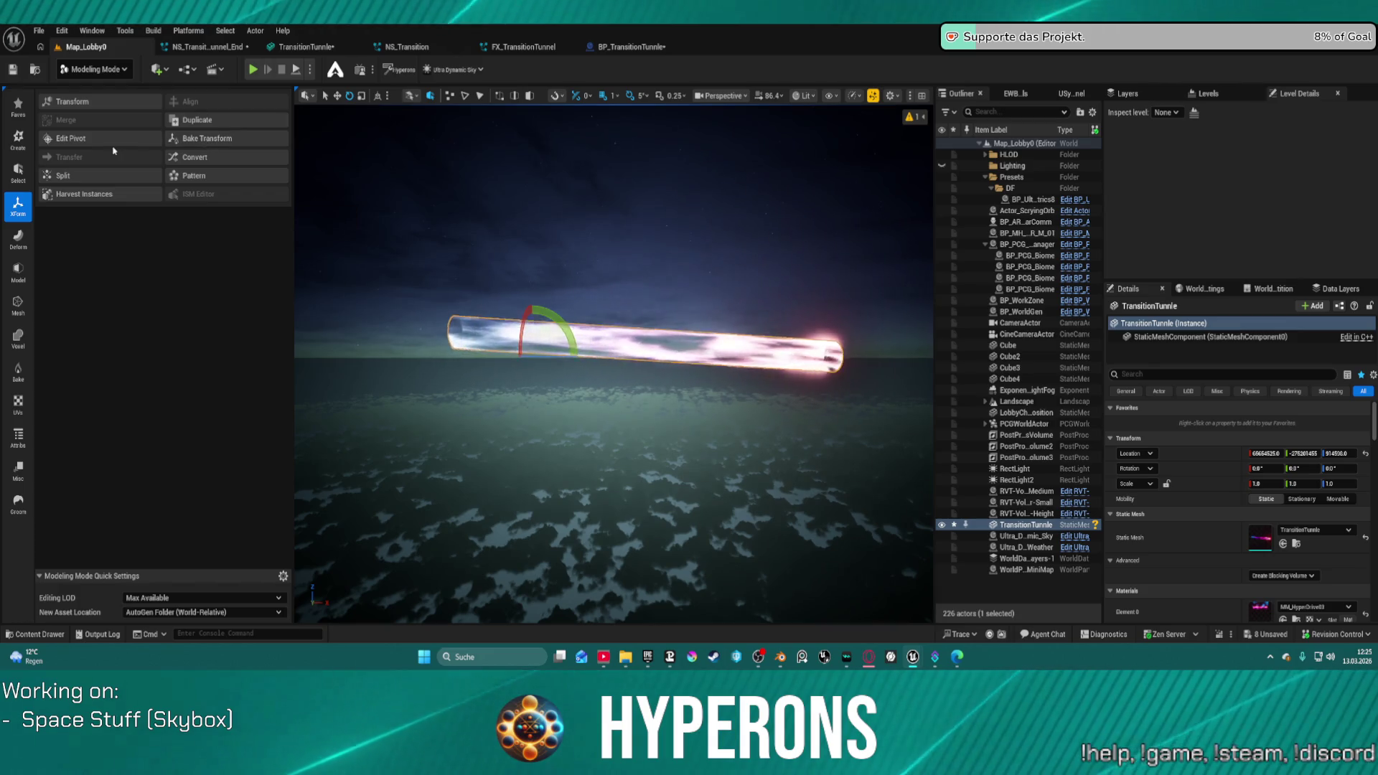
pyautogui.click(71, 138)
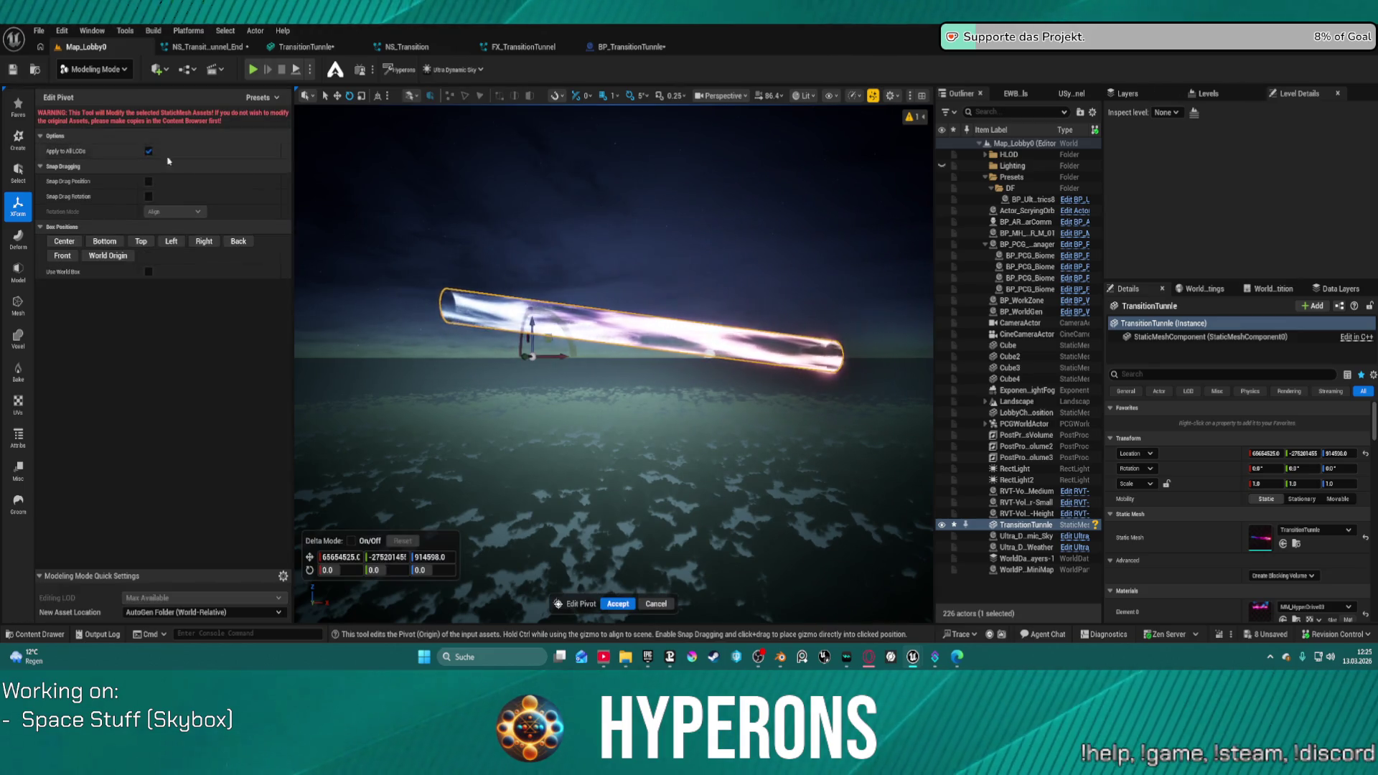
# Step: Rotate the tunnel mesh's pivot 180° and accept it, then launch Play In Editor
pyautogui.click(561, 358)
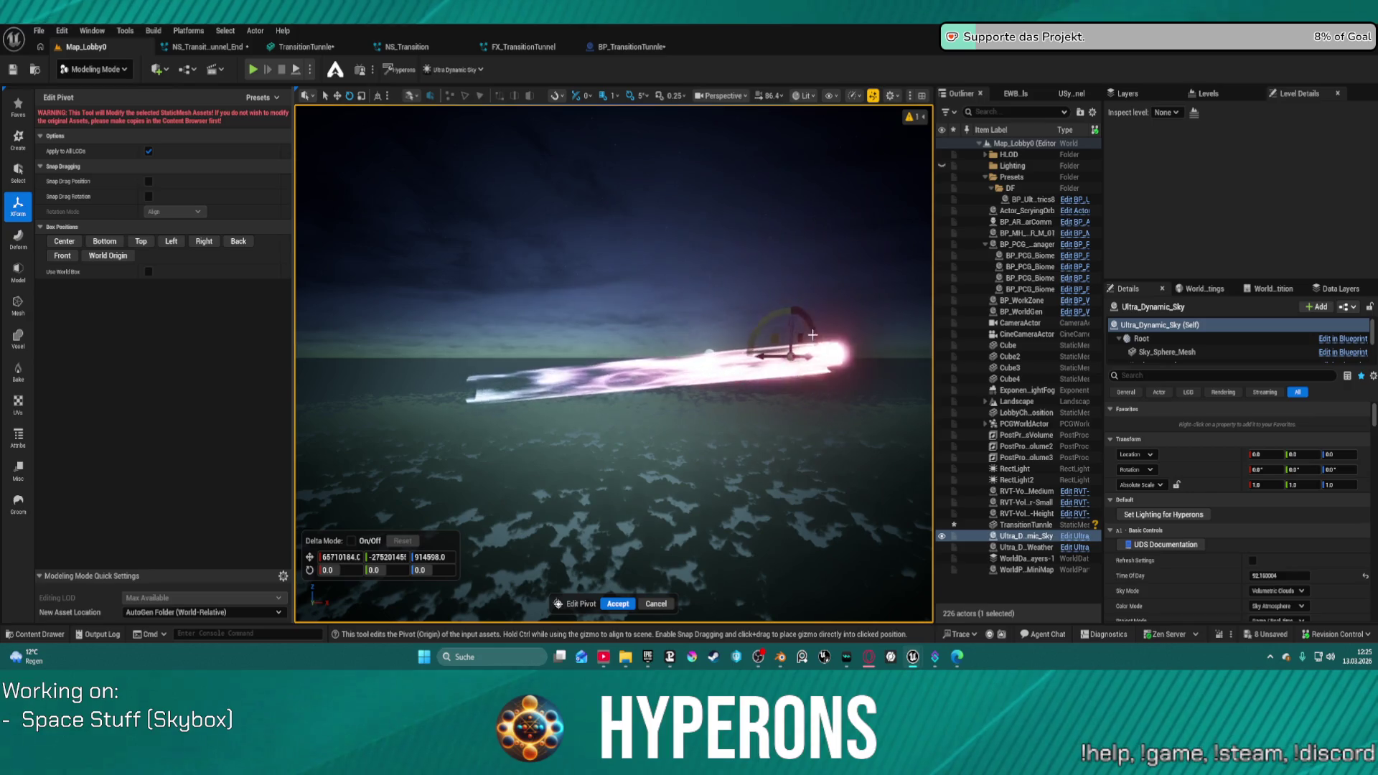
pyautogui.moveTo(772, 274)
pyautogui.mouseDown()
pyautogui.moveTo(776, 351)
pyautogui.moveTo(746, 359)
pyautogui.mouseUp()
pyautogui.moveTo(492, 577); pyautogui.dragTo(503, 570)
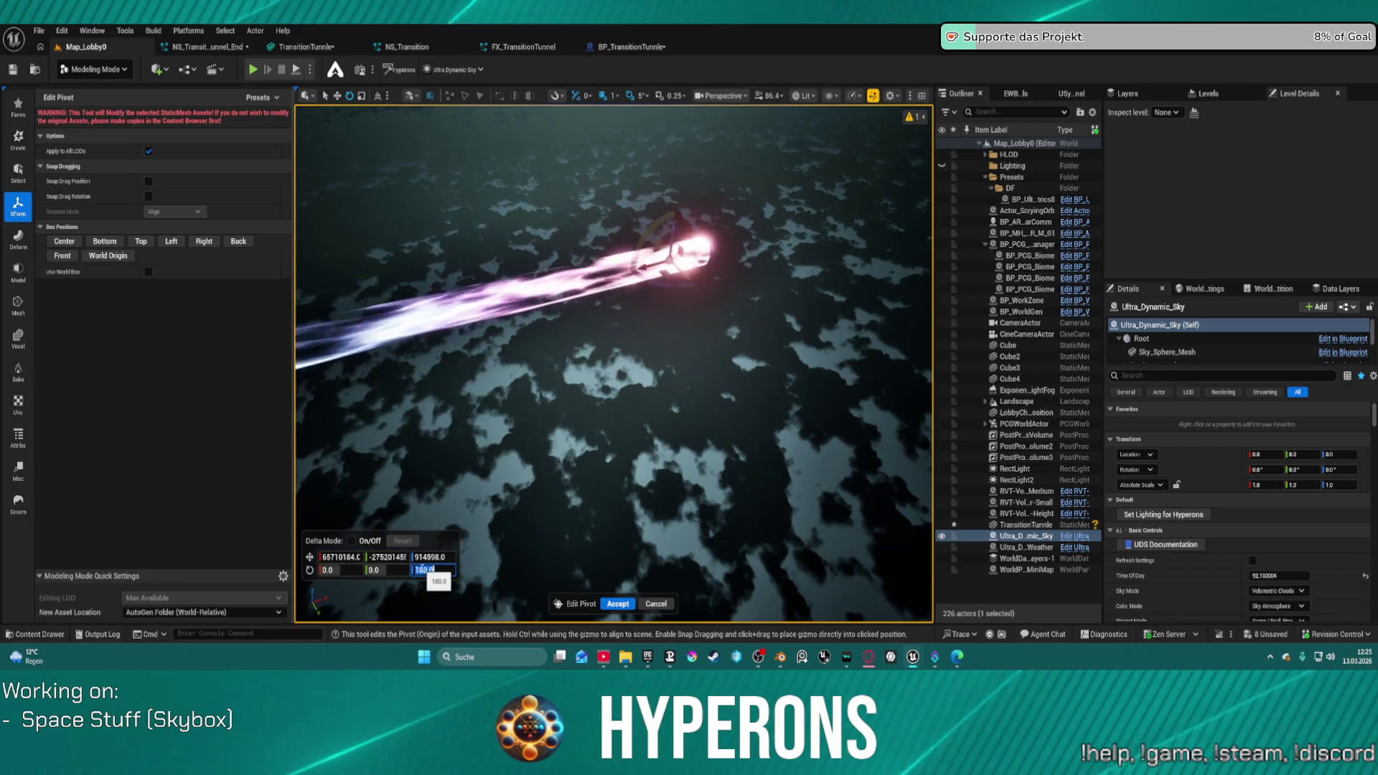
pyautogui.click(619, 604)
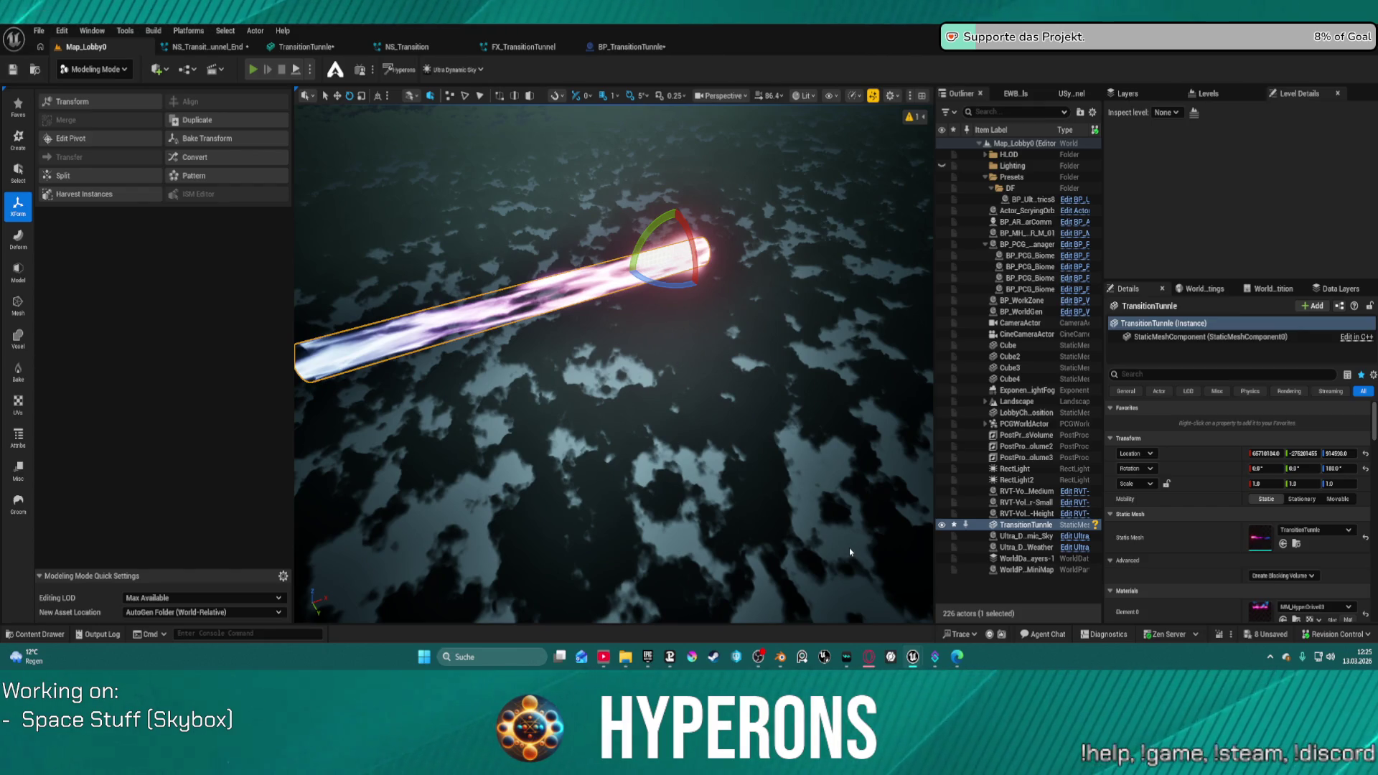
pyautogui.hotkey('alt', 'p')
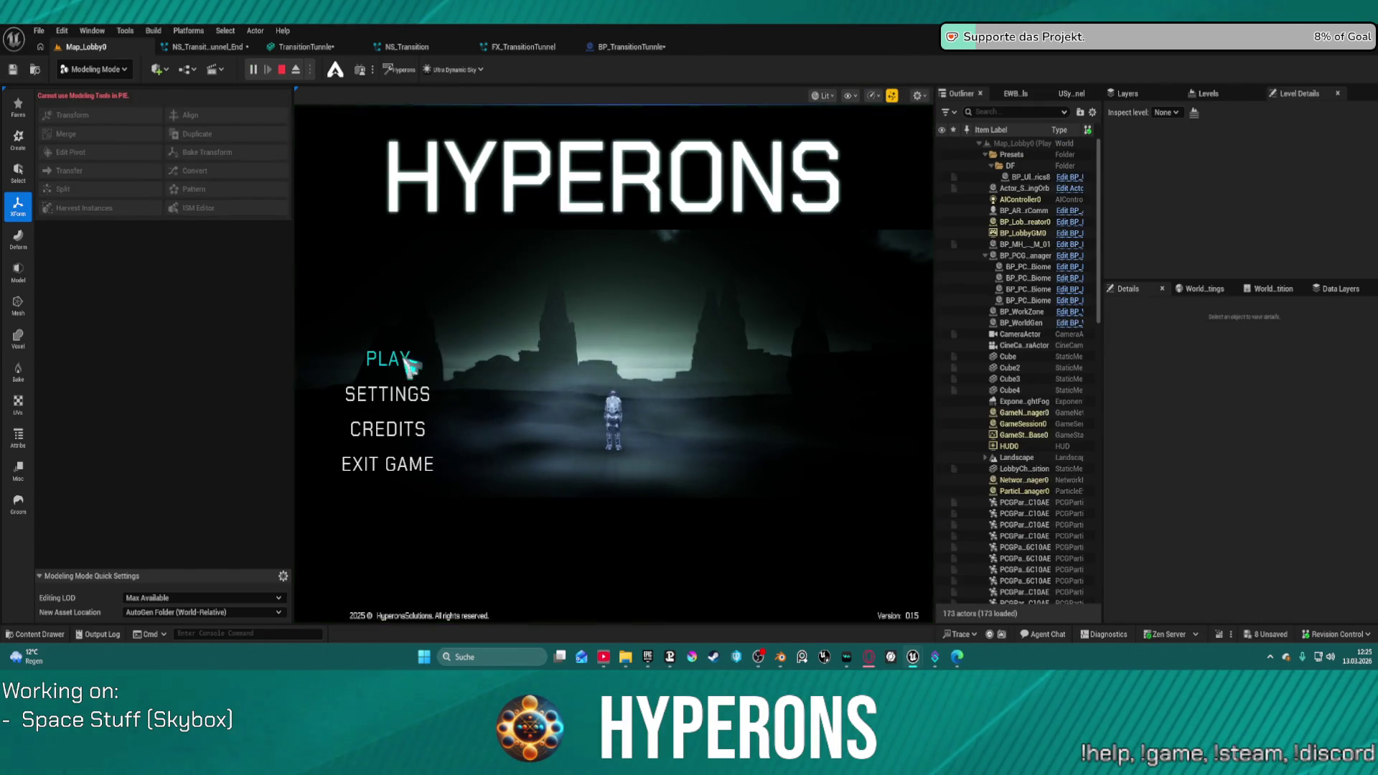
# Step: Play with the existing character through the pink tunnel from Oton to Pollux, then stop
pyautogui.click(391, 359)
pyautogui.click(511, 321)
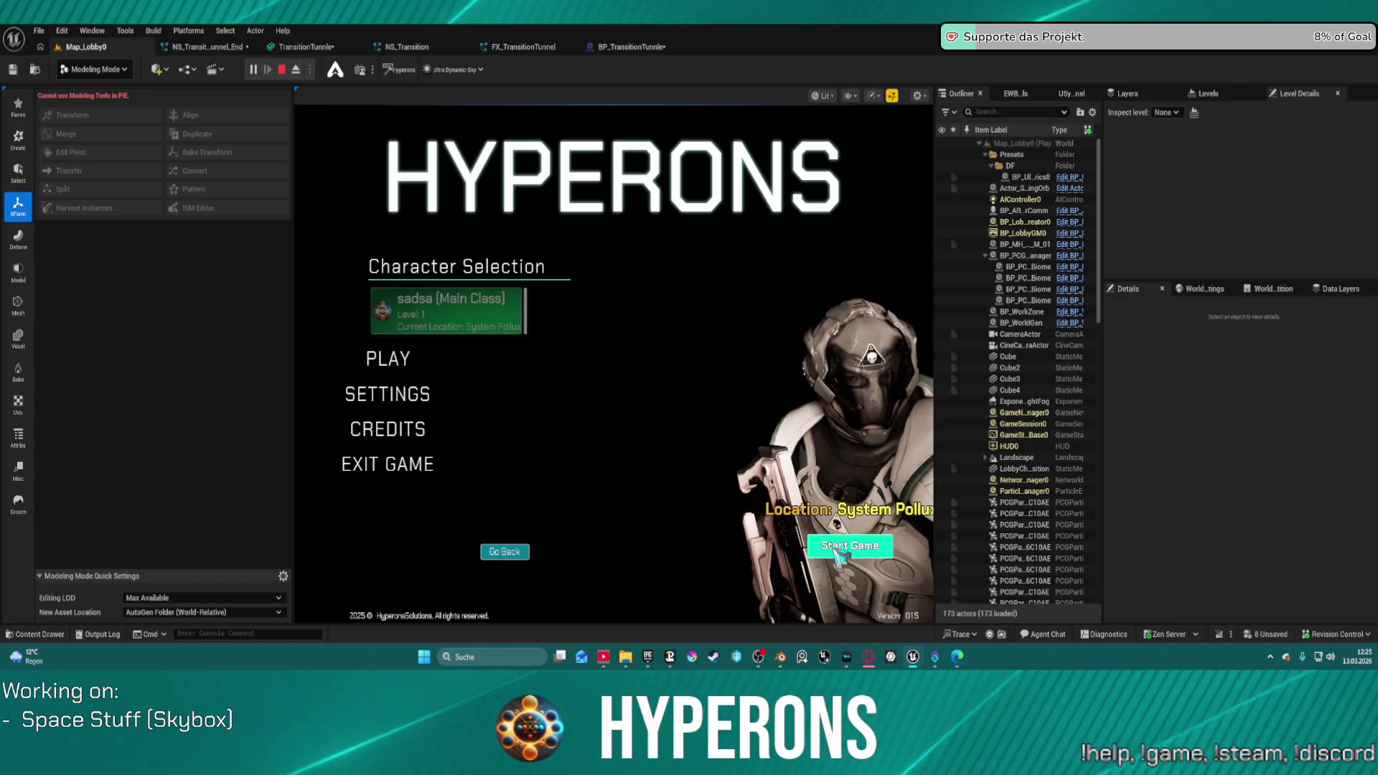
pyautogui.click(850, 545)
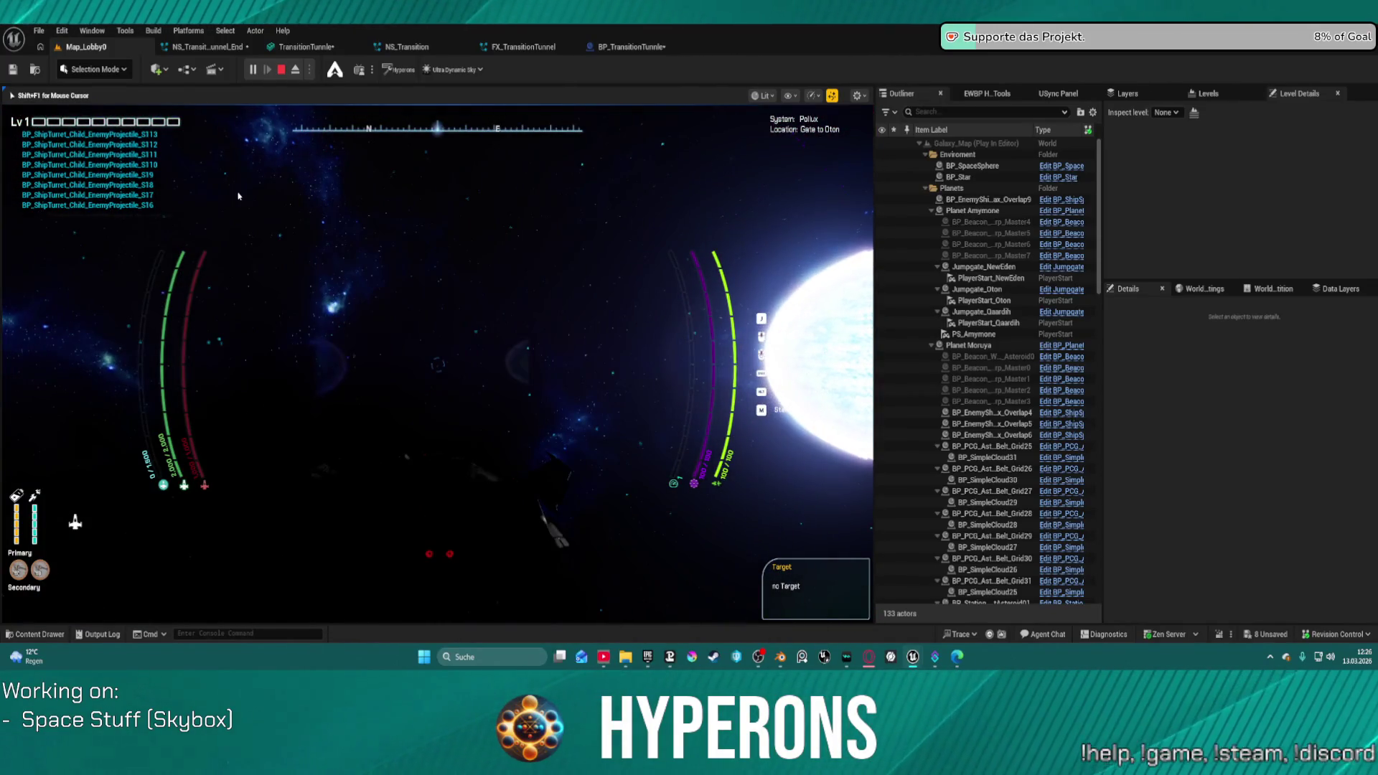
pyautogui.press('Escape')
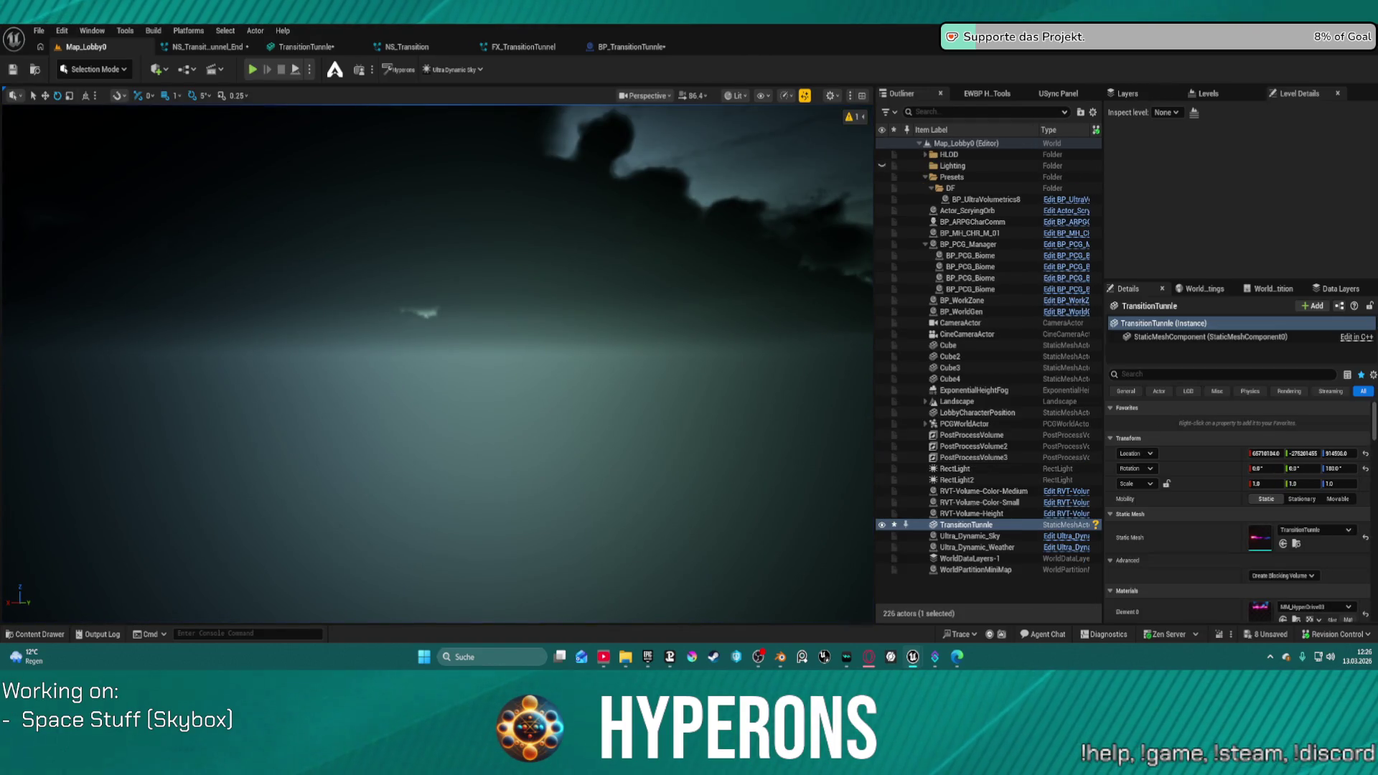
# Step: Try pink and green tunnel colours in FX_TransitionTunnel, then cancel to keep cyan
pyautogui.click(556, 47)
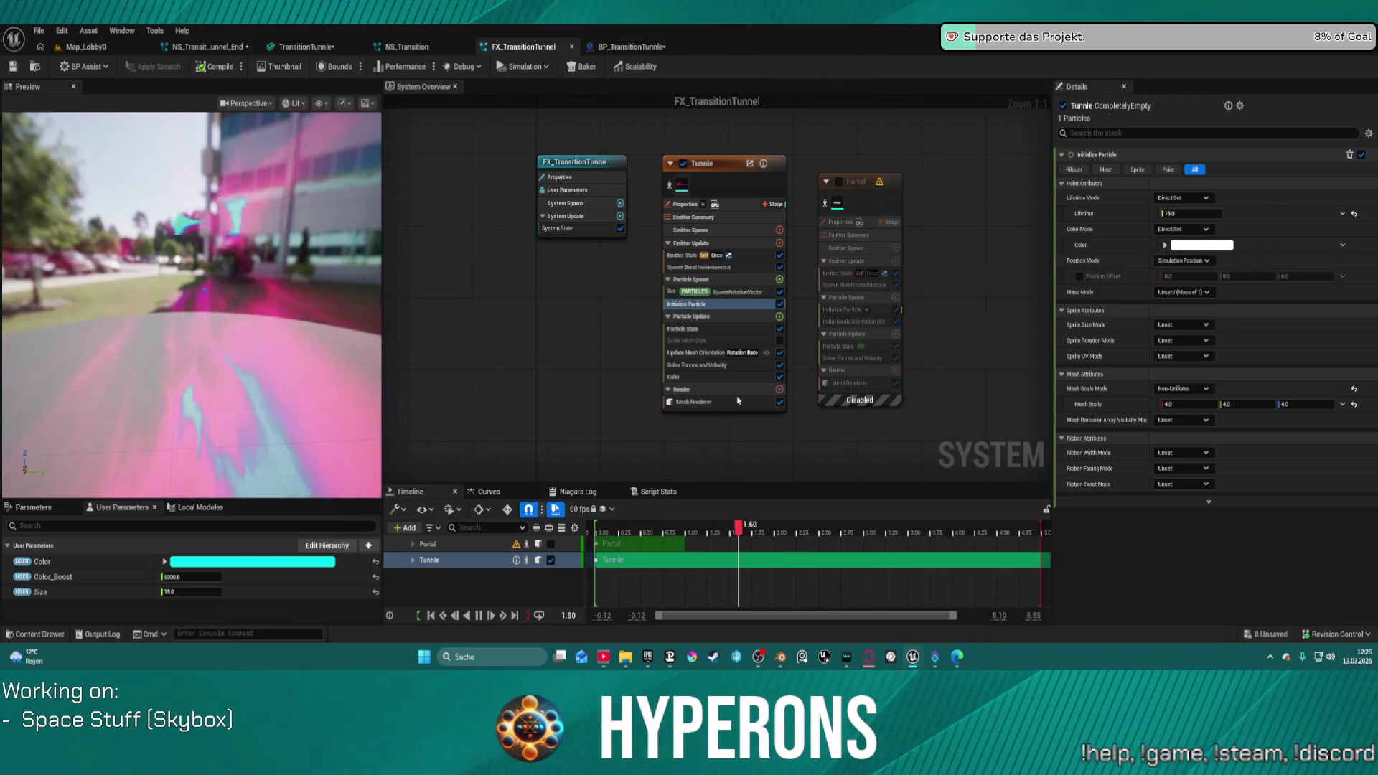
pyautogui.click(251, 561)
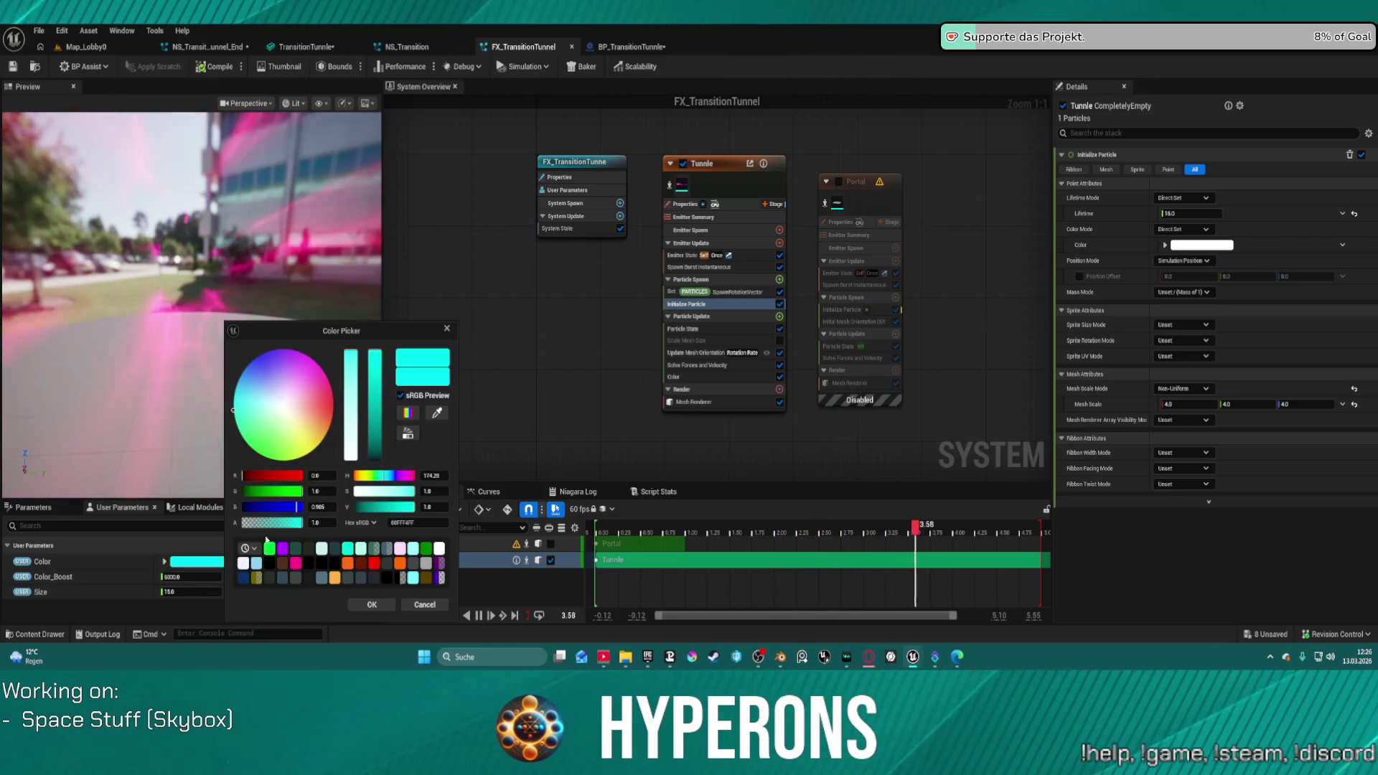
pyautogui.click(313, 394)
pyautogui.moveTo(312, 394)
pyautogui.mouseDown()
pyautogui.moveTo(291, 405)
pyautogui.moveTo(308, 415)
pyautogui.moveTo(294, 438)
pyautogui.moveTo(250, 447)
pyautogui.moveTo(241, 409)
pyautogui.moveTo(310, 440)
pyautogui.moveTo(319, 366)
pyautogui.moveTo(339, 402)
pyautogui.mouseUp()
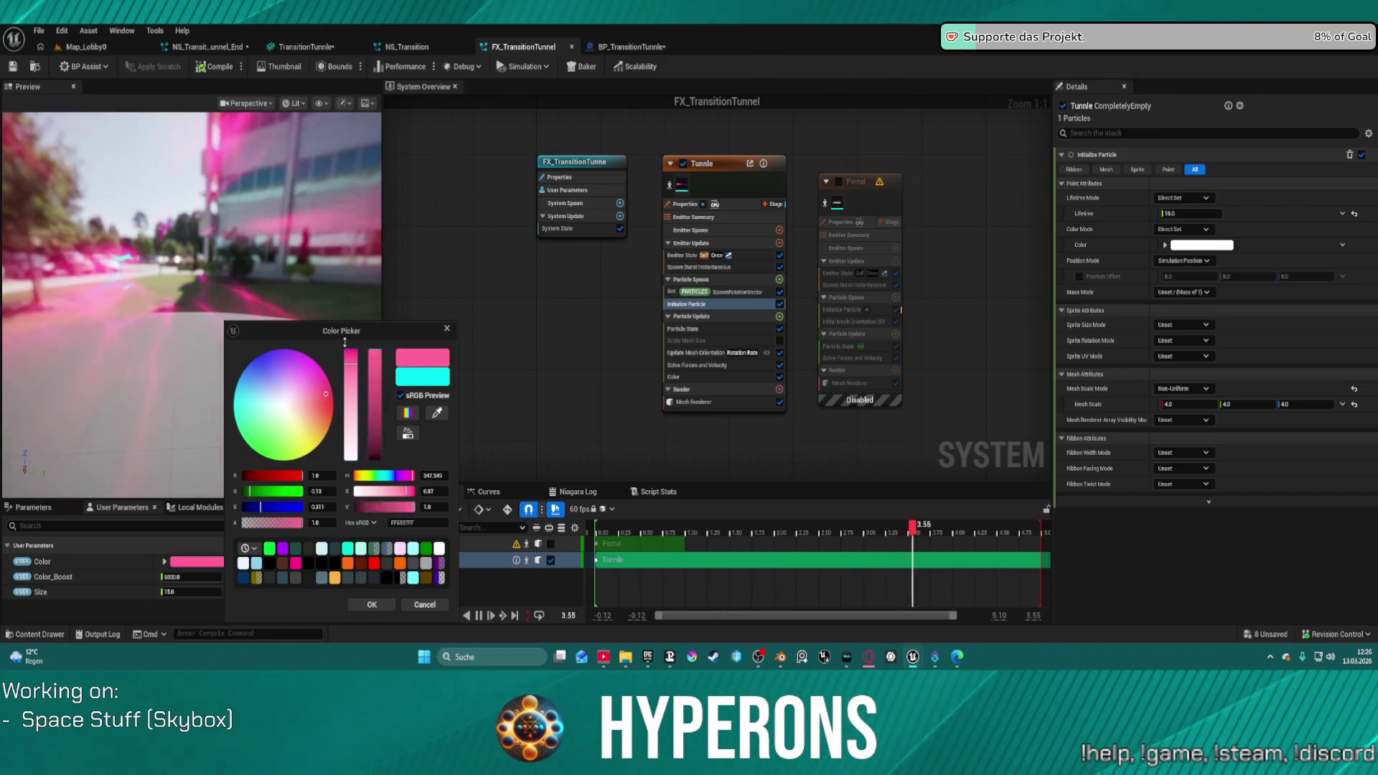
pyautogui.click(424, 605)
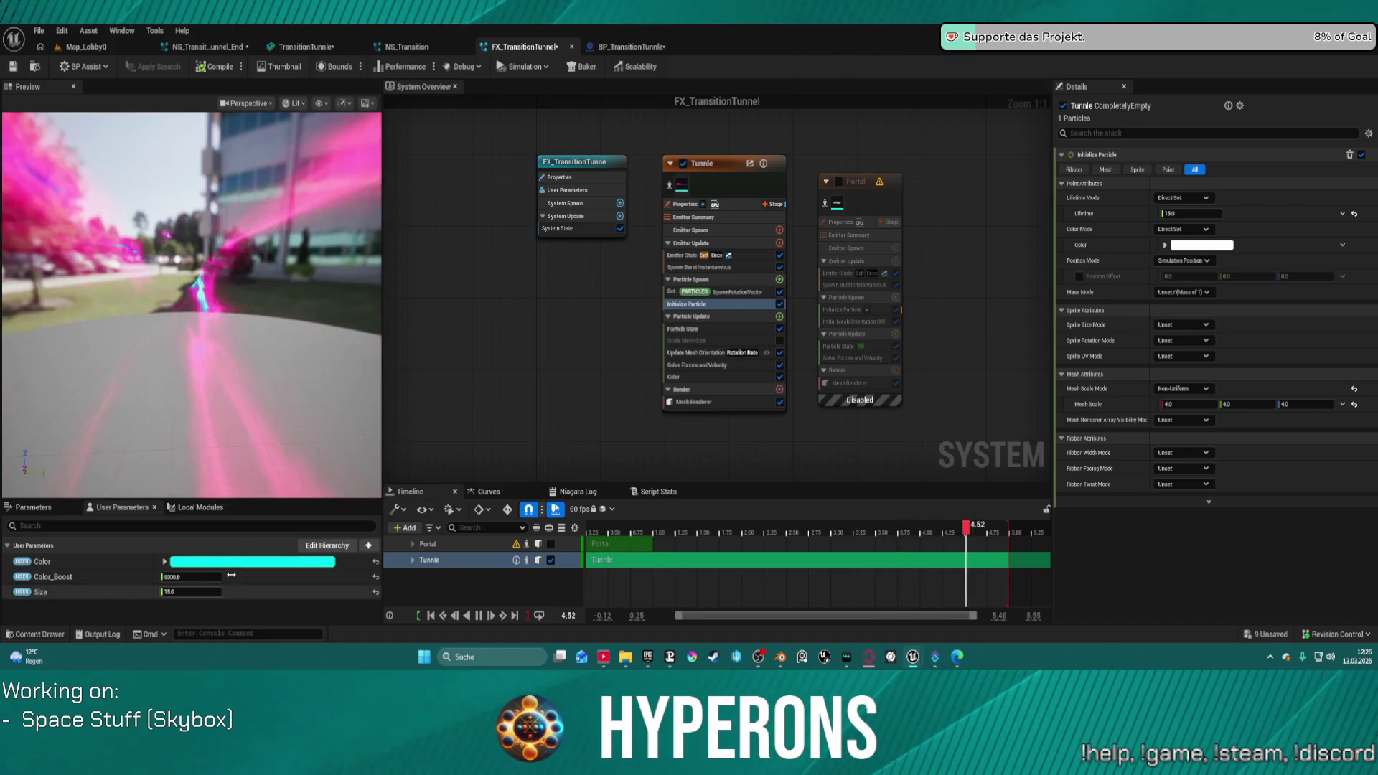
# Step: Set Color_Boost to 6000.0 and return to Map_Lobby0
pyautogui.moveTo(190, 576)
pyautogui.mouseDown()
pyautogui.moveTo(215, 577)
pyautogui.moveTo(187, 576)
pyautogui.moveTo(215, 577)
pyautogui.moveTo(205, 589)
pyautogui.mouseUp()
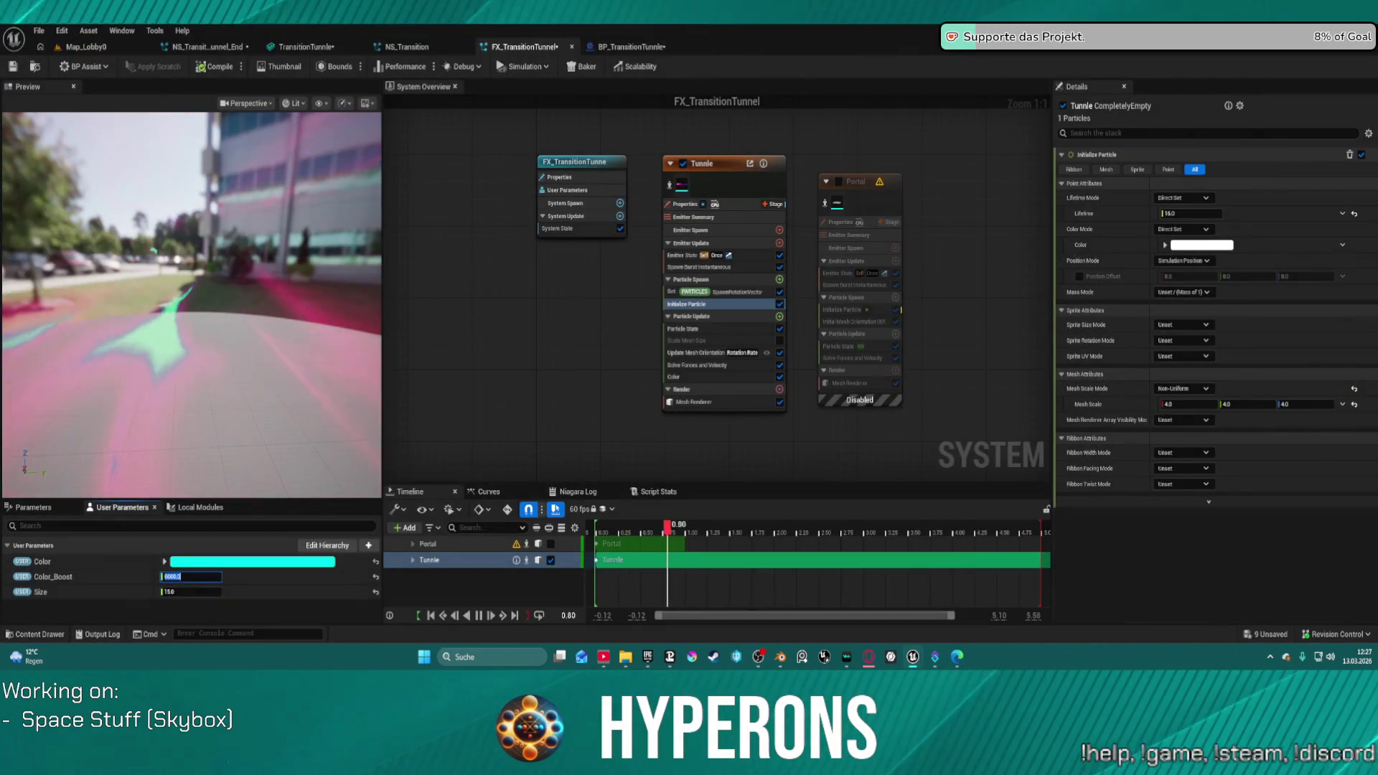
pyautogui.press('Return')
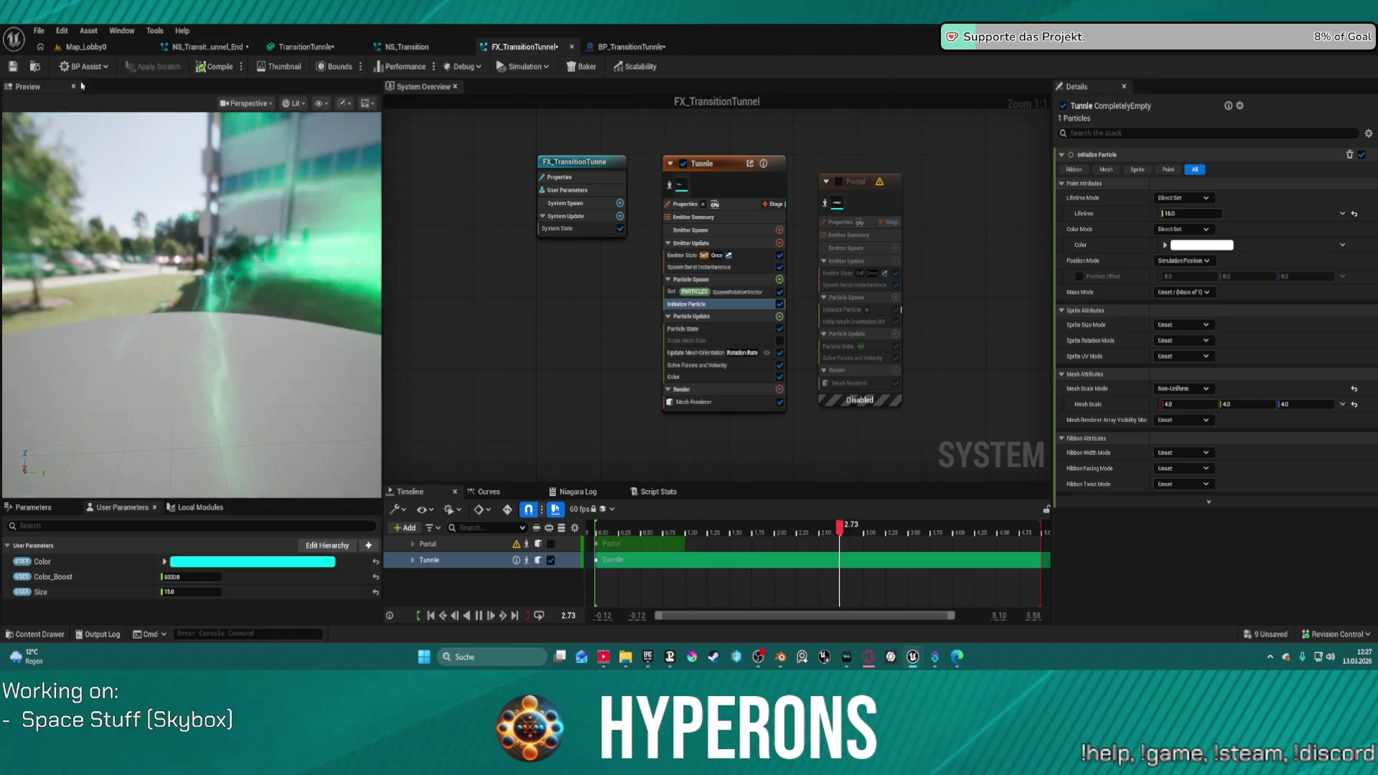
pyautogui.click(85, 46)
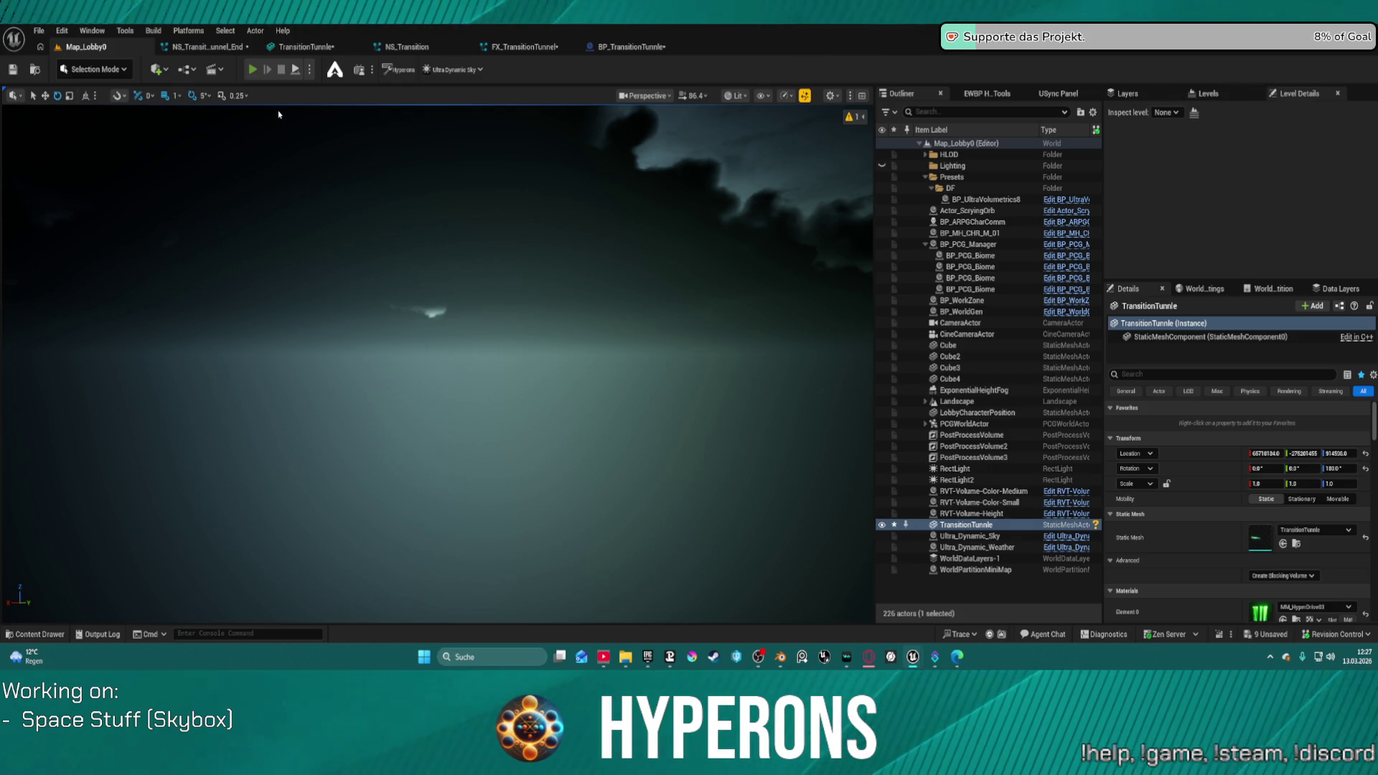
pyautogui.hotkey('alt', 'p')
pyautogui.click(108, 357)
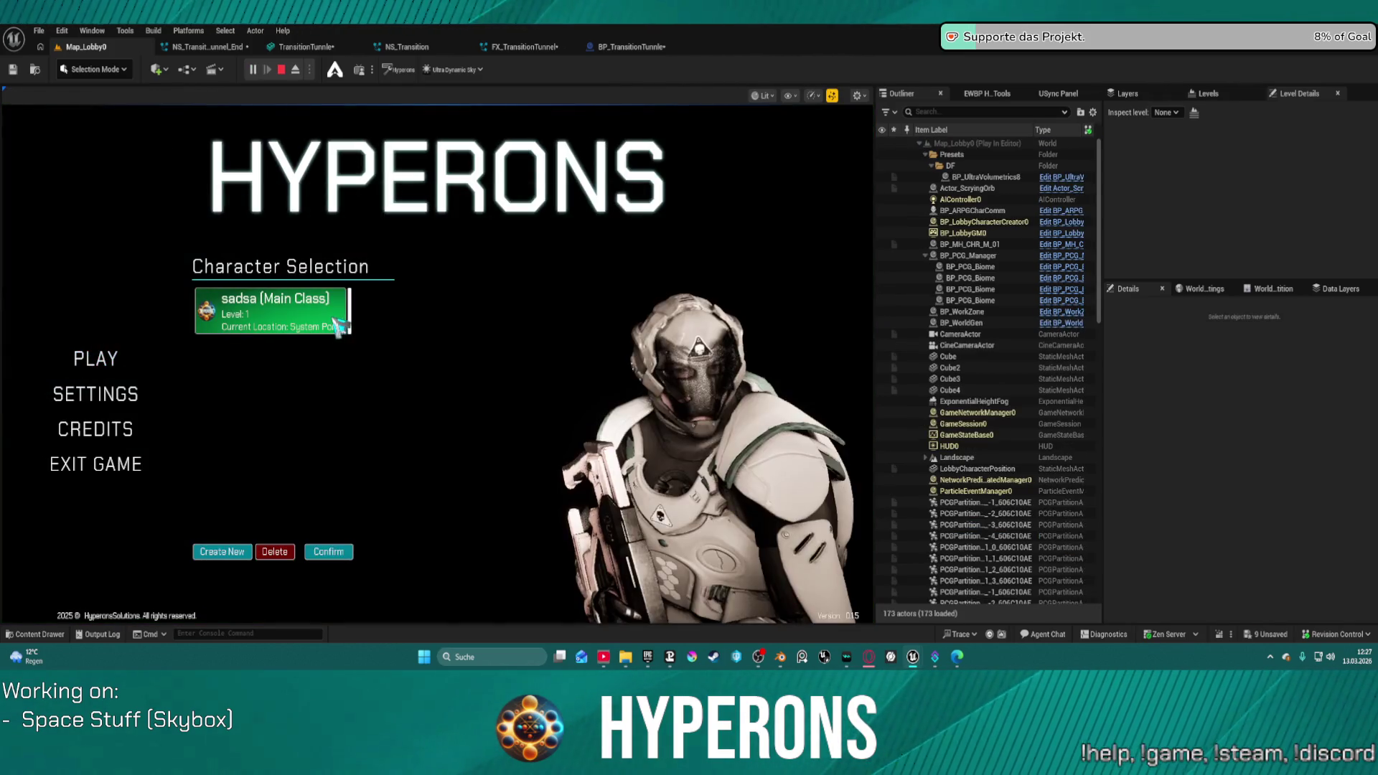
pyautogui.click(329, 552)
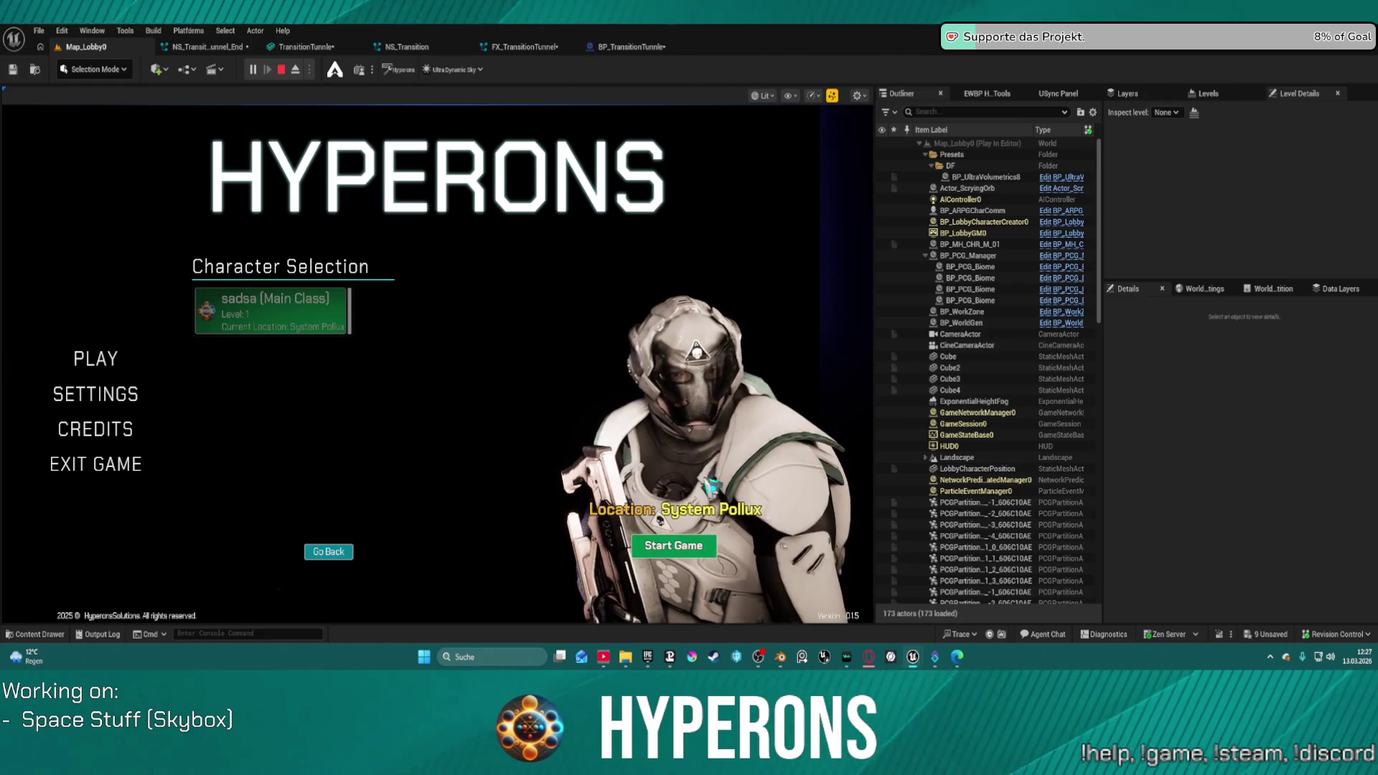
pyautogui.click(703, 544)
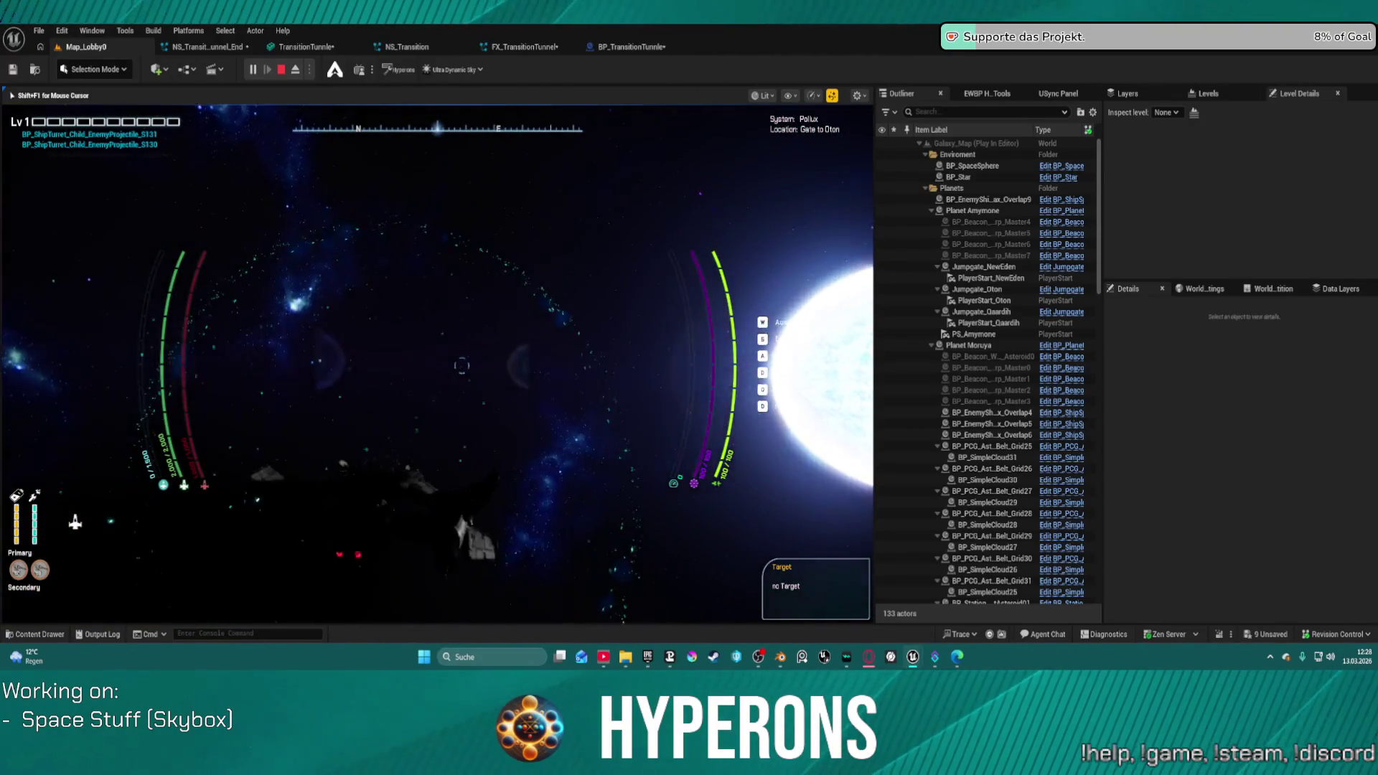
pyautogui.press('Escape')
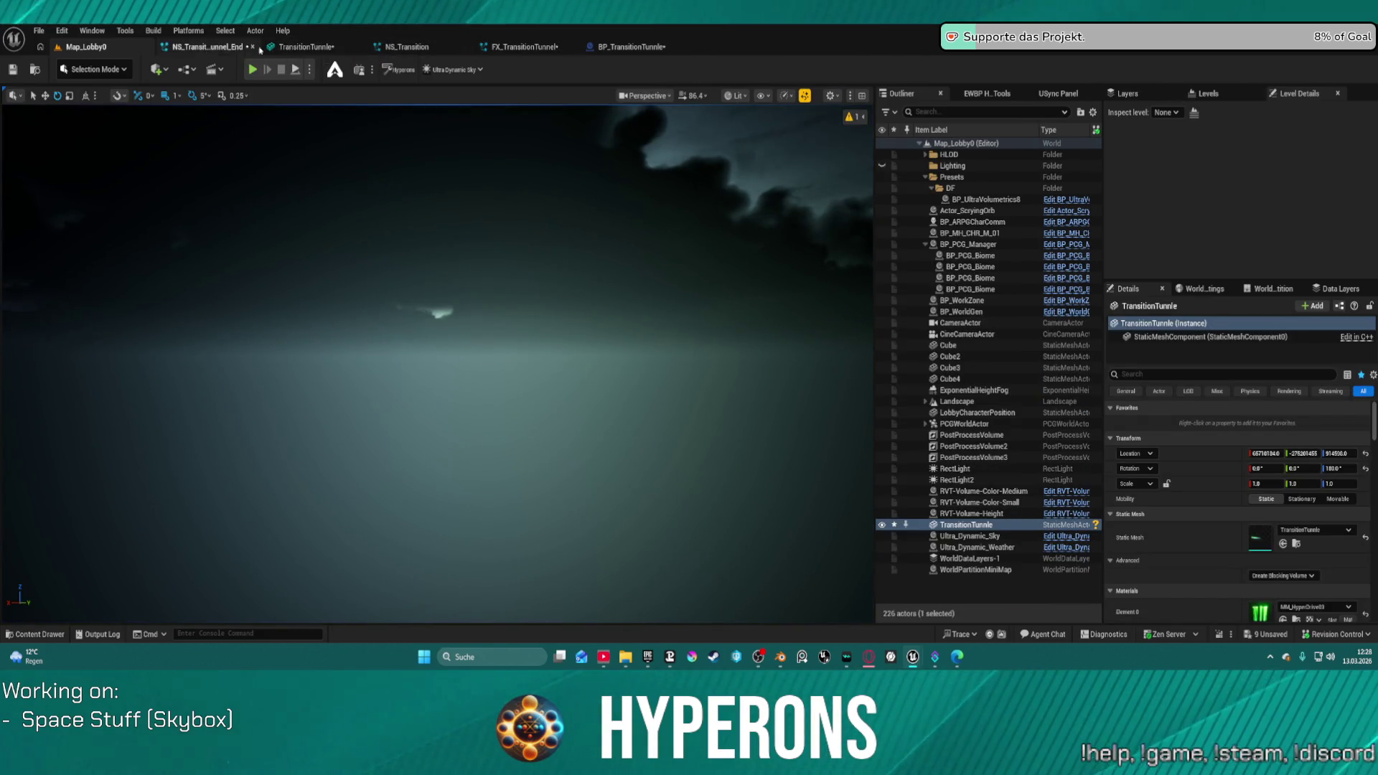
# Step: Swap the SpaceSphere's Element 0 material to WorldNormalsPP, then switch to NS_Transition_Tunnel_End
pyautogui.click(659, 47)
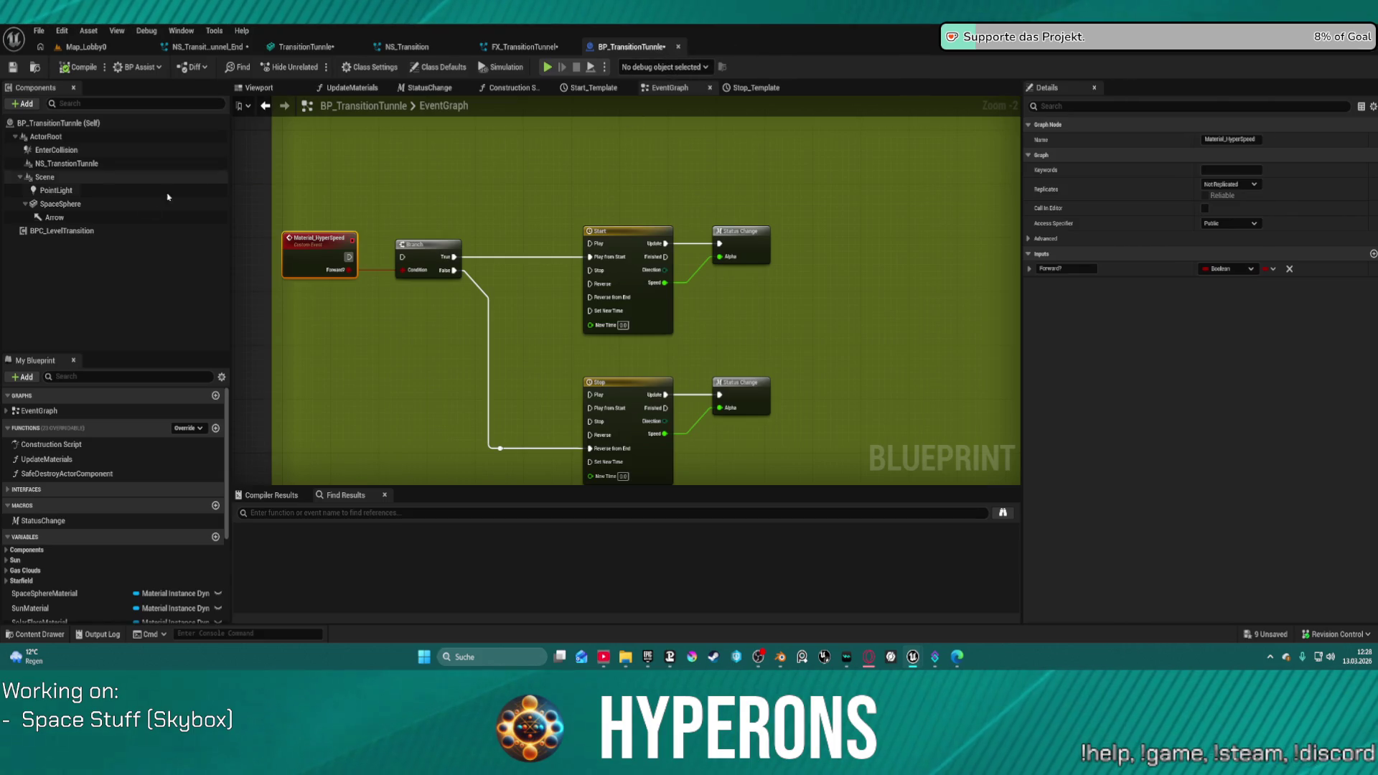
pyautogui.click(136, 217)
pyautogui.click(136, 205)
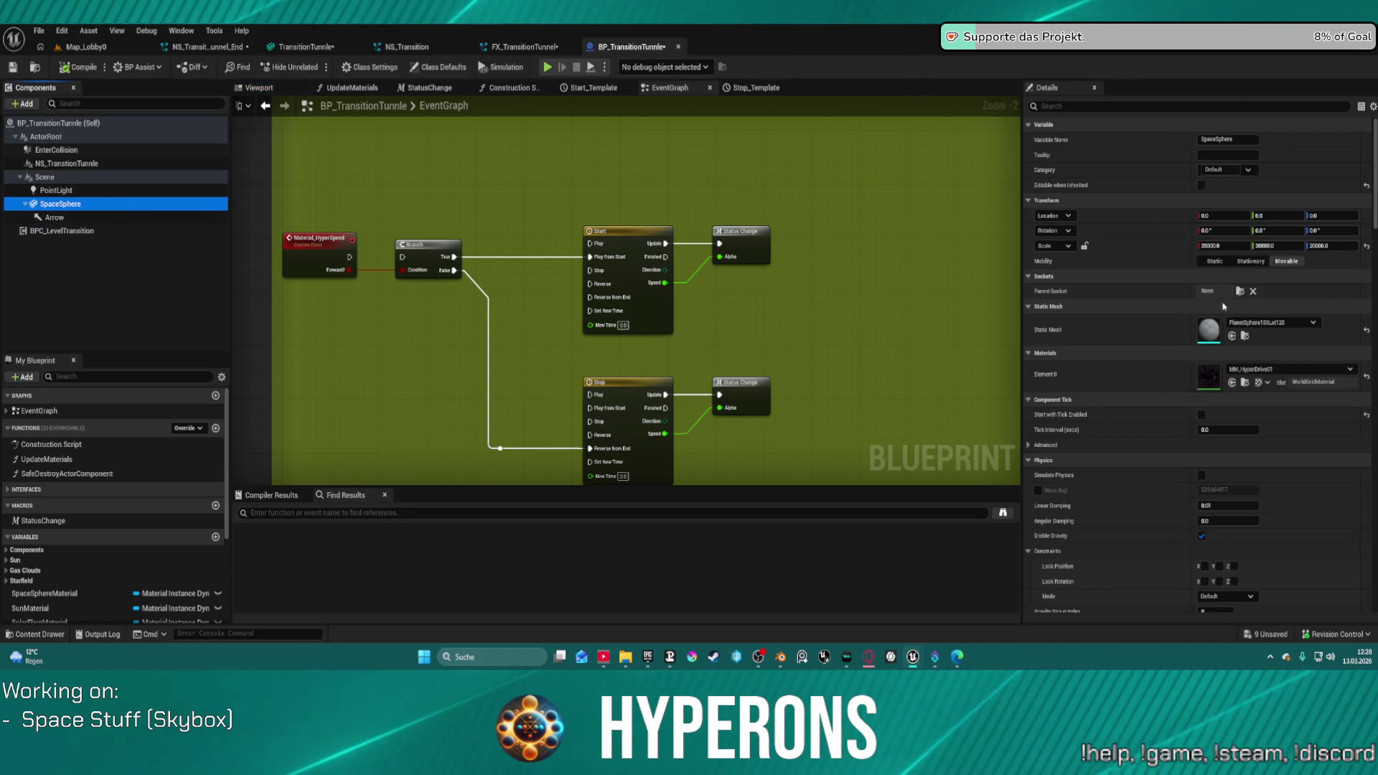
pyautogui.click(1342, 370)
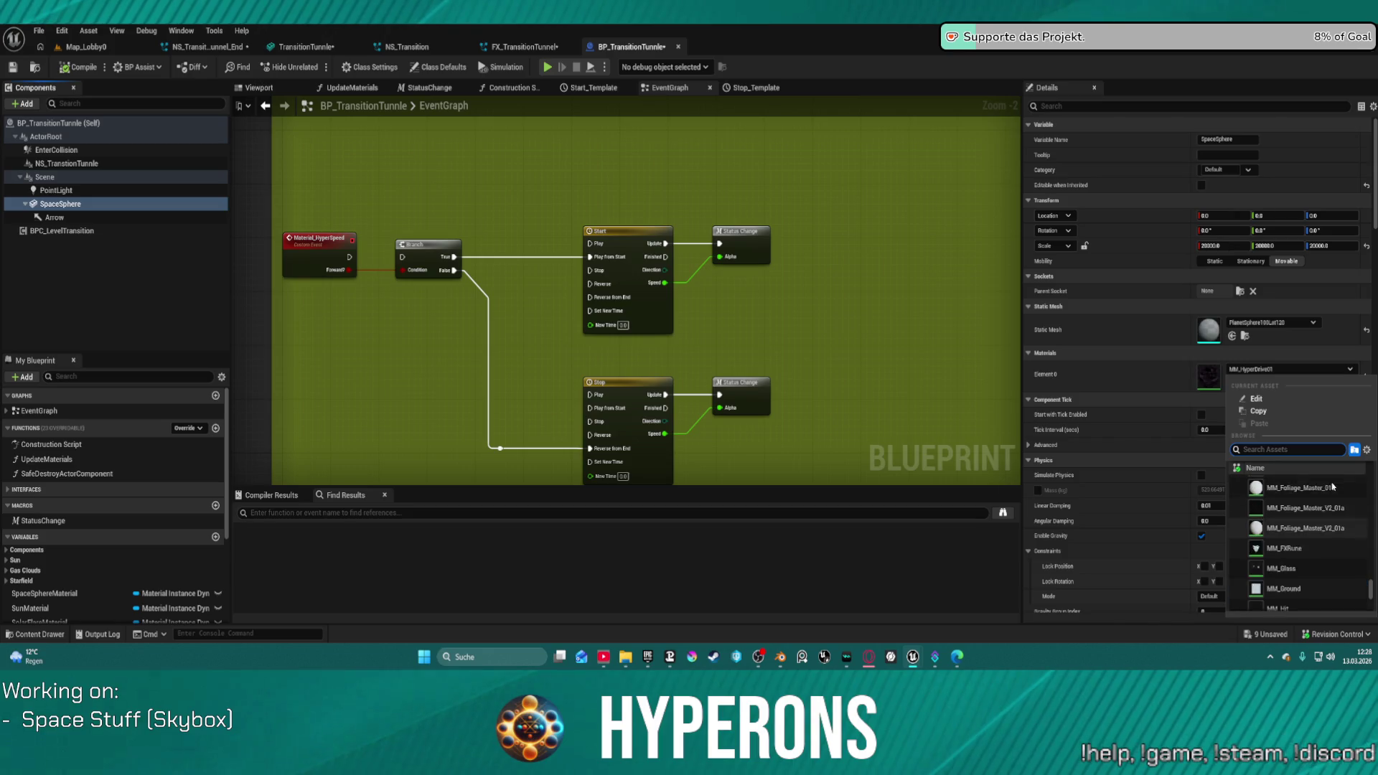
pyautogui.click(1131, 382)
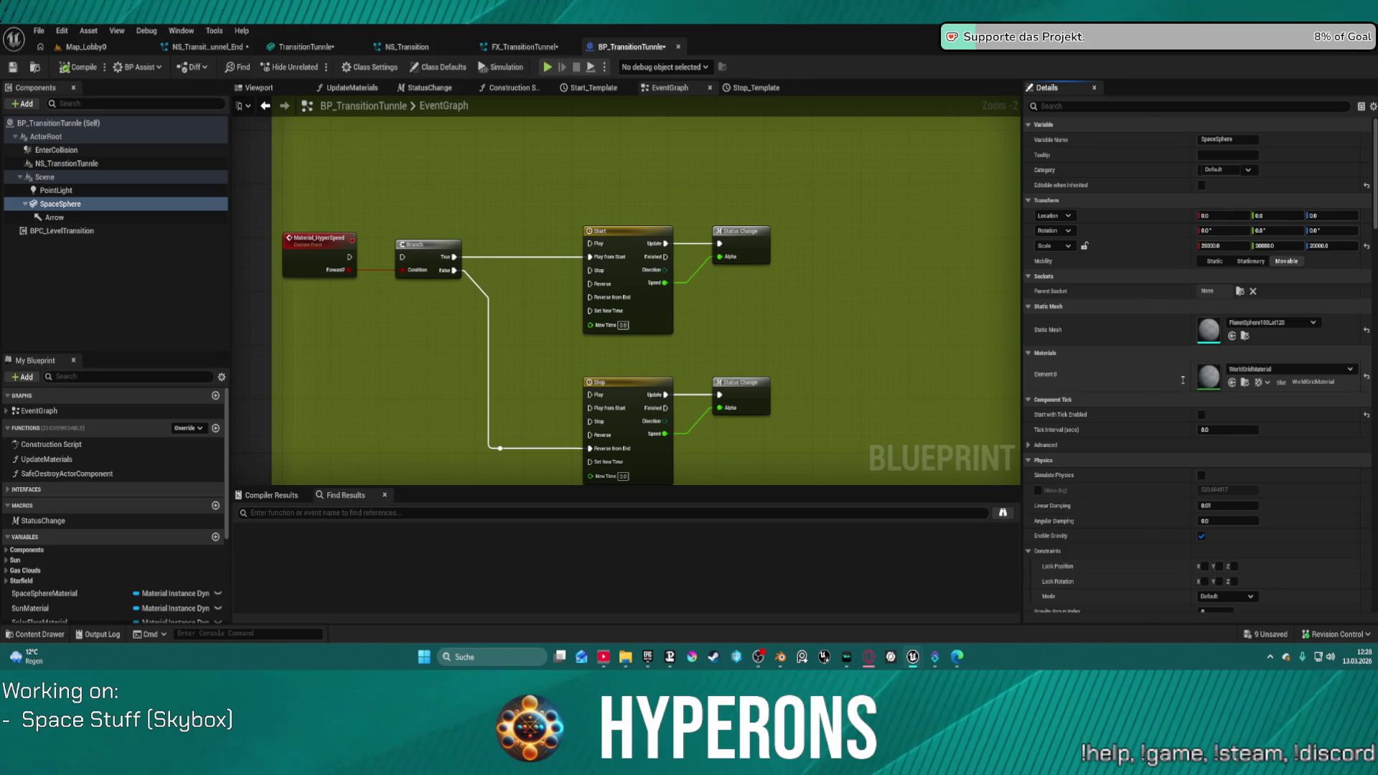
pyautogui.click(1243, 370)
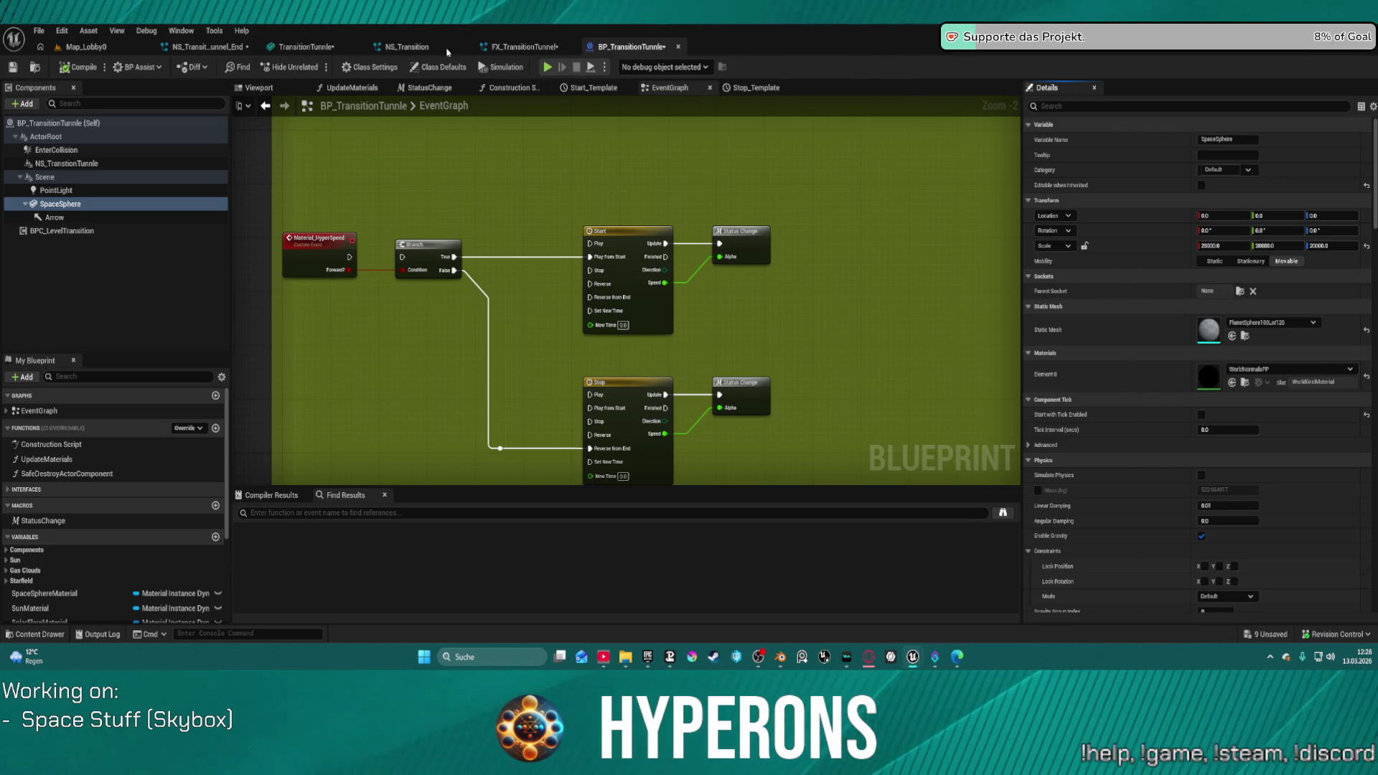
pyautogui.click(229, 47)
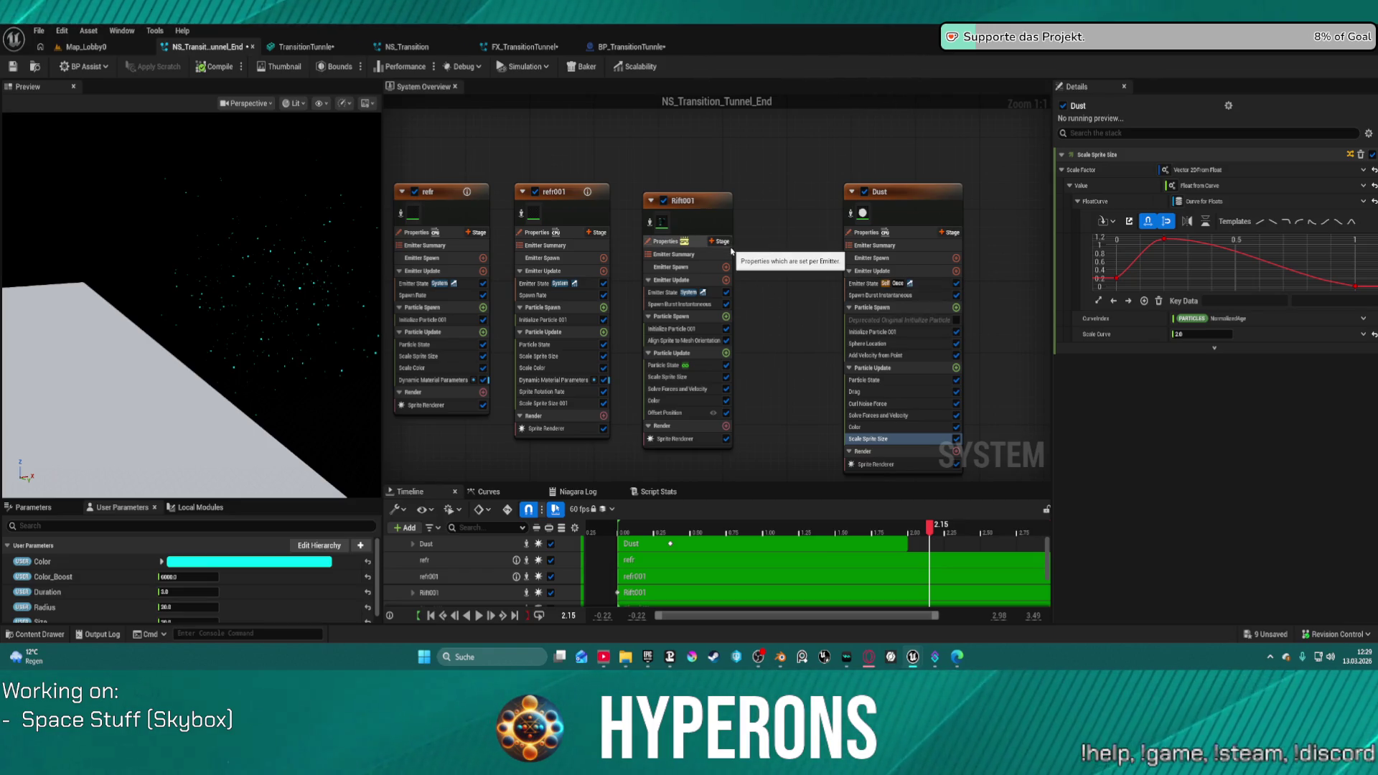
# Step: Select Rift001's Sprite Renderer in NS_Transition_Tunnel_End to reach its M_TransitionEnd material
pyautogui.click(663, 222)
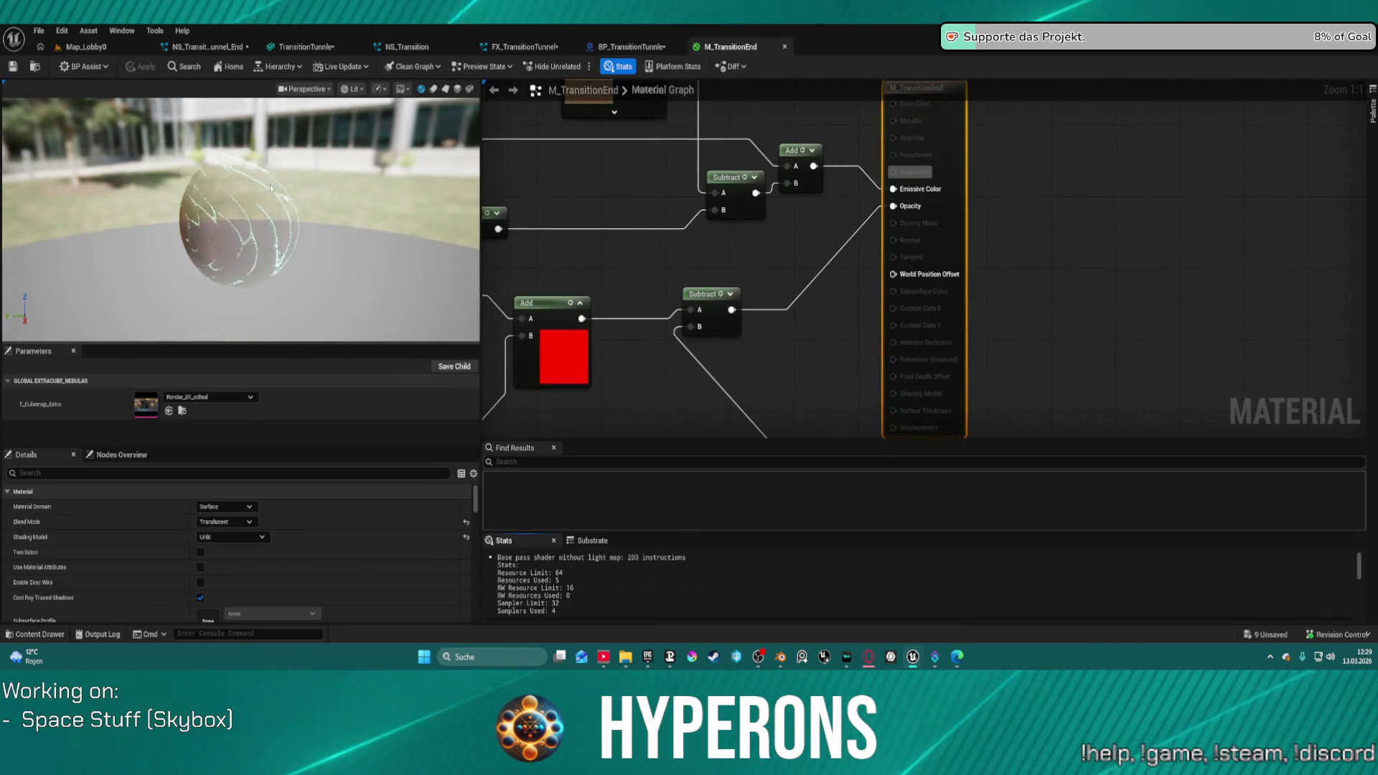
# Step: Find the cubemap parameter nodes in the graph and select T_Cubemap_Extra
pyautogui.scroll(-12, 611, 196)
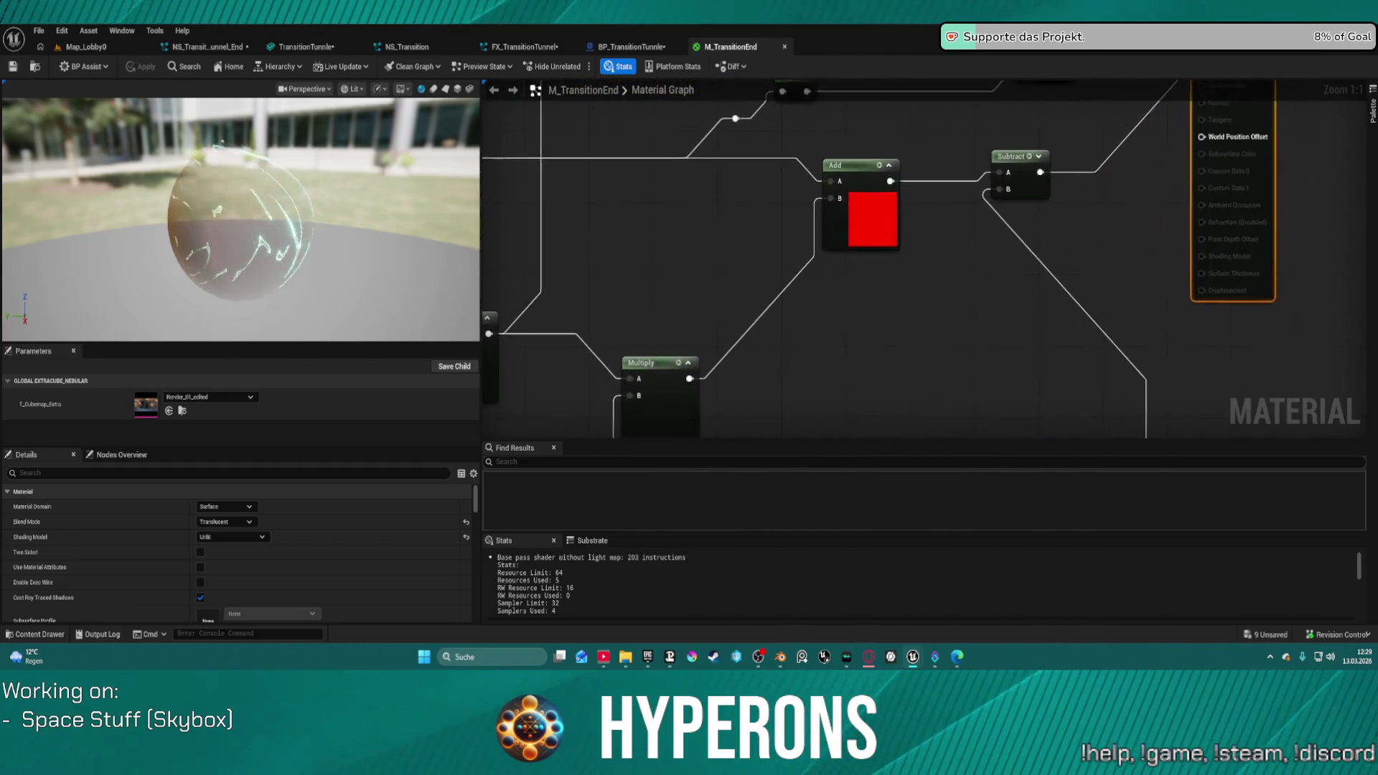
pyautogui.scroll(8, 844, 135)
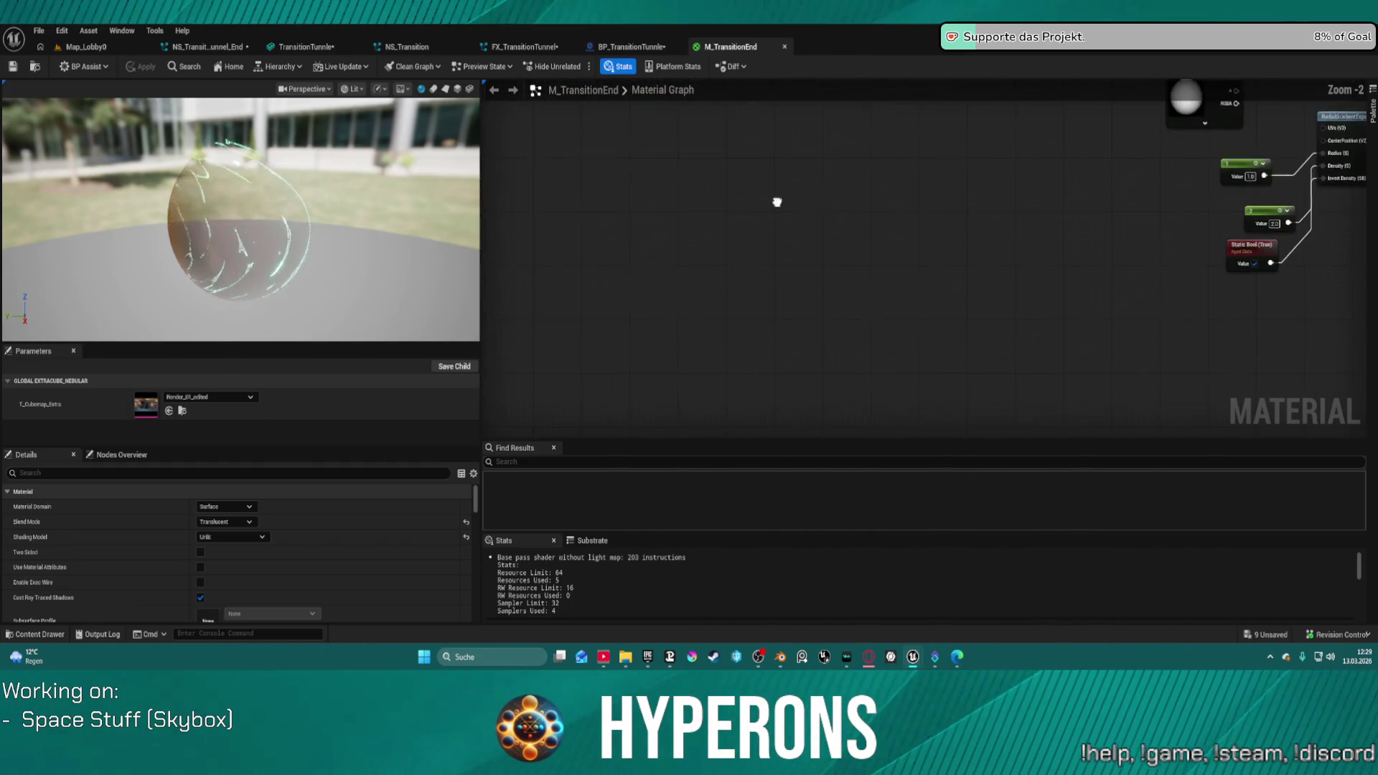
pyautogui.moveTo(874, 303)
pyautogui.mouseDown()
pyautogui.moveTo(926, 309)
pyautogui.moveTo(668, 337)
pyautogui.moveTo(545, 388)
pyautogui.mouseUp()
pyautogui.moveTo(717, 287)
pyautogui.mouseDown()
pyautogui.moveTo(620, 428)
pyautogui.moveTo(662, 328)
pyautogui.moveTo(626, 185)
pyautogui.moveTo(638, 129)
pyautogui.mouseUp()
pyautogui.moveTo(690, 247)
pyautogui.mouseDown()
pyautogui.moveTo(652, 247)
pyautogui.moveTo(920, 342)
pyautogui.moveTo(1219, 378)
pyautogui.moveTo(887, 530)
pyautogui.moveTo(724, 641)
pyautogui.moveTo(705, 681)
pyautogui.mouseUp()
pyautogui.scroll(4, 819, 344)
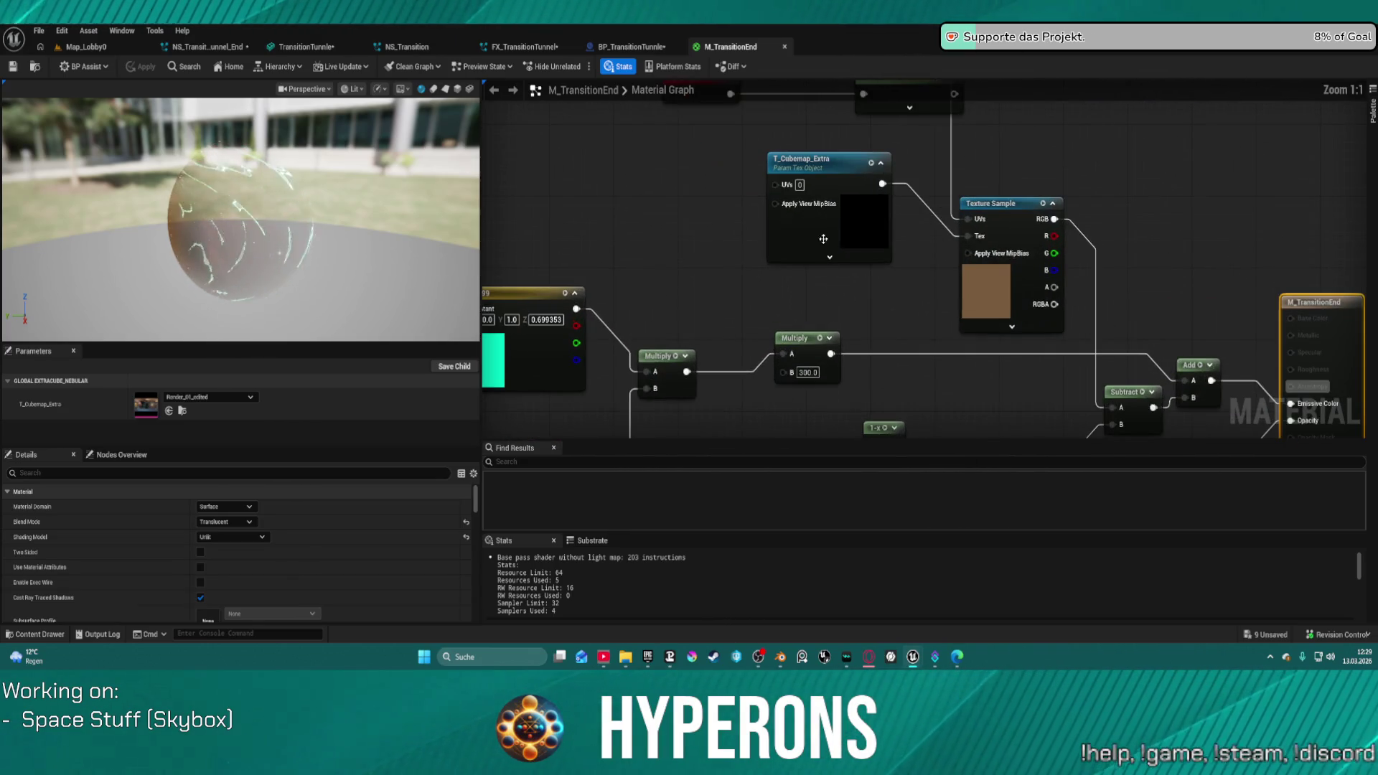
pyautogui.click(813, 173)
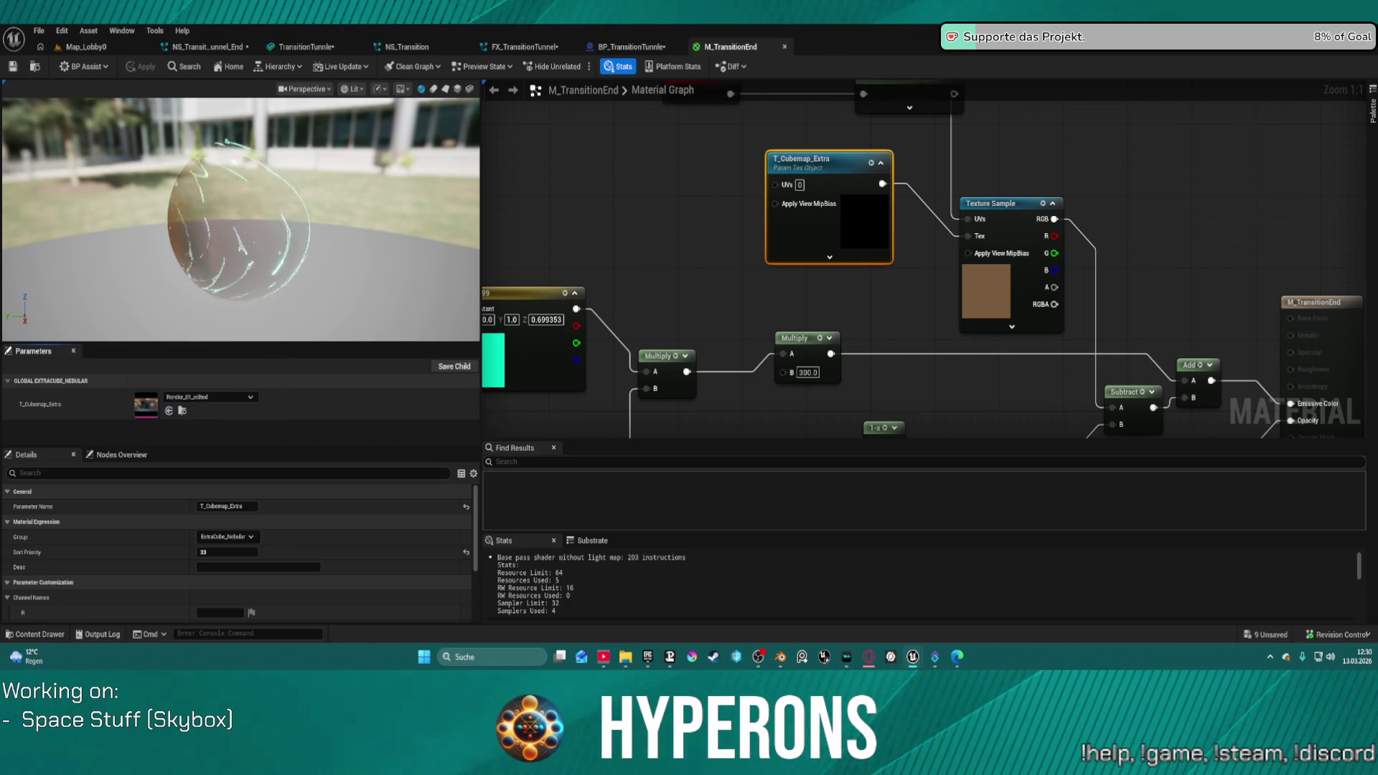
# Step: Assign a new cubemap texture to T_Cubemap_Extra and check the preview
pyautogui.moveTo(494, 28); pyautogui.dragTo(494, 85)
pyautogui.moveTo(153, 400); pyautogui.dragTo(153, 401)
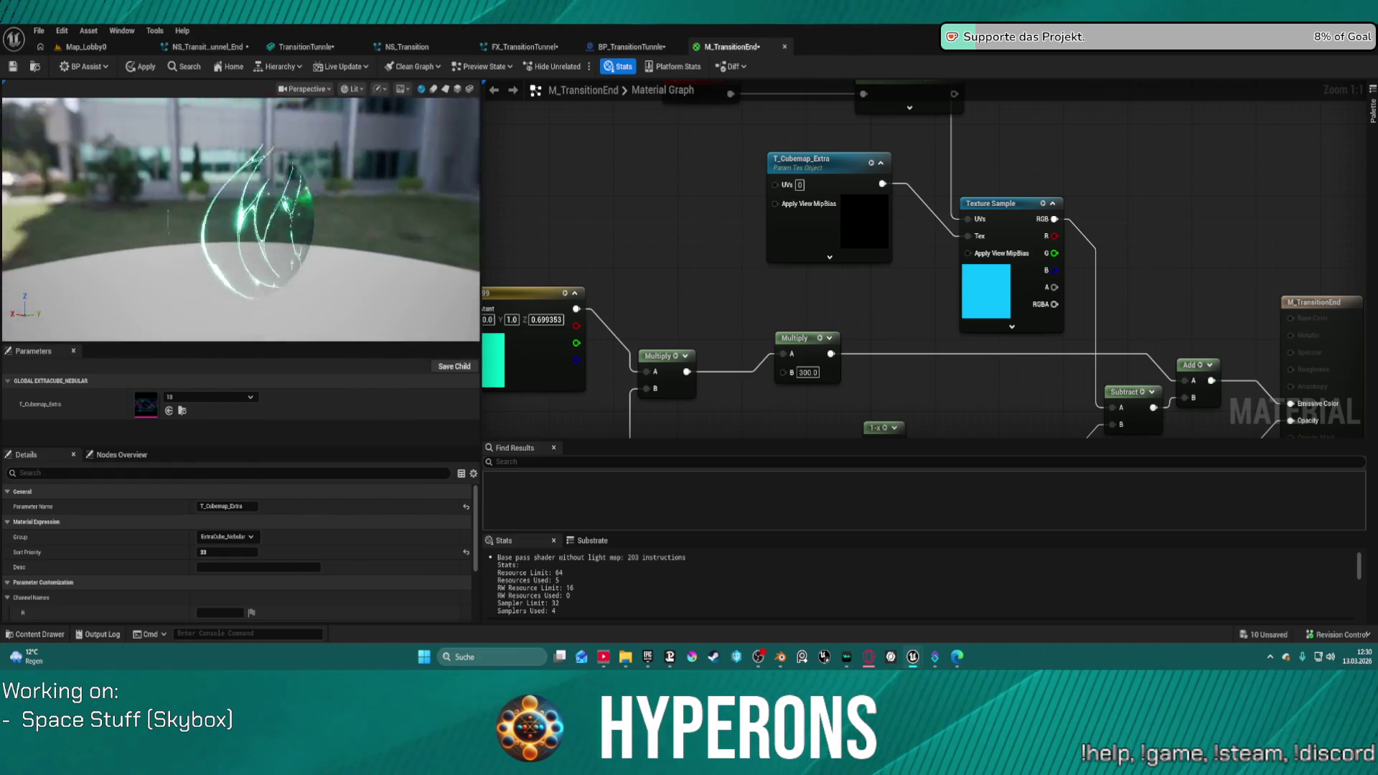
pyautogui.moveTo(346, 138); pyautogui.dragTo(346, 138)
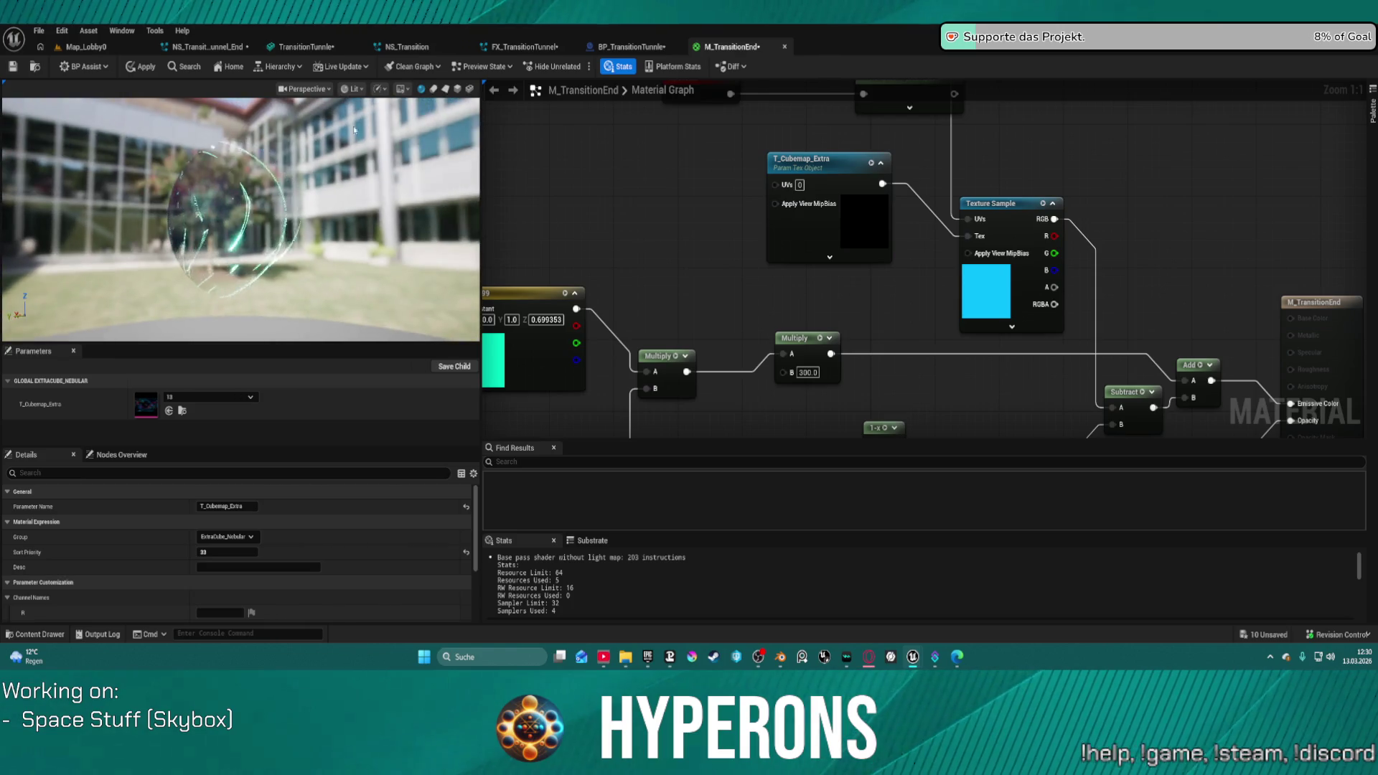
pyautogui.moveTo(446, 89); pyautogui.dragTo(236, 216)
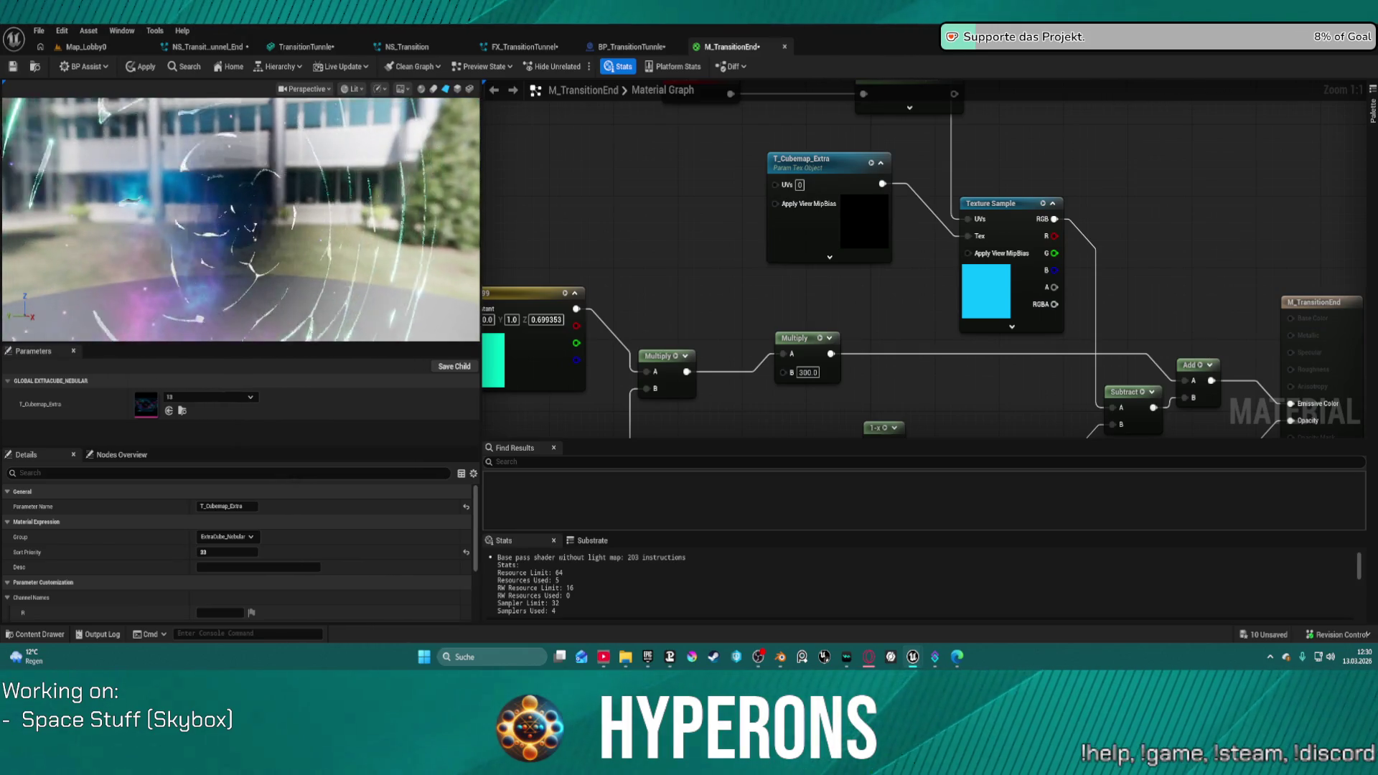
# Step: Open the material preview's scene options
pyautogui.click(400, 89)
pyautogui.click(401, 90)
pyautogui.click(402, 91)
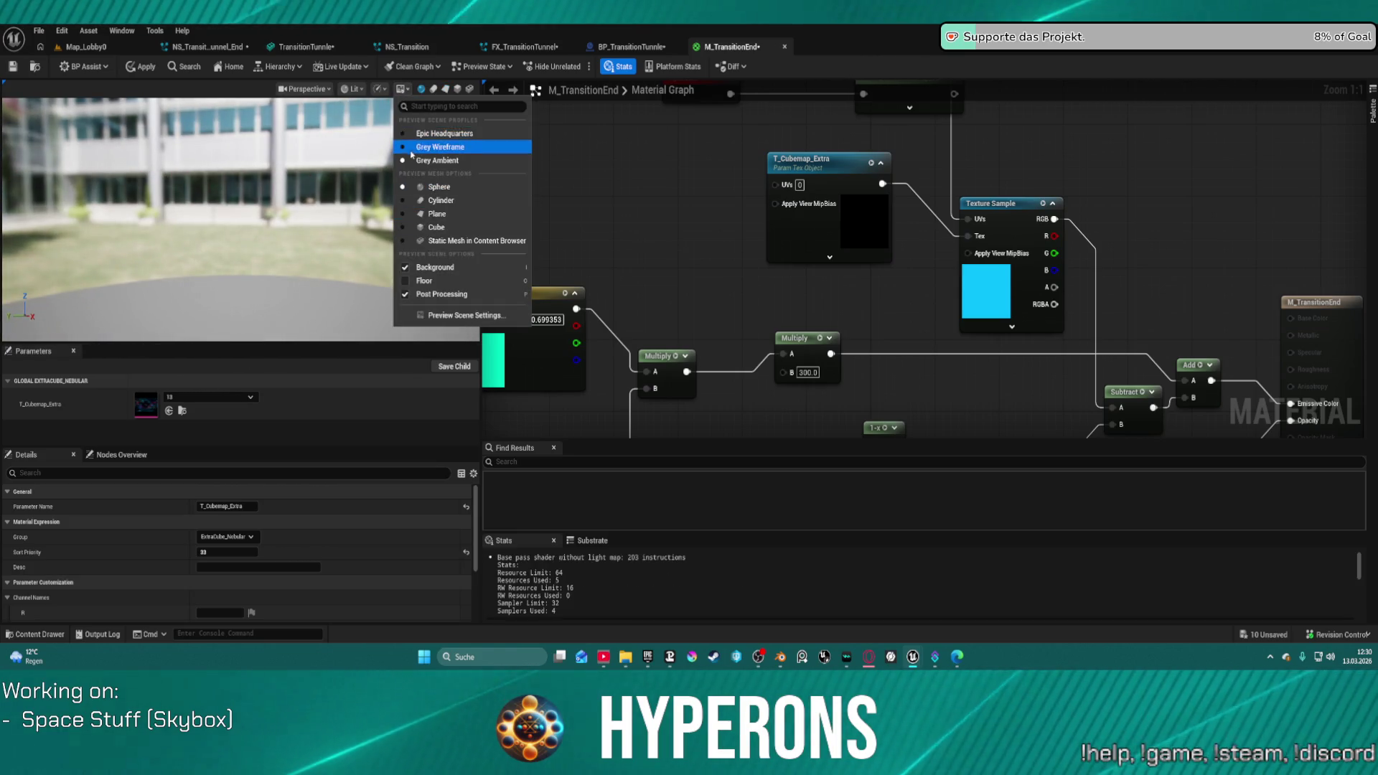
# Step: Switch the preview to a plain dark backdrop and show the material on a sphere
pyautogui.click(410, 128)
pyautogui.click(406, 91)
pyautogui.click(415, 170)
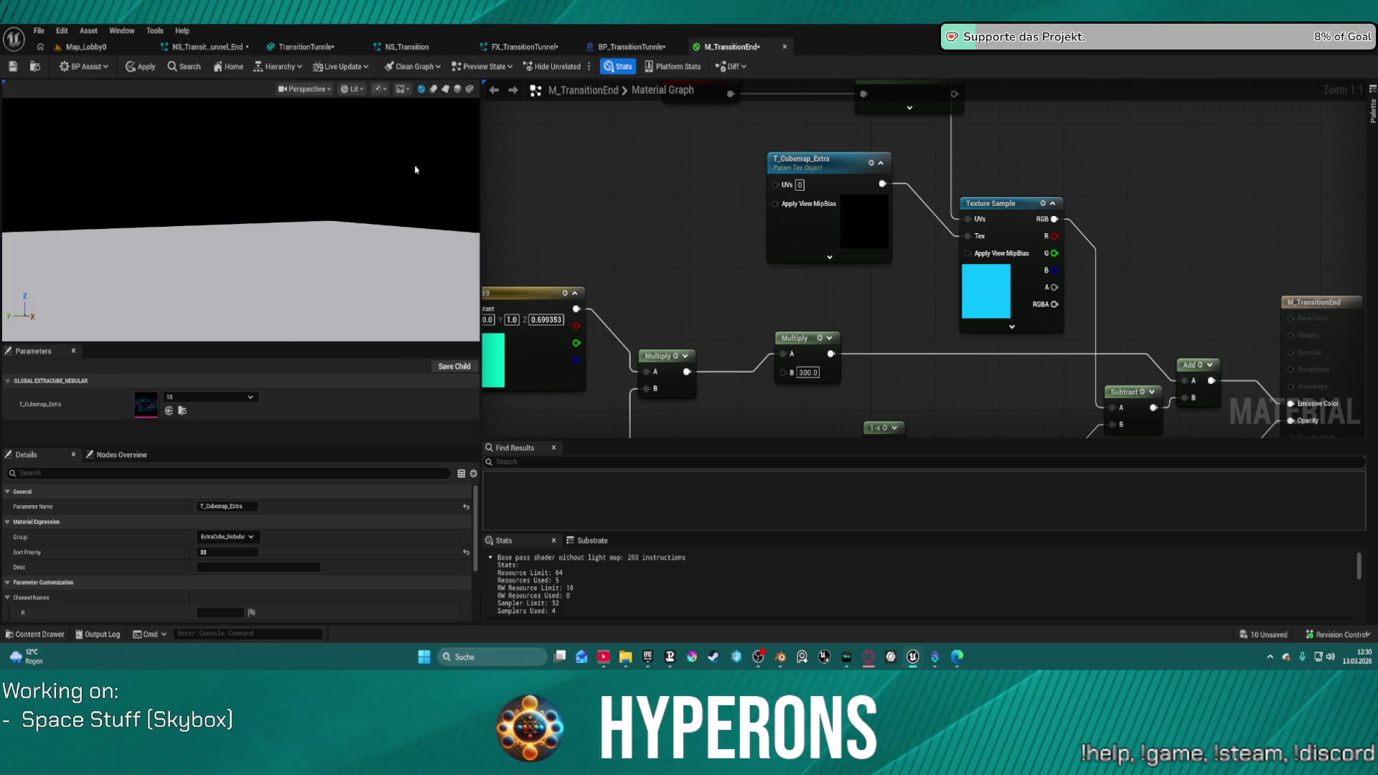
pyautogui.click(445, 90)
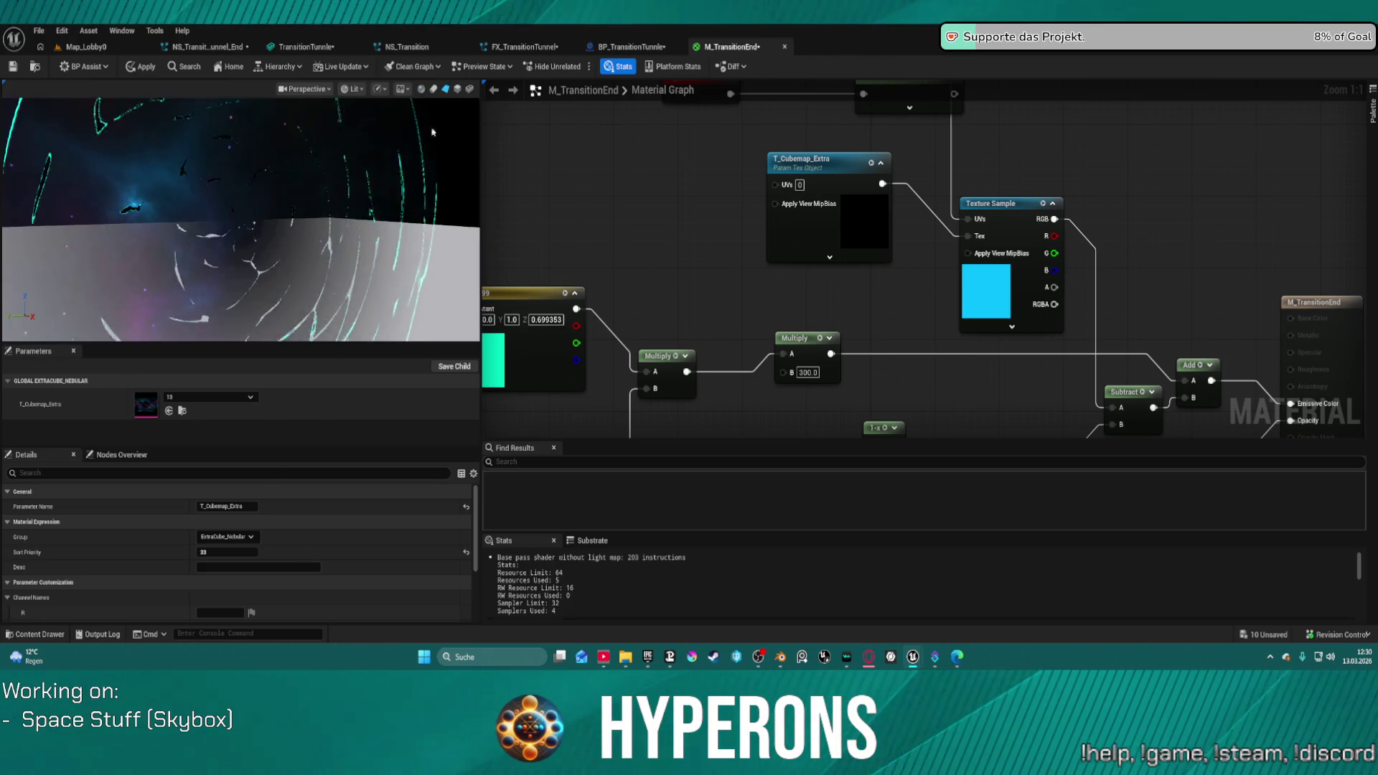
# Step: Orbit and zoom the preview so the nebula sphere fills the view
pyautogui.moveTo(277, 232); pyautogui.dragTo(377, 221)
pyautogui.scroll(-5, 328, 207)
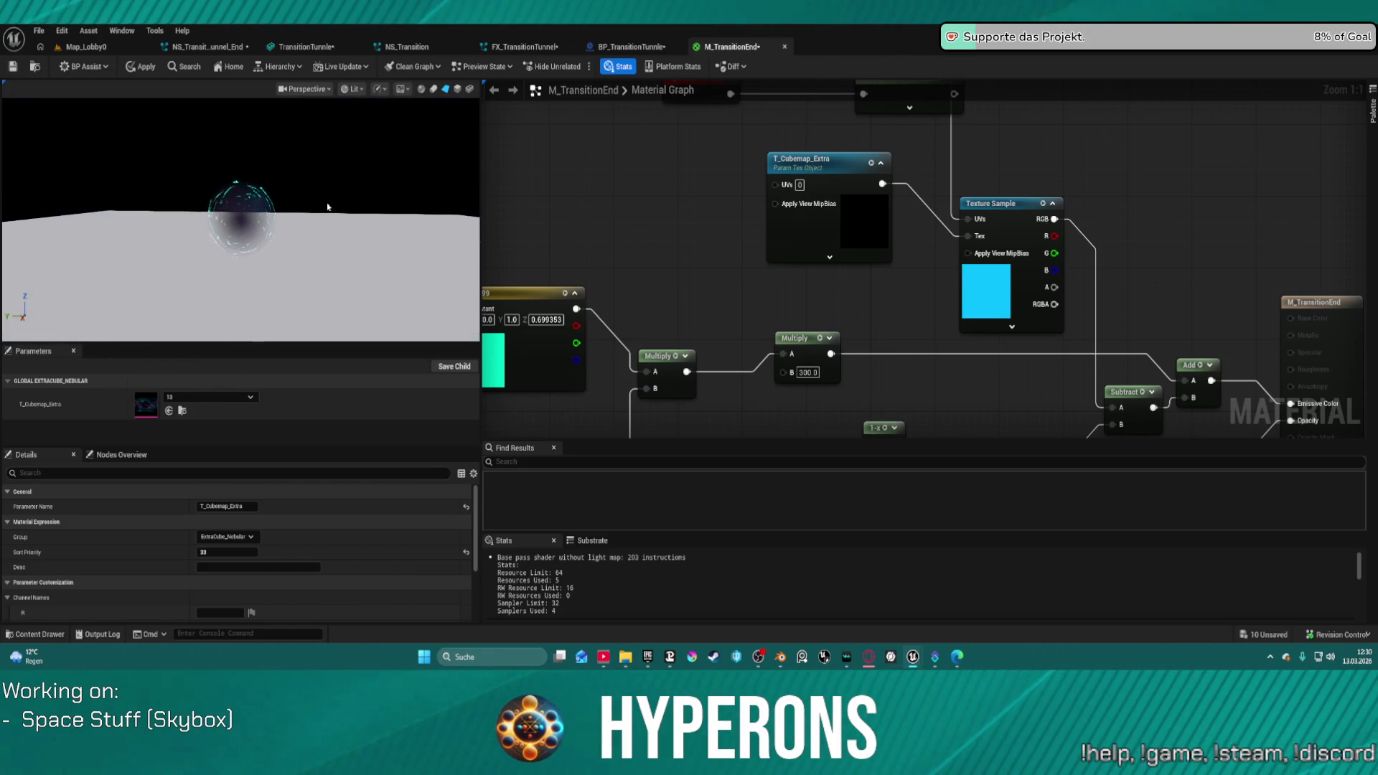
pyautogui.moveTo(328, 207); pyautogui.dragTo(308, 218)
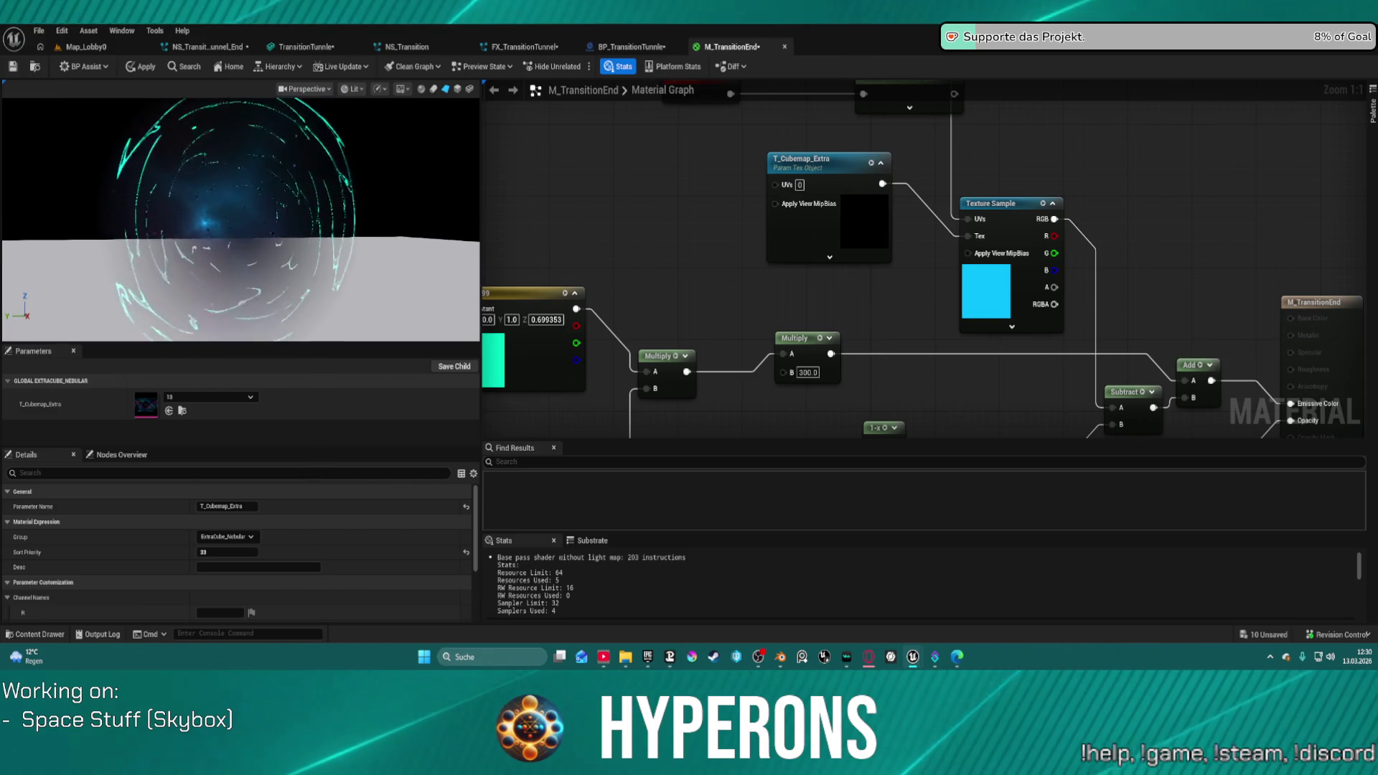
pyautogui.moveTo(870, 254)
pyautogui.mouseDown()
pyautogui.moveTo(831, 229)
pyautogui.moveTo(770, 125)
pyautogui.moveTo(795, 142)
pyautogui.moveTo(1058, 164)
pyautogui.moveTo(1333, 112)
pyautogui.moveTo(1245, 112)
pyautogui.moveTo(1070, 166)
pyautogui.moveTo(894, 177)
pyautogui.moveTo(882, 202)
pyautogui.moveTo(911, 242)
pyautogui.mouseUp()
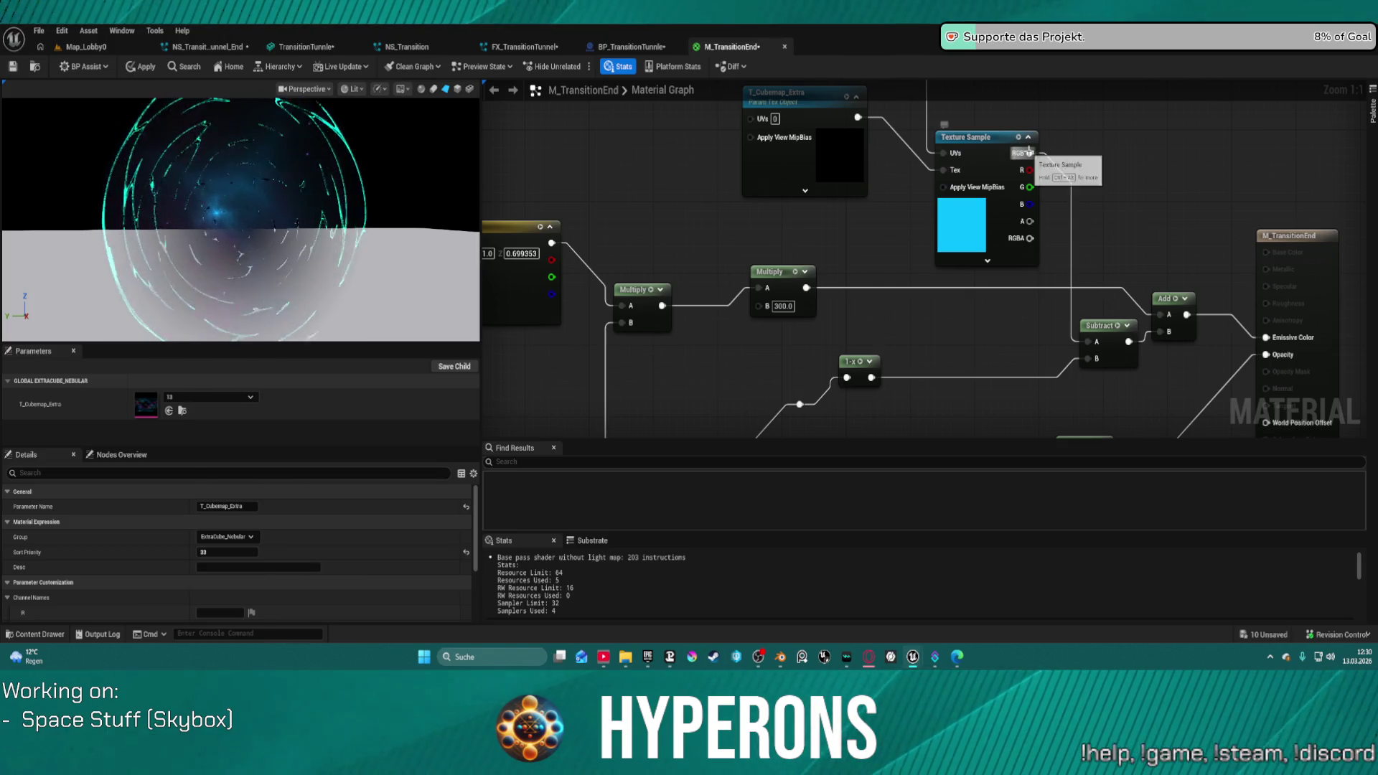
# Step: Feed the Texture Sample colour into Add, apply, and unhook Subtract from Opacity
pyautogui.moveTo(1067, 189); pyautogui.dragTo(1159, 331)
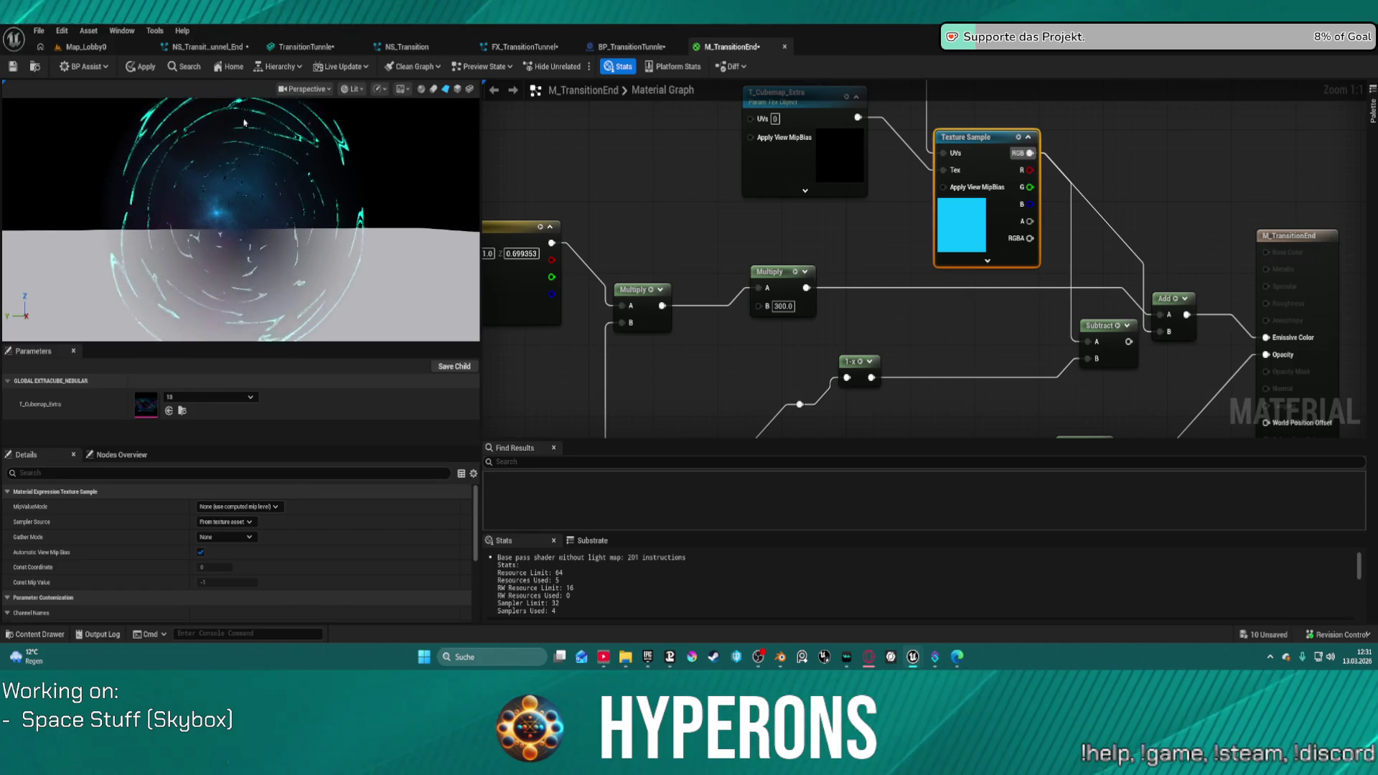
pyautogui.click(140, 67)
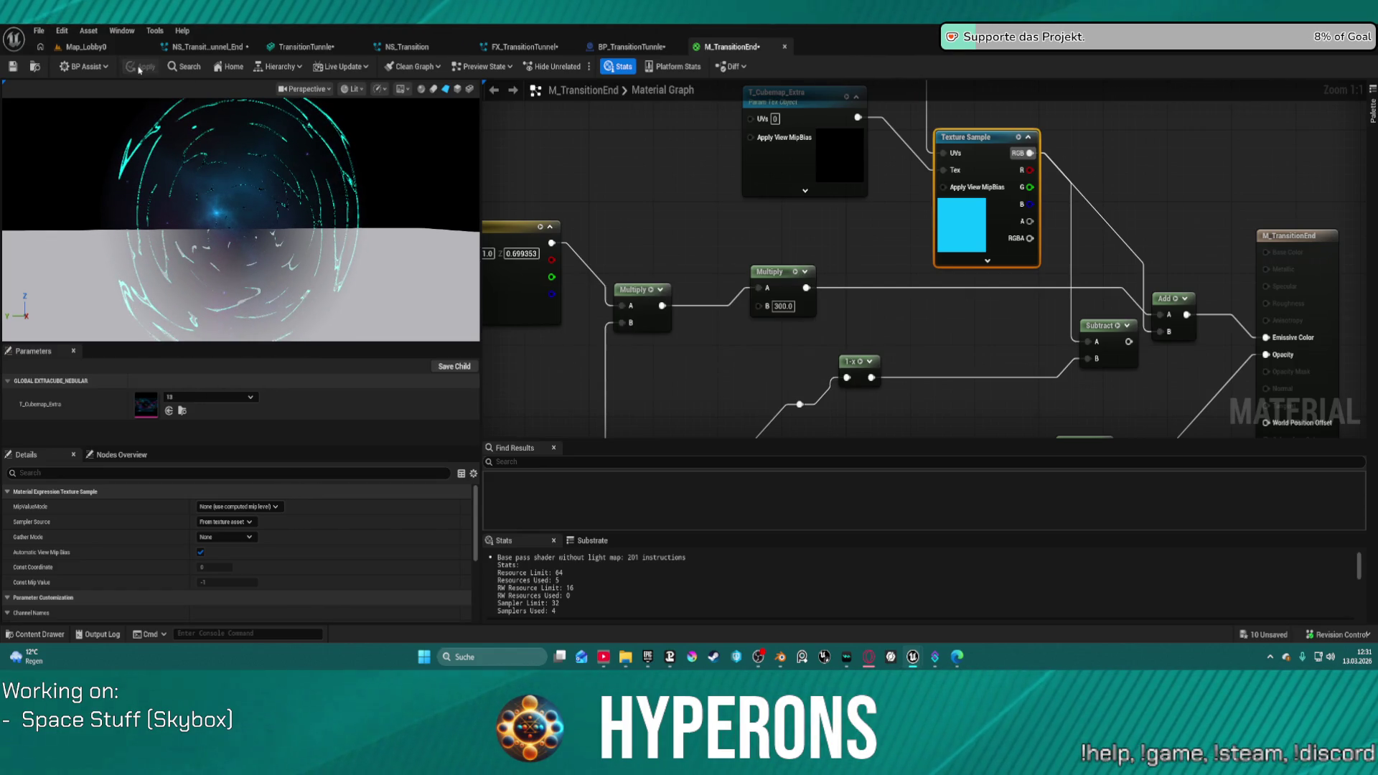
pyautogui.moveTo(1131, 371); pyautogui.dragTo(1104, 217)
pyautogui.moveTo(1212, 218); pyautogui.dragTo(1210, 219)
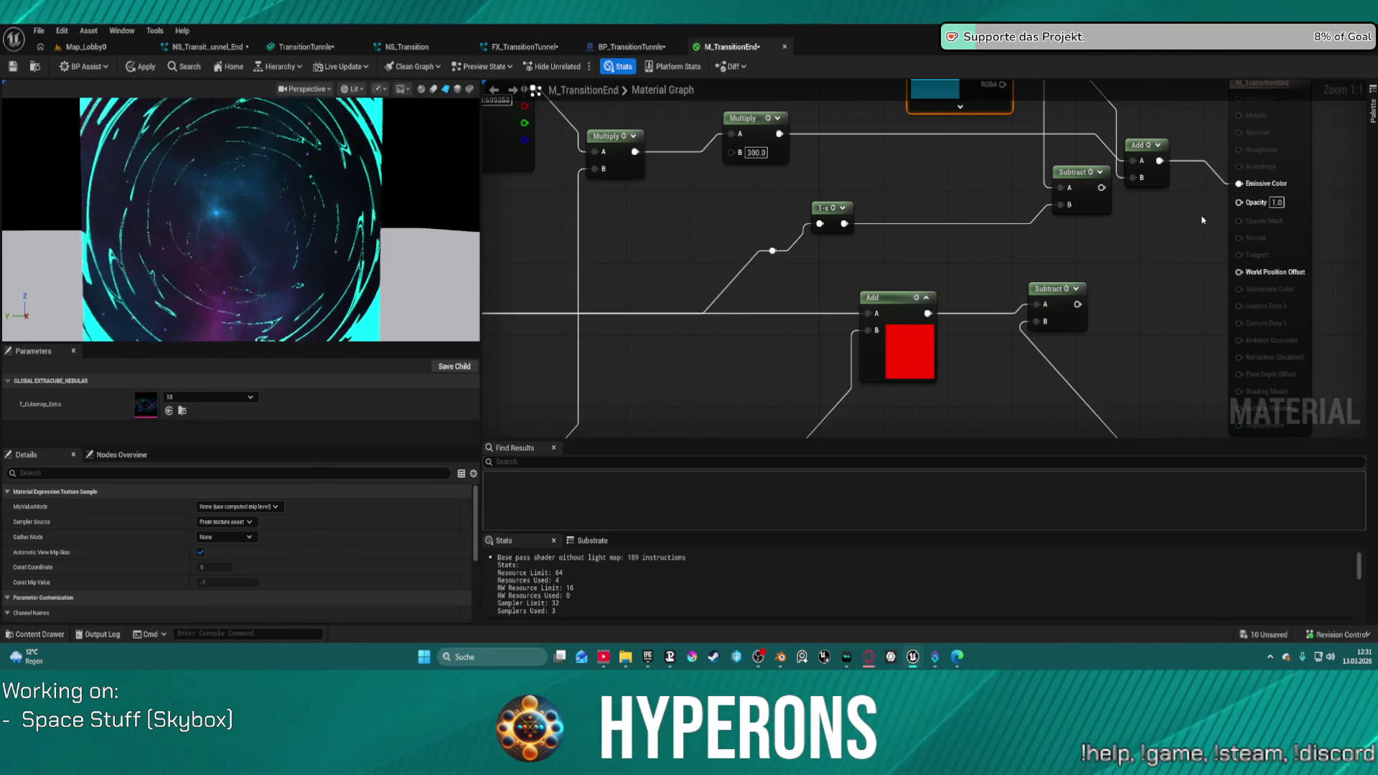
# Step: Wire Subtract into World Position Offset and the lower Subtract result into Opacity
pyautogui.moveTo(1186, 220)
pyautogui.mouseDown()
pyautogui.moveTo(1270, 347)
pyautogui.moveTo(1124, 266)
pyautogui.mouseUp()
pyautogui.moveTo(1090, 330); pyautogui.dragTo(1252, 298)
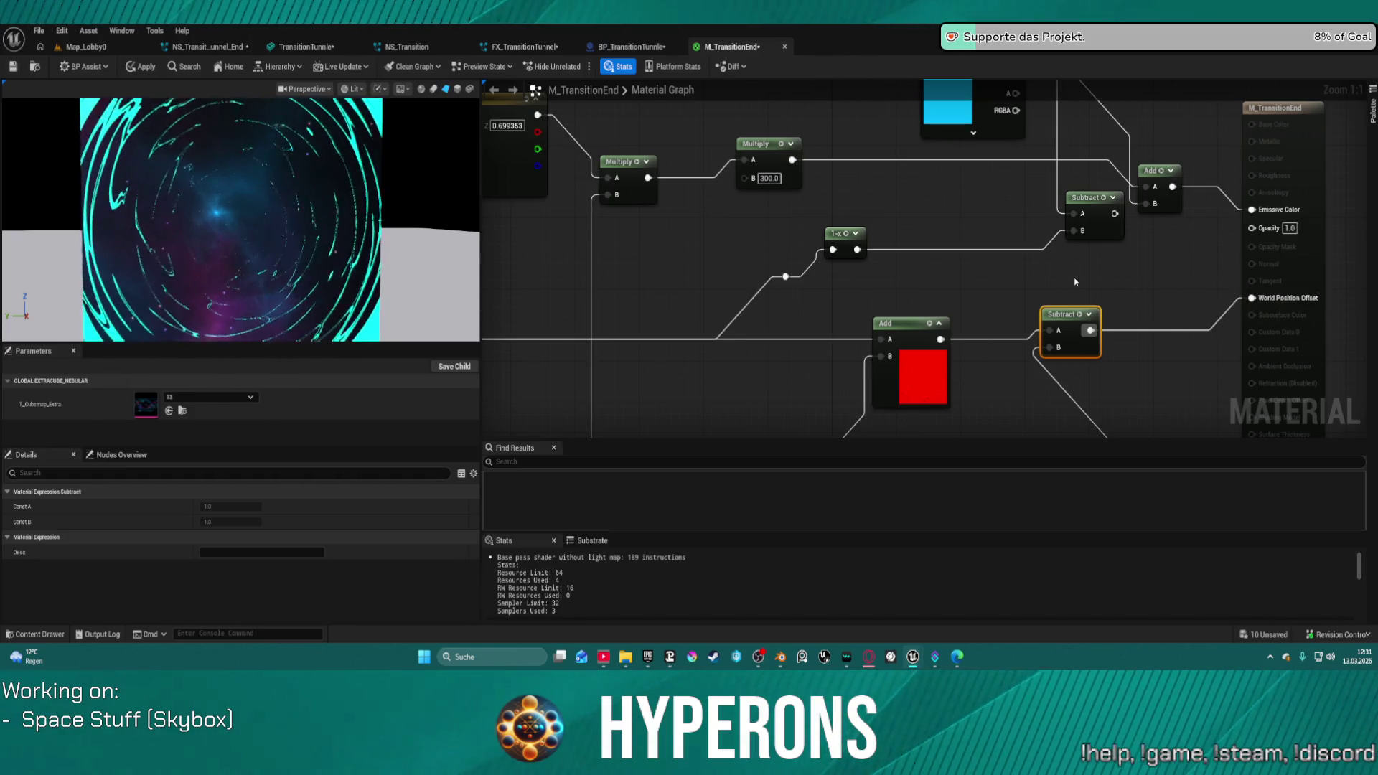
pyautogui.moveTo(1119, 211)
pyautogui.mouseDown()
pyautogui.moveTo(1174, 284)
pyautogui.moveTo(1145, 320)
pyautogui.moveTo(1186, 302)
pyautogui.mouseUp()
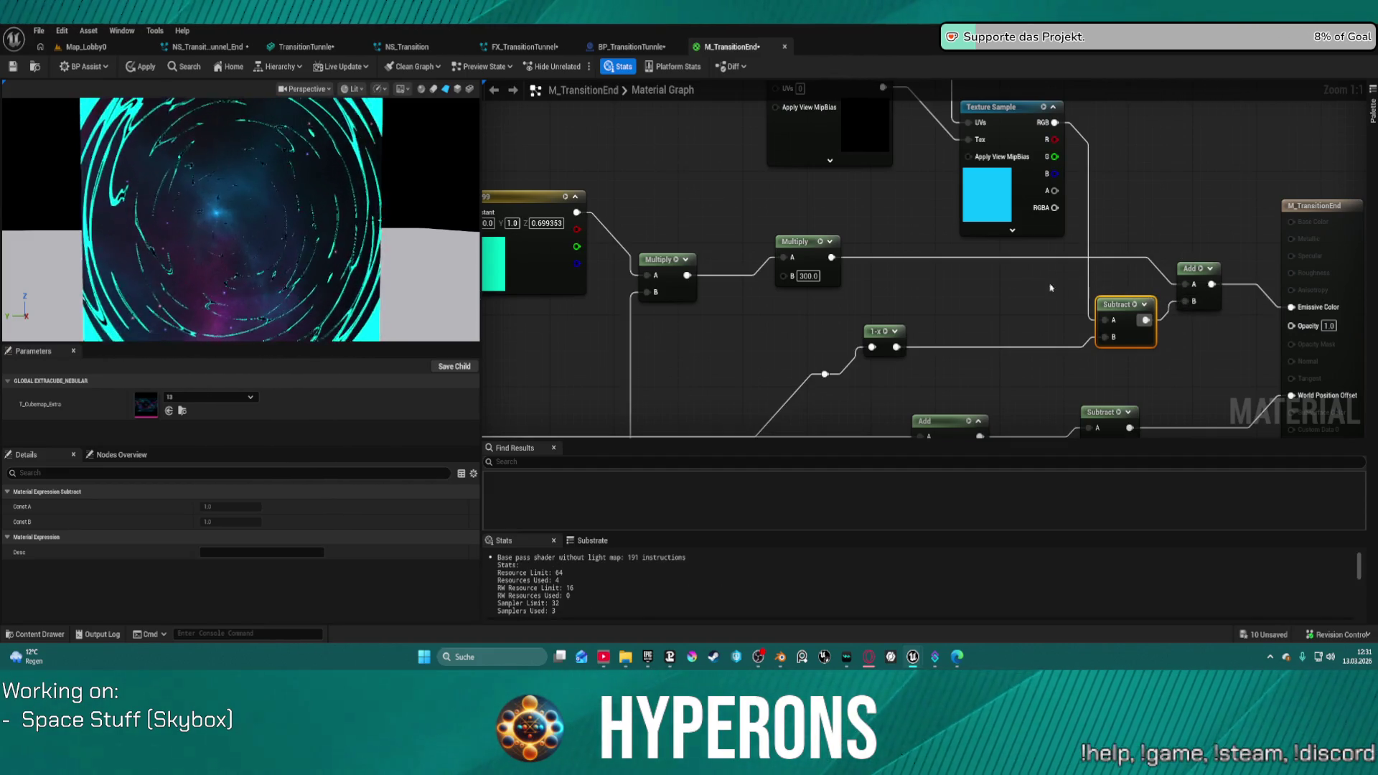
pyautogui.scroll(-5, 251, 242)
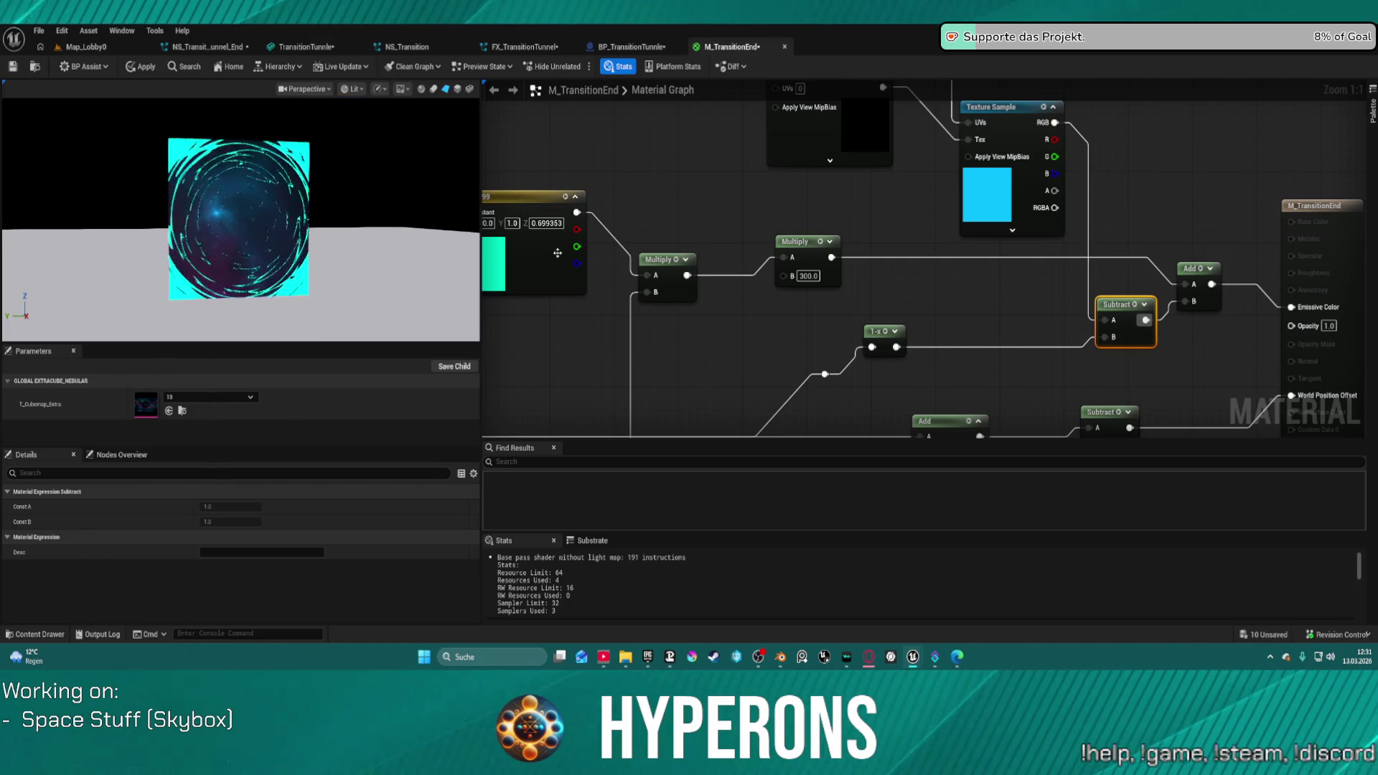
pyautogui.moveTo(1009, 278)
pyautogui.mouseDown()
pyautogui.moveTo(1055, 351)
pyautogui.moveTo(977, 355)
pyautogui.moveTo(906, 263)
pyautogui.mouseUp()
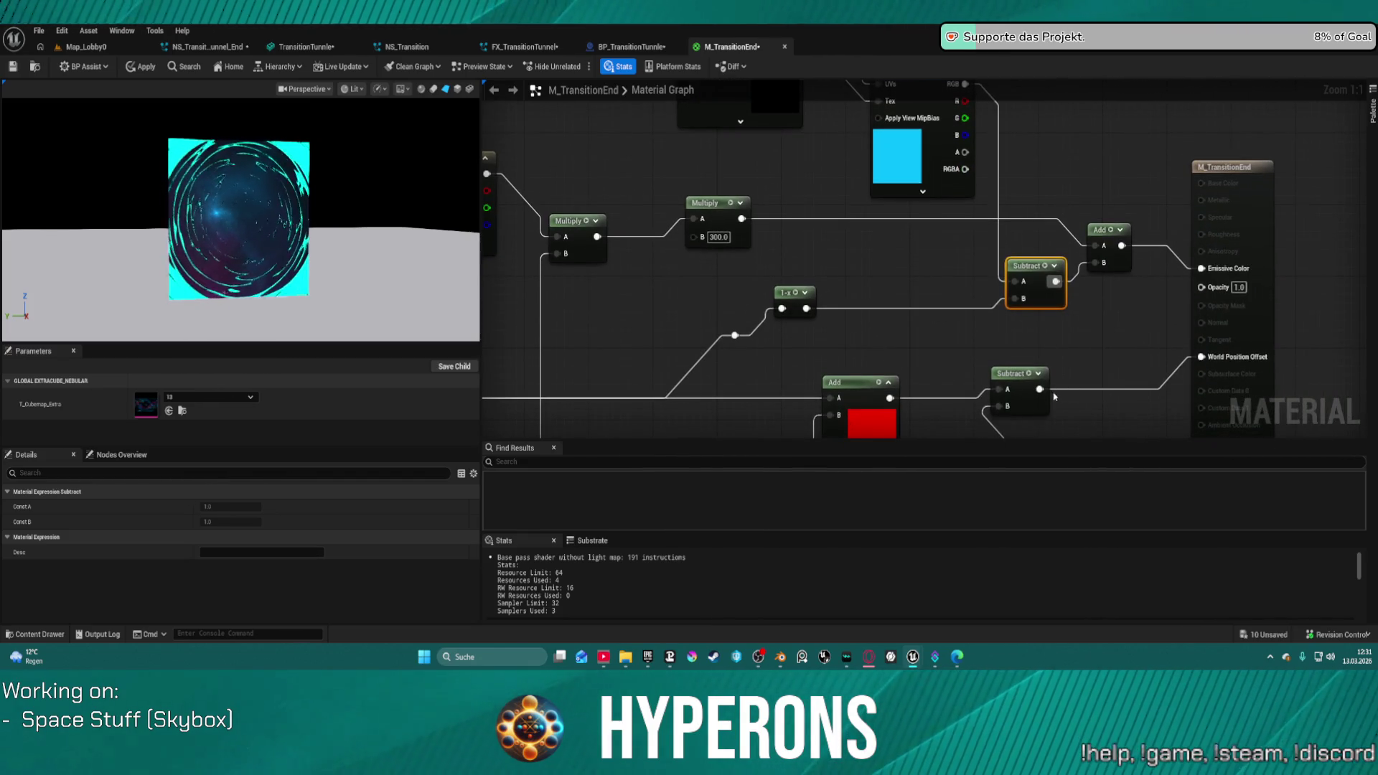
pyautogui.moveTo(1039, 389); pyautogui.dragTo(1206, 289)
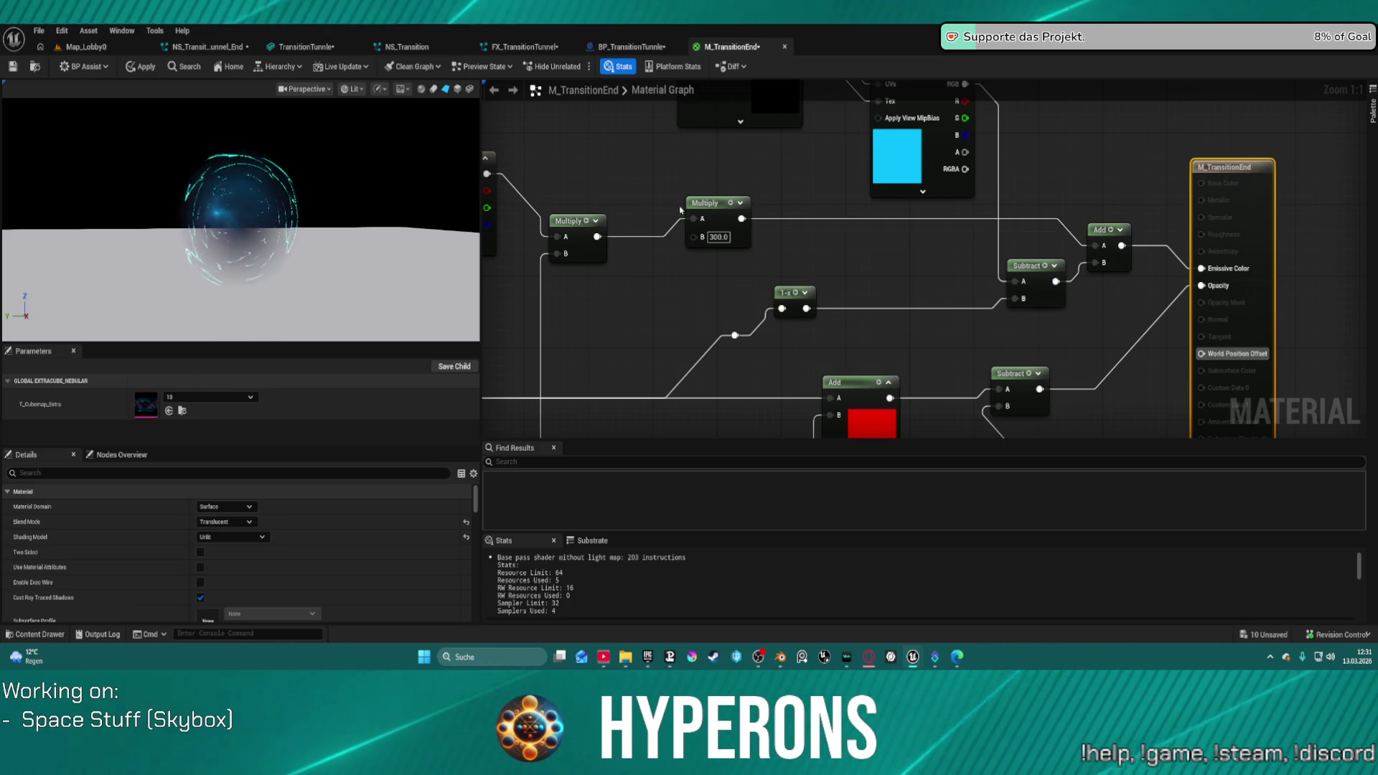
# Step: Route the 1-x result into the Subtract node and face the preview sphere head-on
pyautogui.moveTo(806, 309); pyautogui.dragTo(1096, 270)
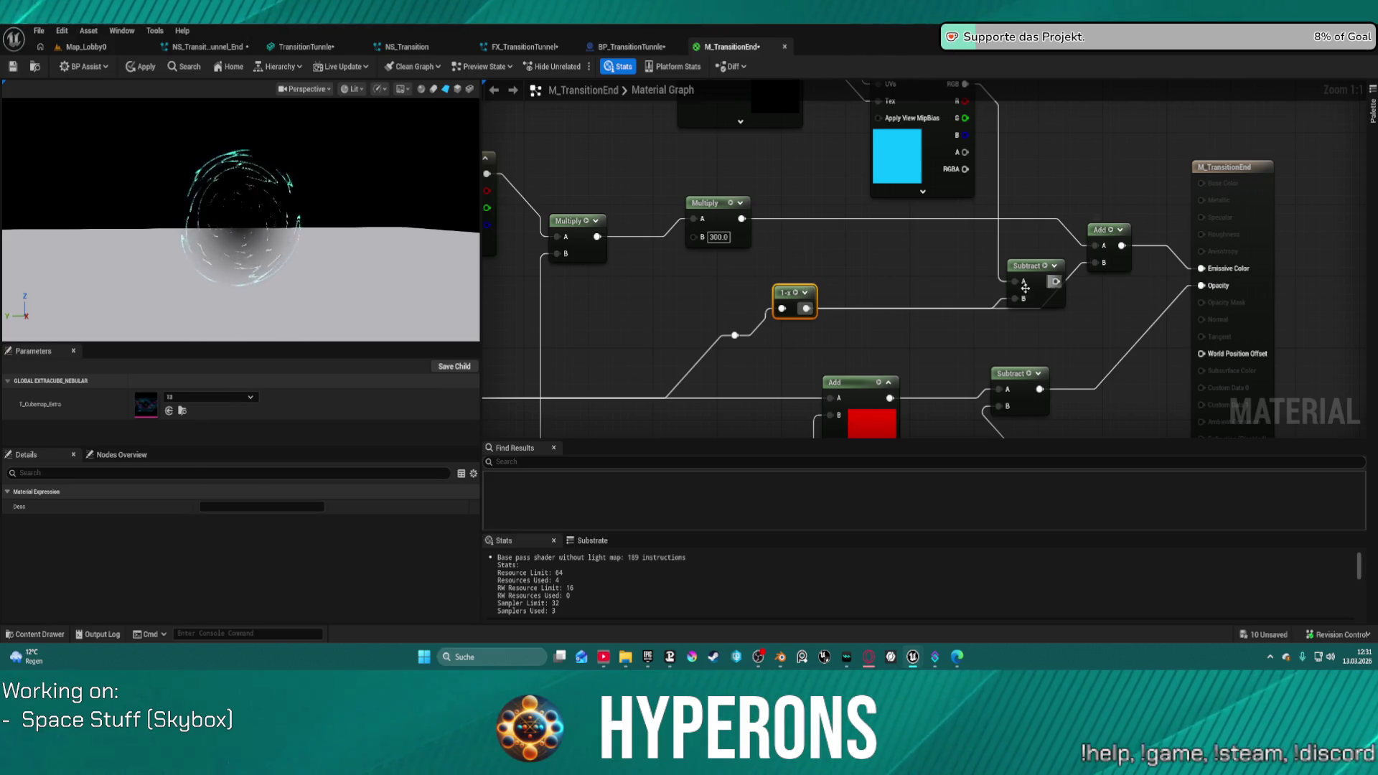
pyautogui.moveTo(1024, 298)
pyautogui.mouseDown()
pyautogui.moveTo(1037, 293)
pyautogui.moveTo(1020, 306)
pyautogui.mouseUp()
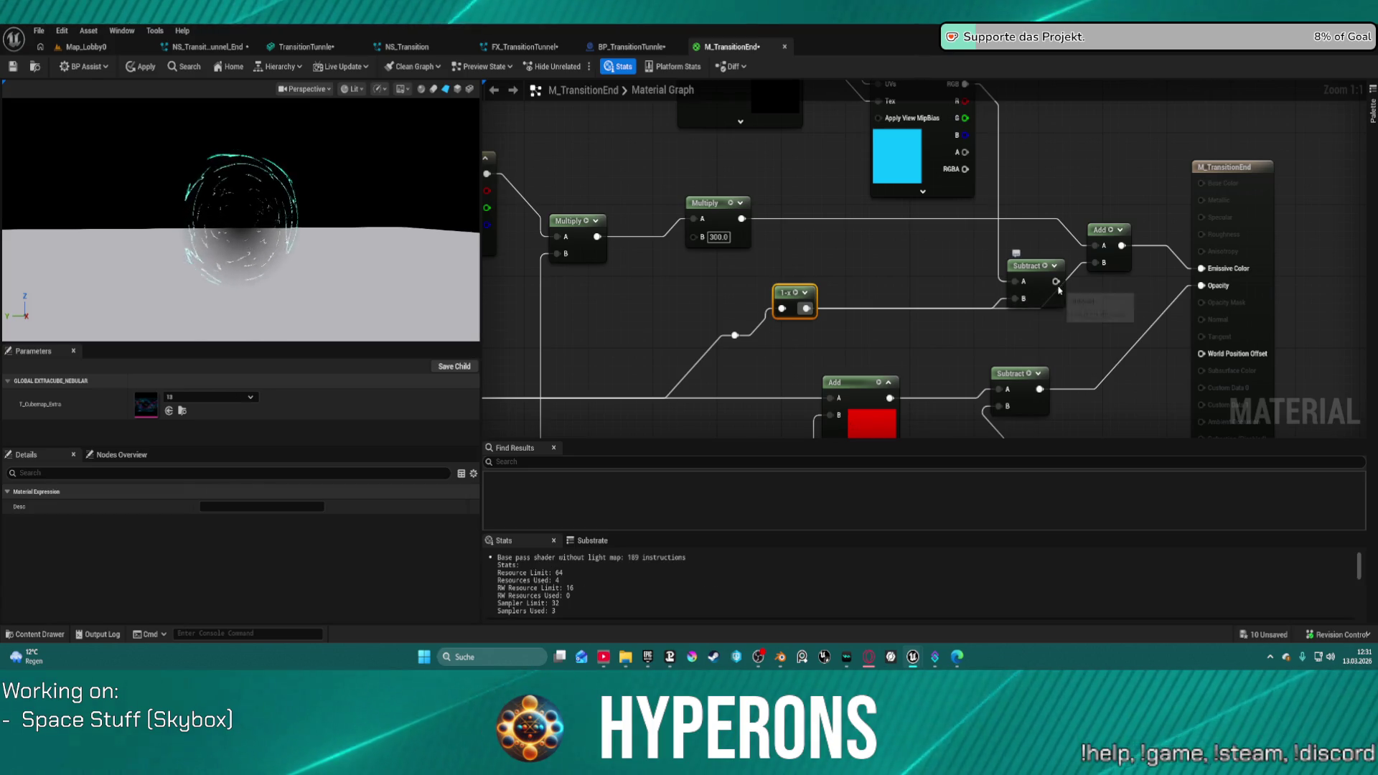
pyautogui.click(1034, 287)
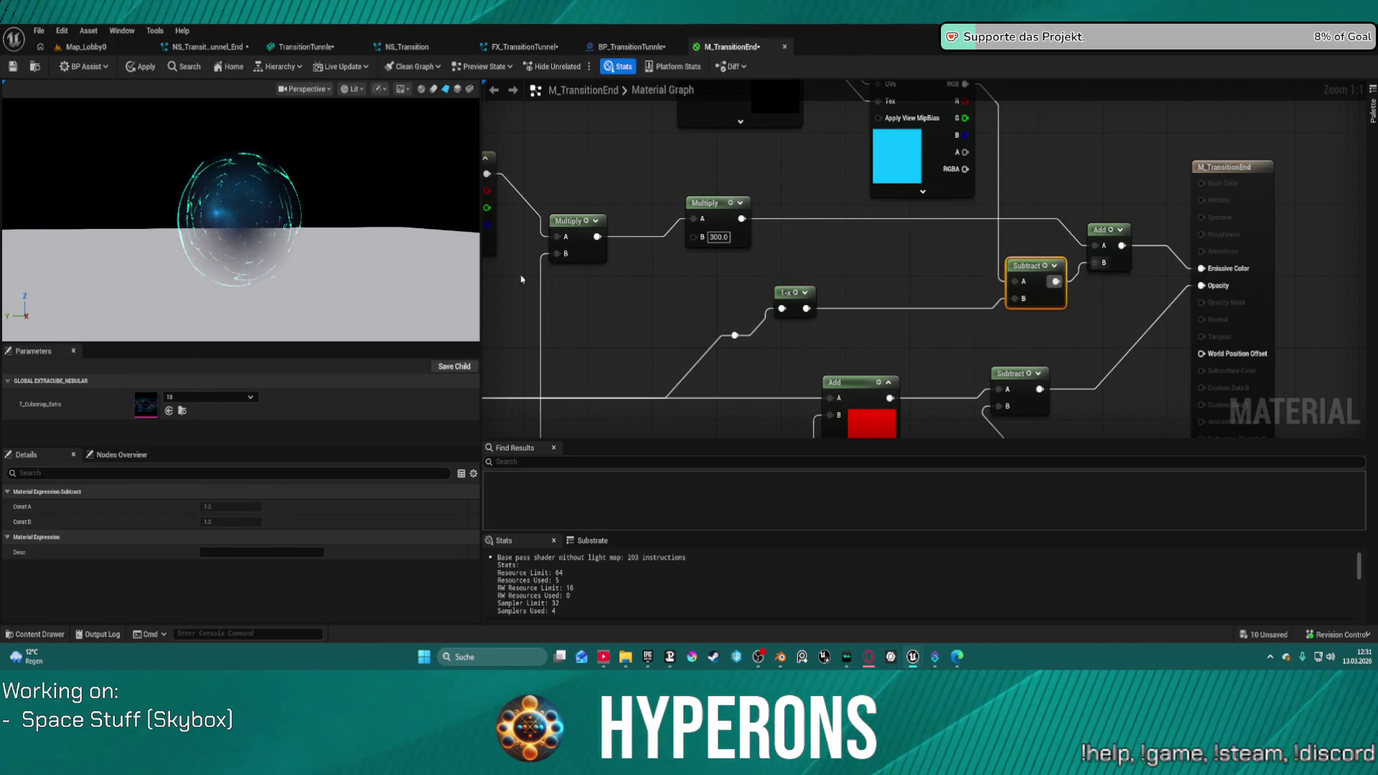
pyautogui.scroll(5, 251, 211)
pyautogui.scroll(-5, 251, 211)
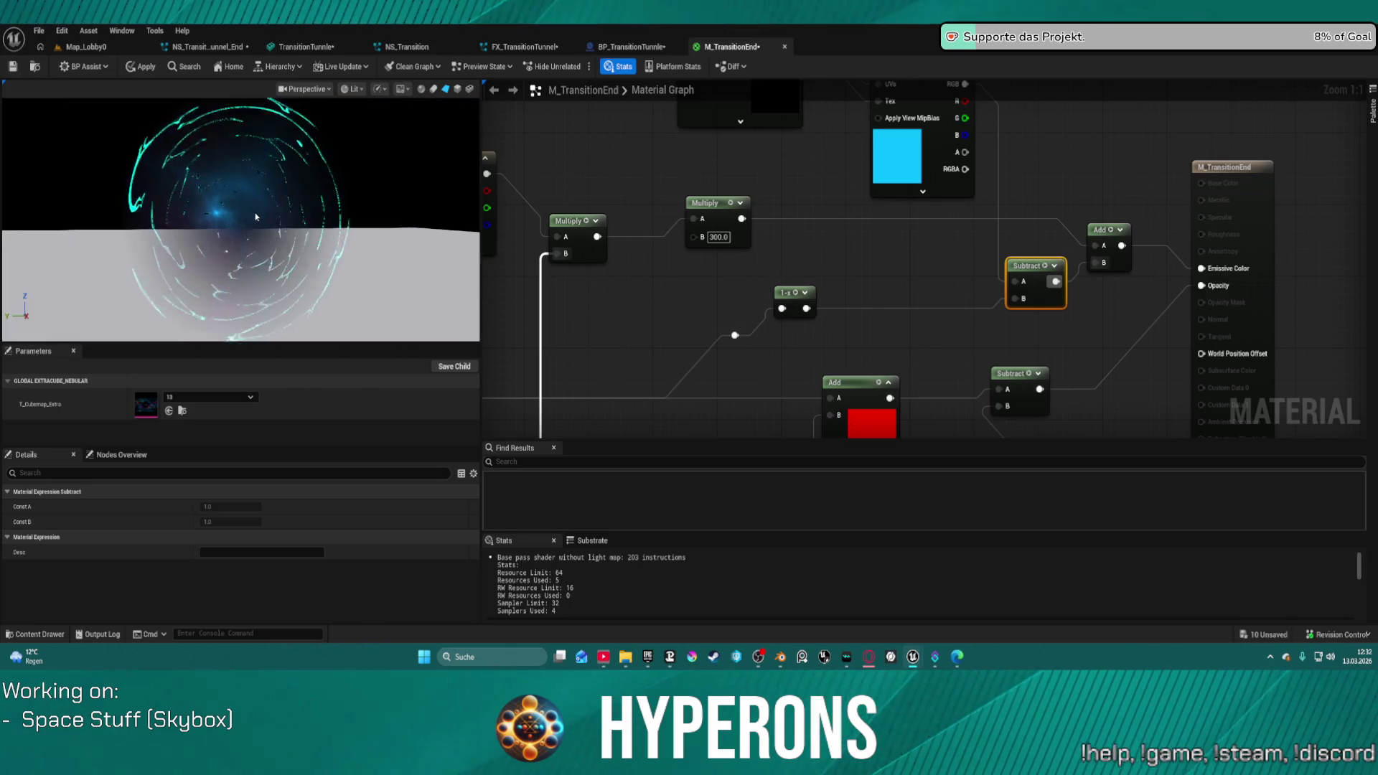
pyautogui.moveTo(251, 211)
pyautogui.mouseDown()
pyautogui.moveTo(272, 216)
pyautogui.moveTo(301, 194)
pyautogui.moveTo(338, 229)
pyautogui.mouseUp()
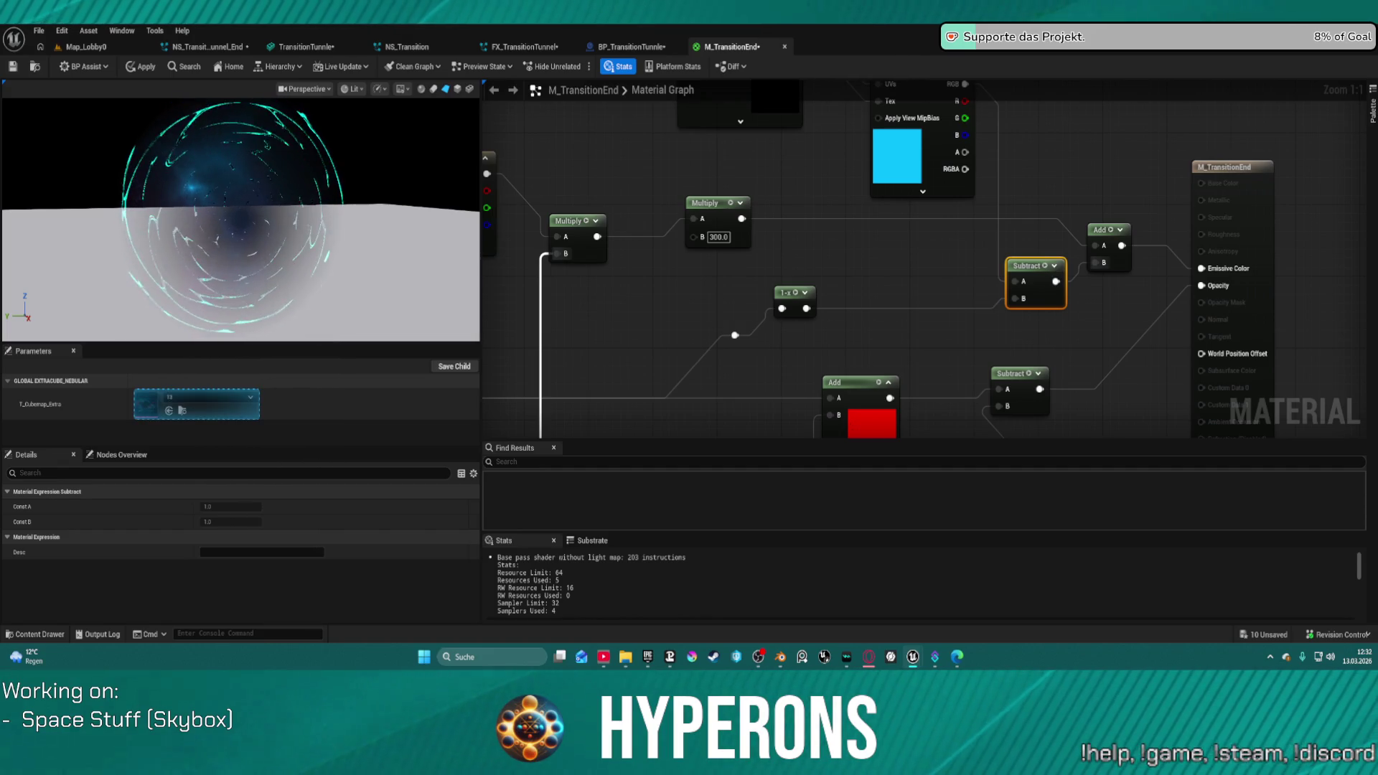
# Step: Swap T_Cubemap_Extra to texture 12, then texture 6, and return to Map_Lobby0
pyautogui.moveTo(144, 410); pyautogui.dragTo(144, 410)
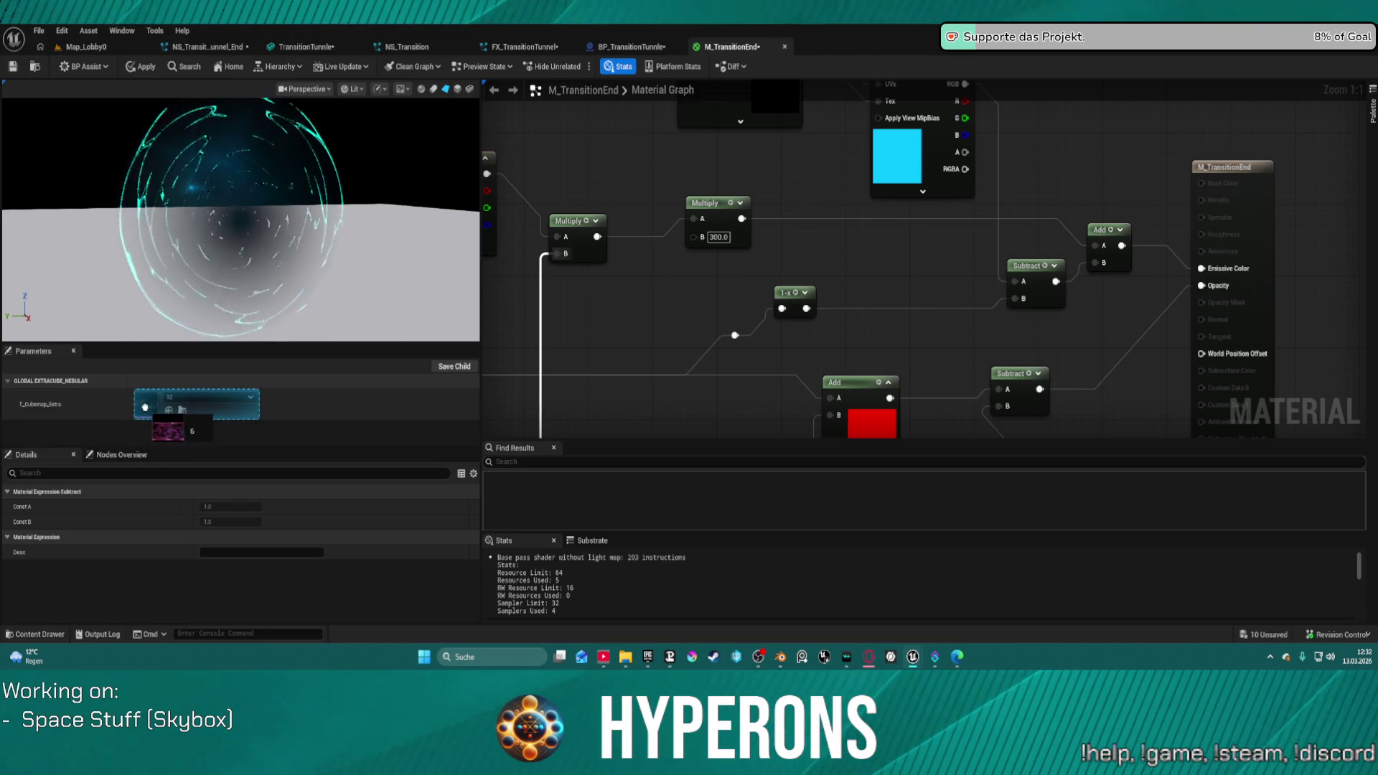
pyautogui.moveTo(146, 407); pyautogui.dragTo(146, 407)
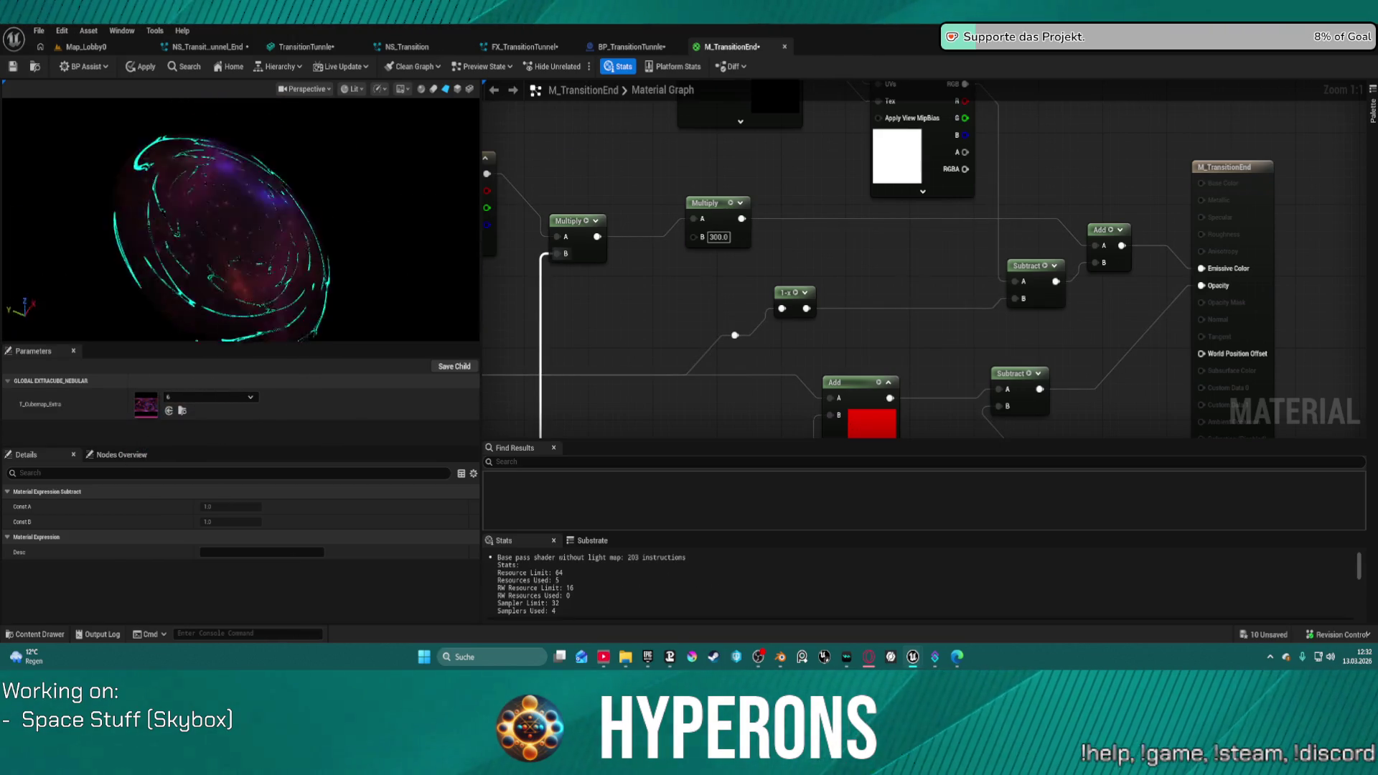
pyautogui.click(79, 46)
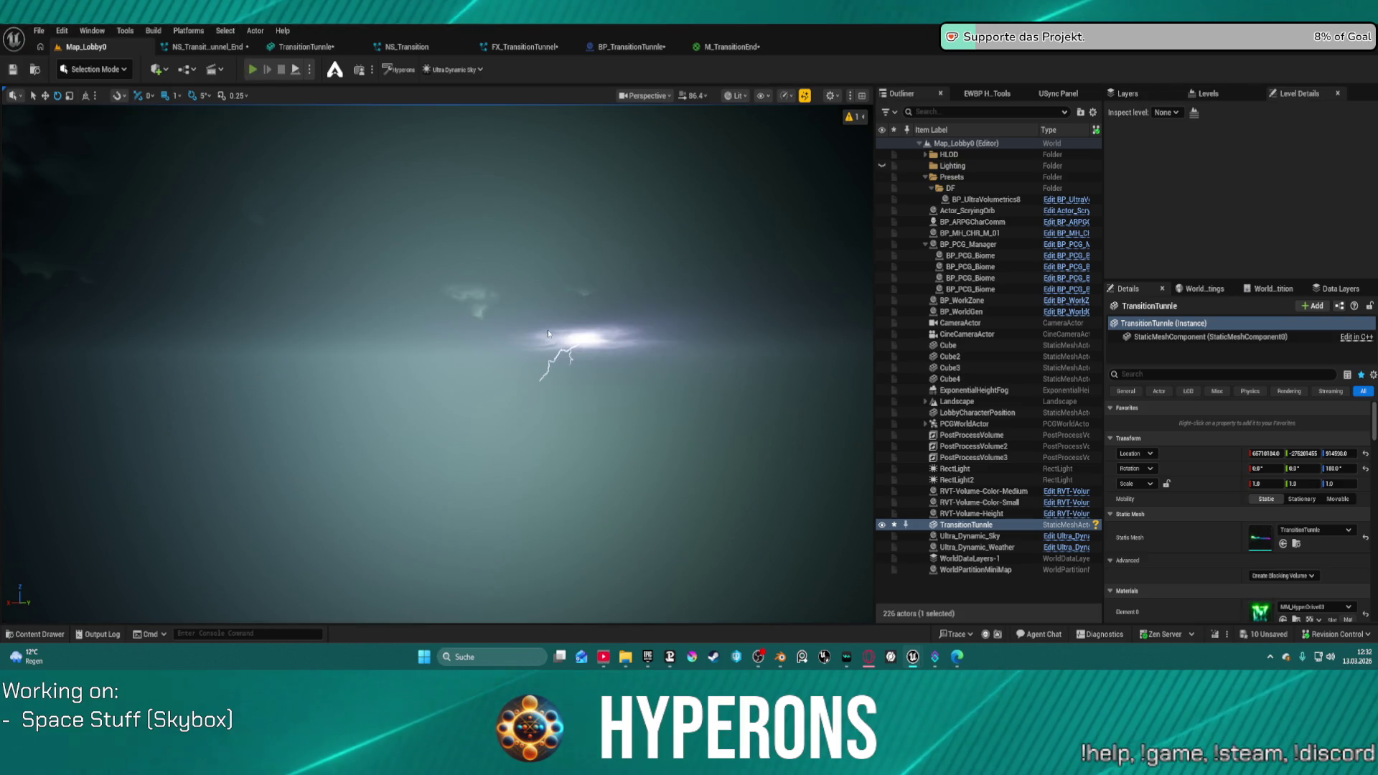
pyautogui.hotkey('alt', 'p')
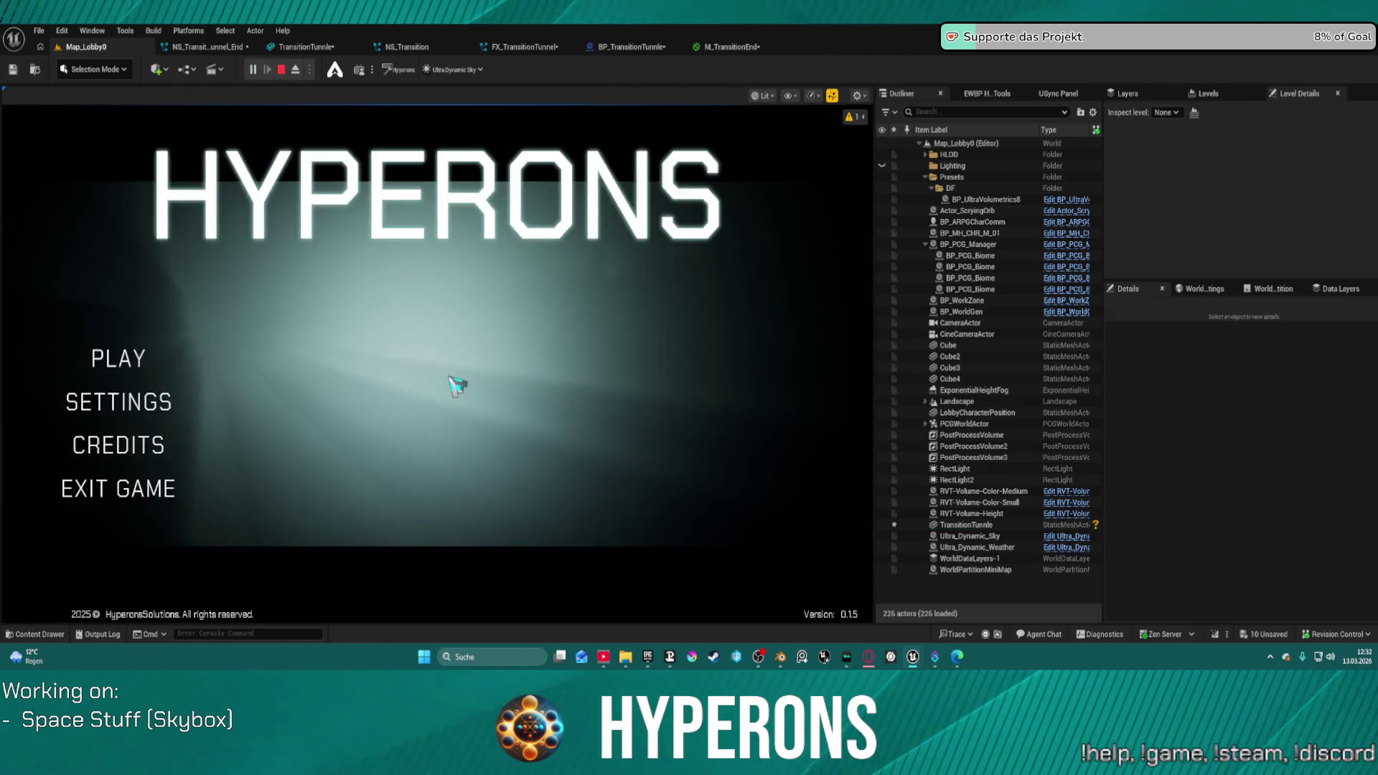
pyautogui.click(104, 362)
pyautogui.click(328, 552)
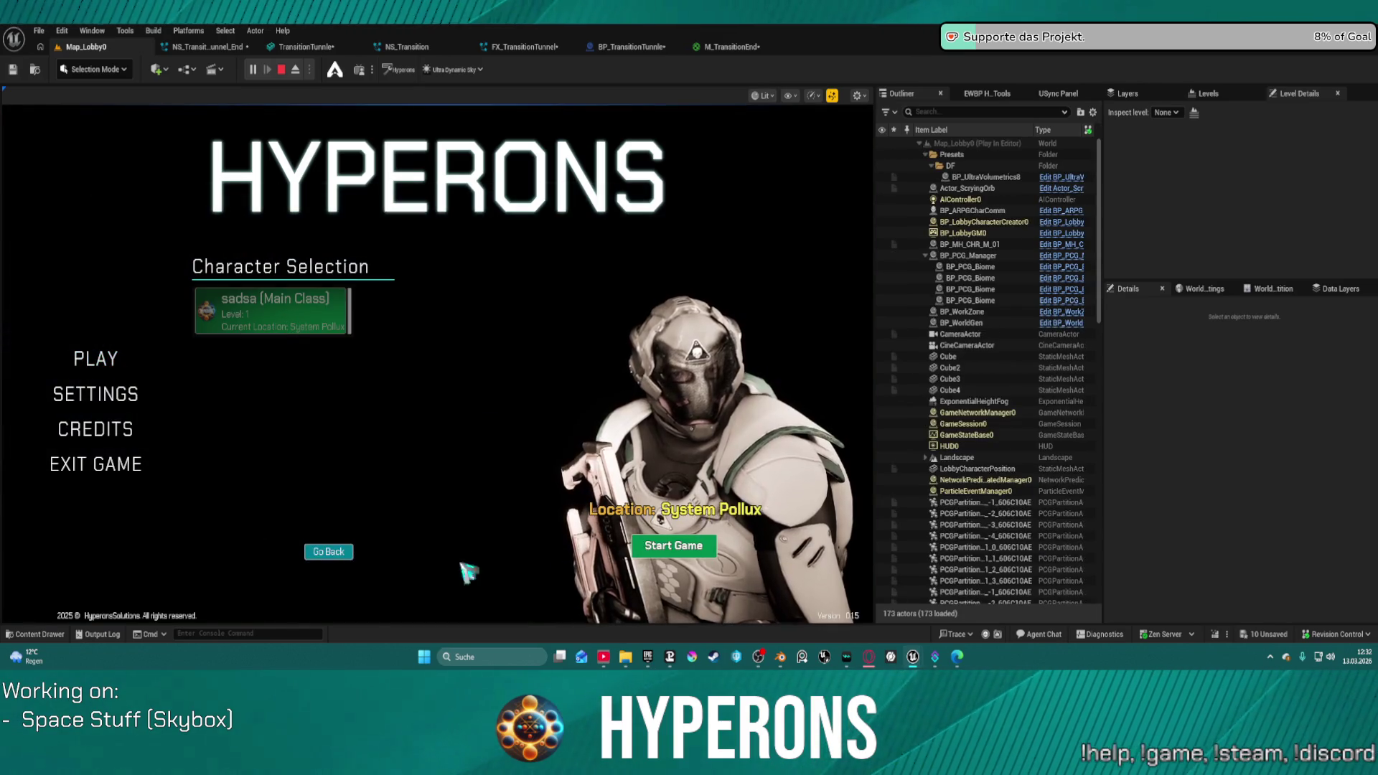
pyautogui.click(673, 545)
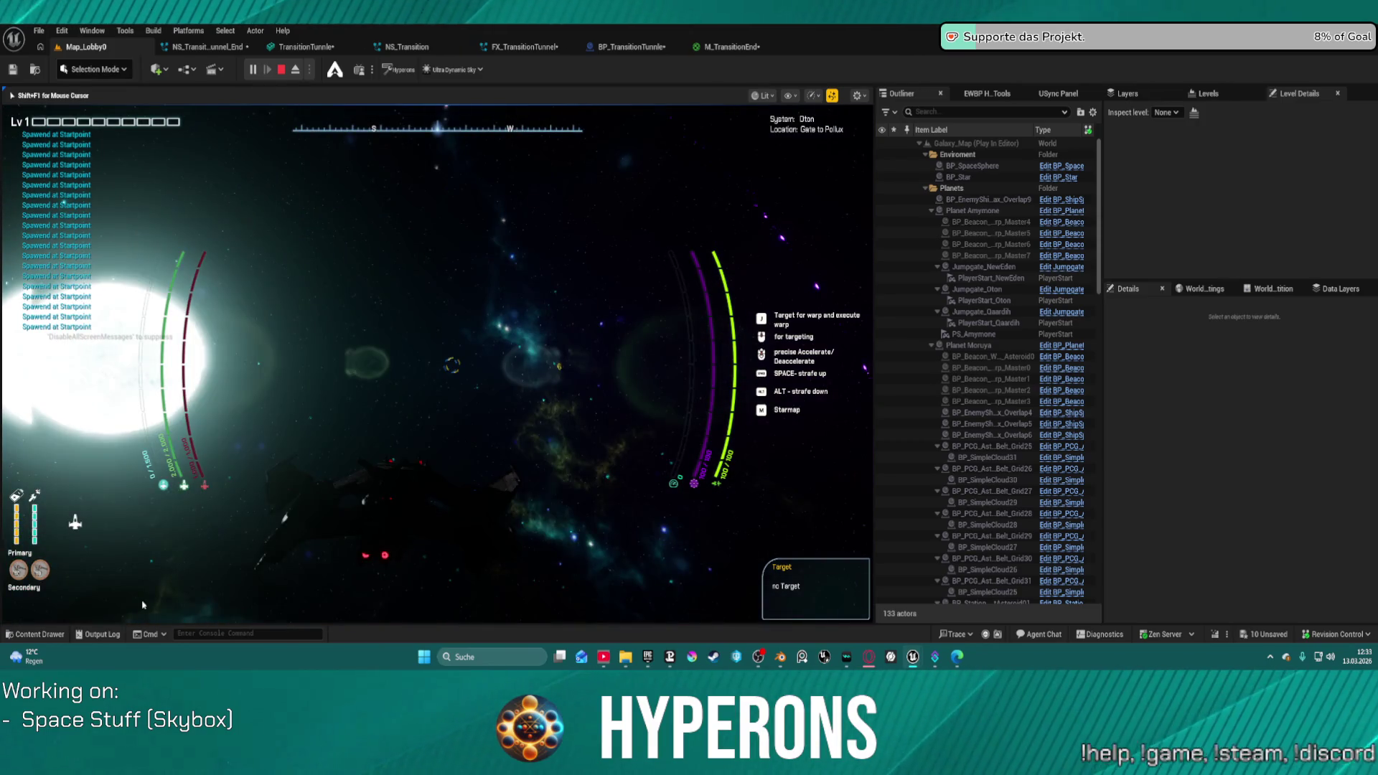
pyautogui.press('Escape')
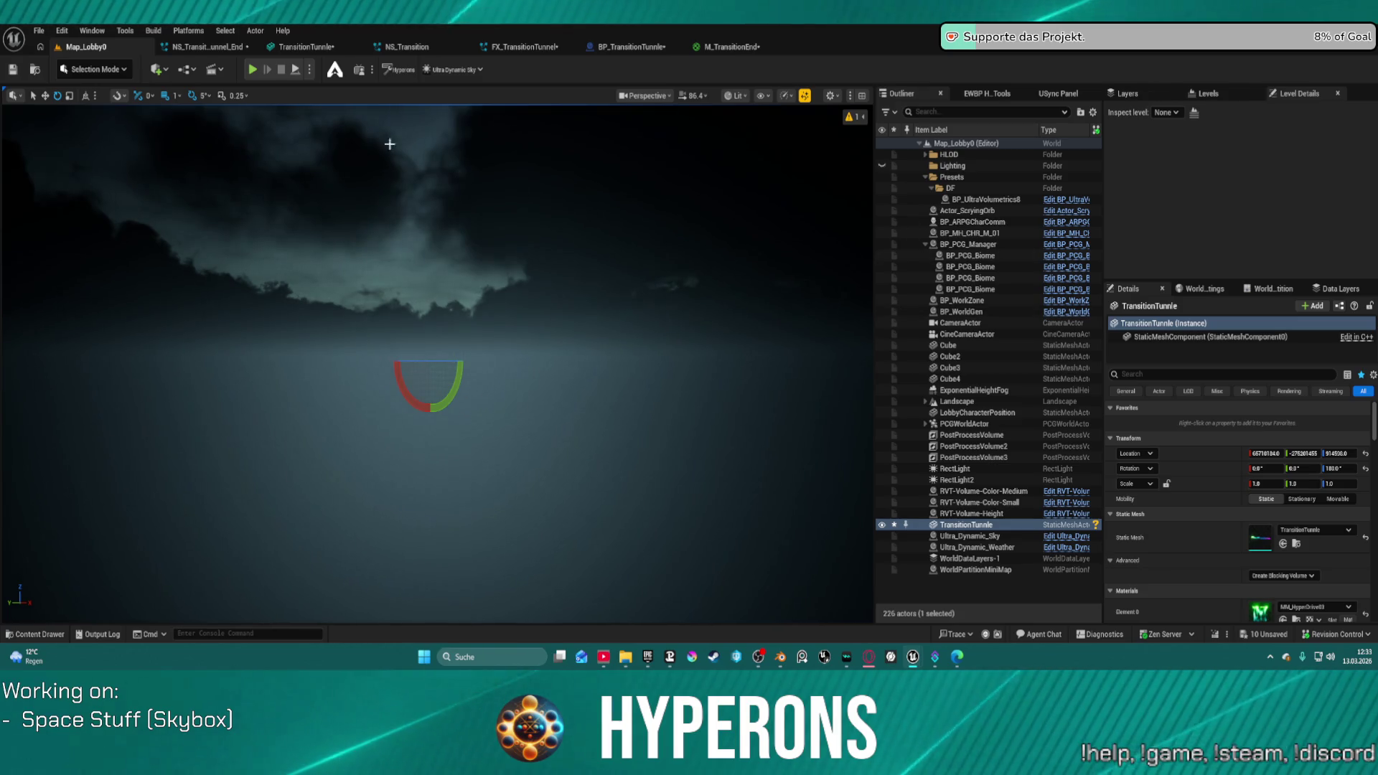
# Step: In BP_TransitionTunnle, reset SpaceSphere's Element 0 material to WorldGridMaterial and open the material list
pyautogui.click(198, 45)
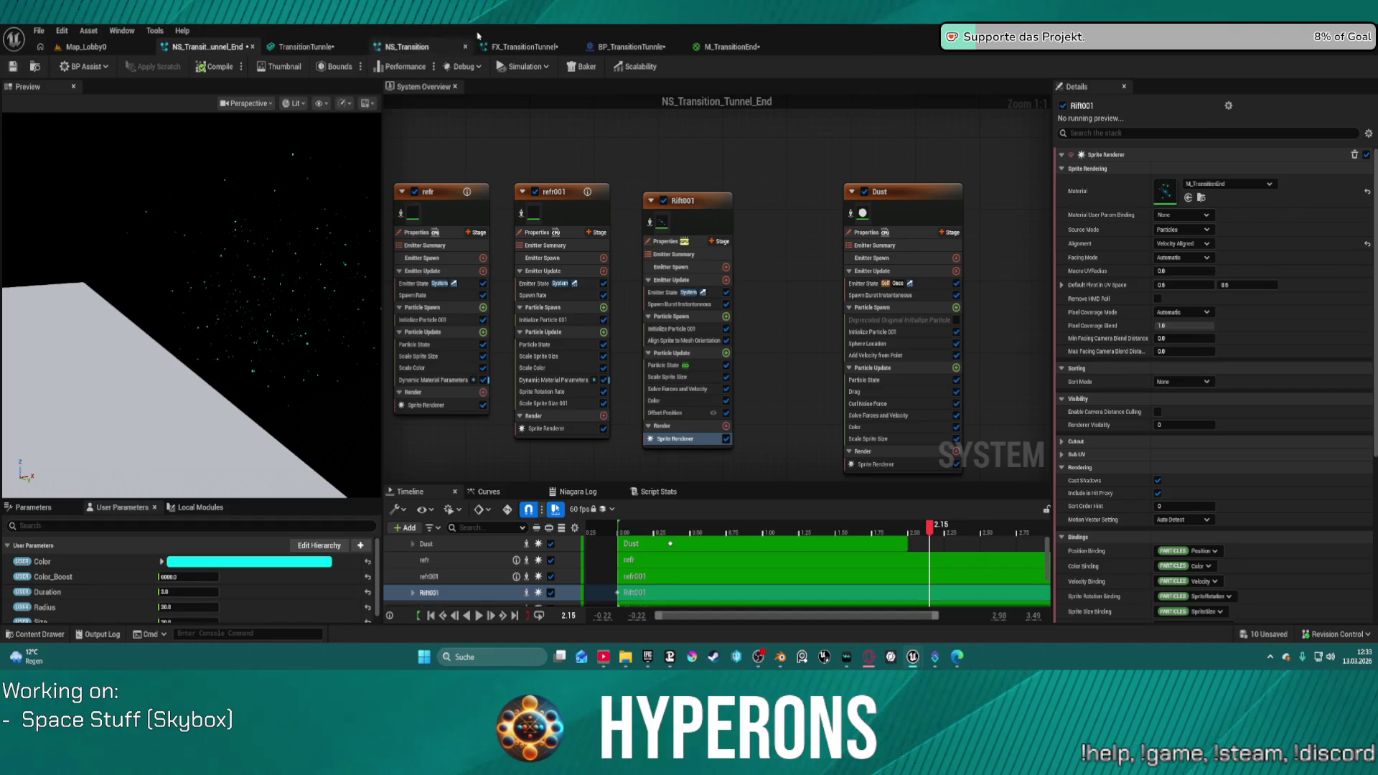
pyautogui.click(607, 47)
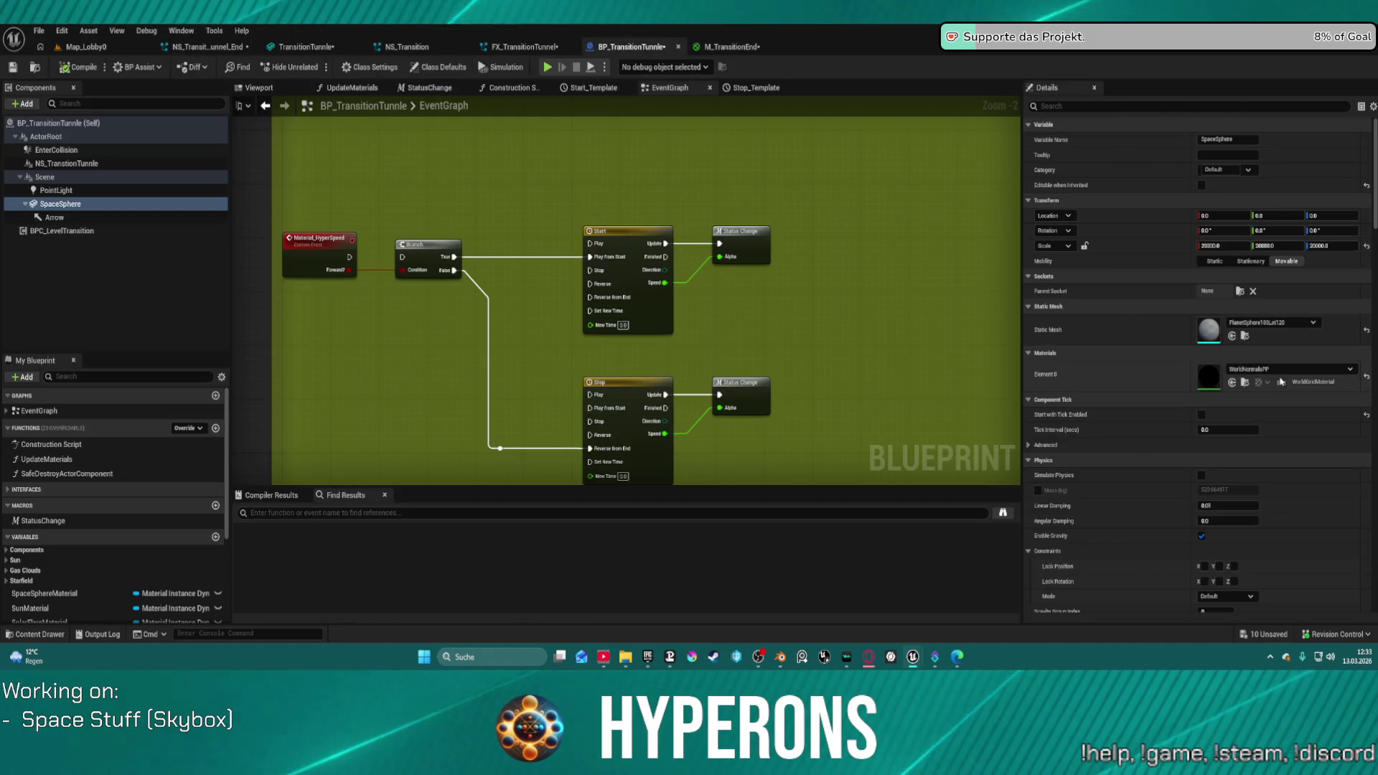
pyautogui.click(1366, 380)
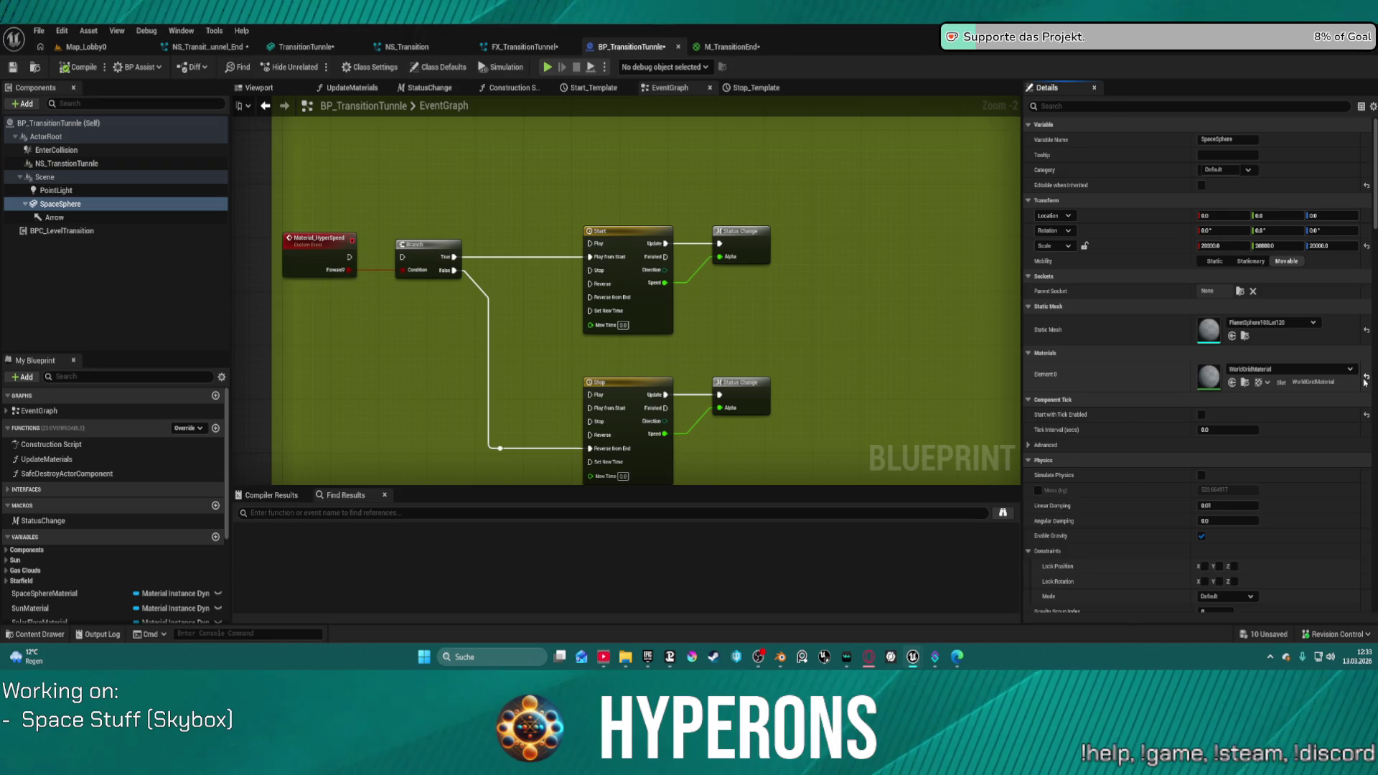
pyautogui.click(1282, 370)
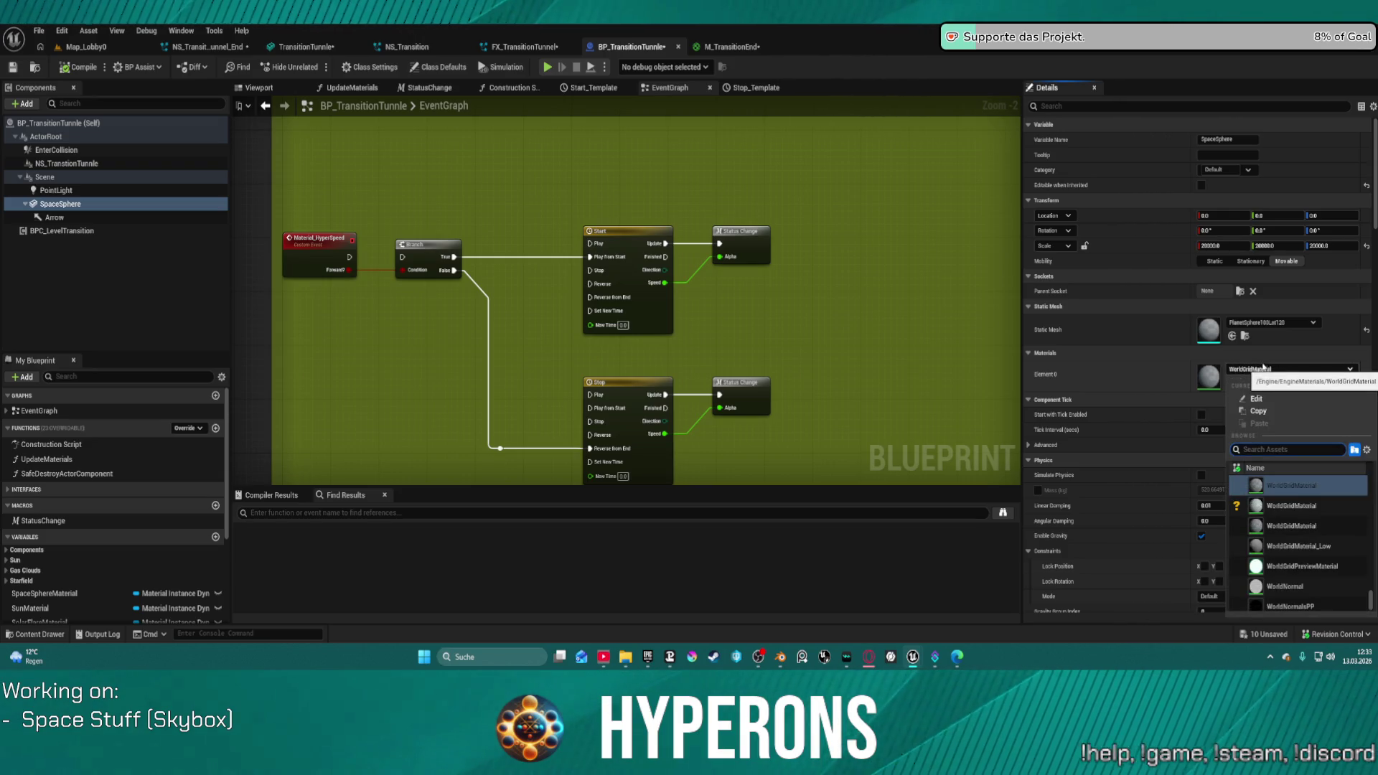